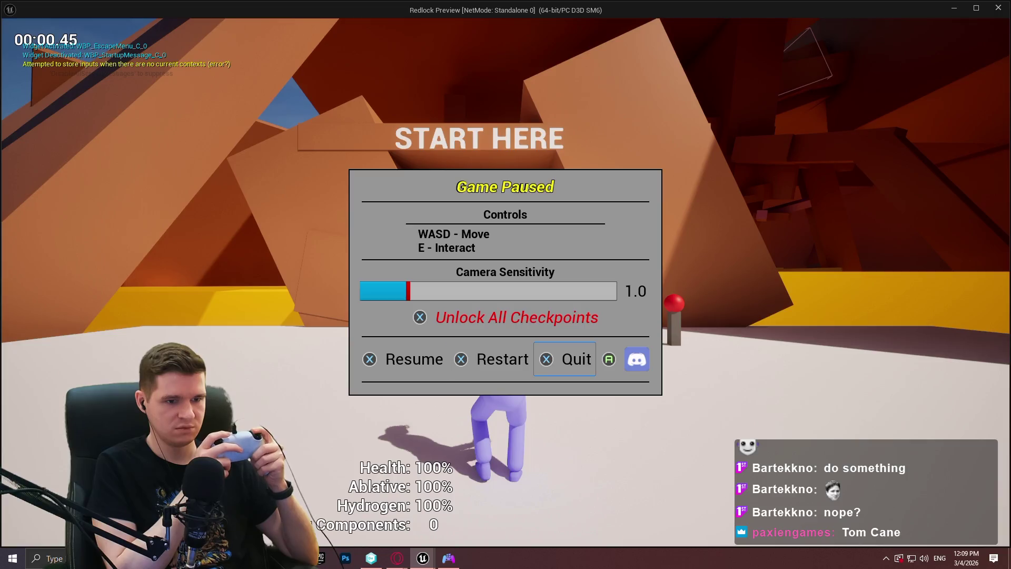
key("Right")
Step: Move focus through the pause menu to Quit, confirm quitting, and close the game preview
key("Left")
key("Left")
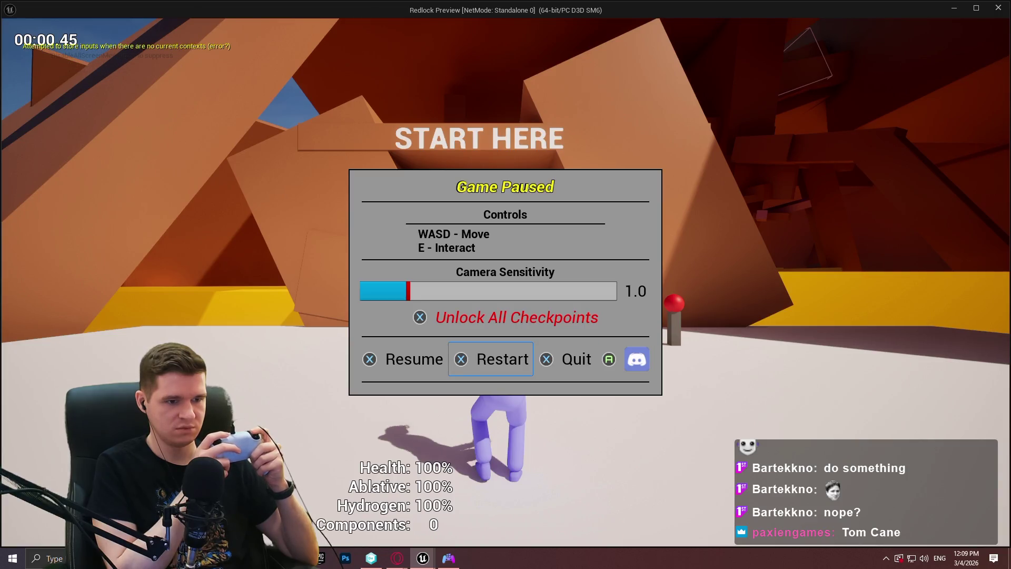
key("Up")
key("Down")
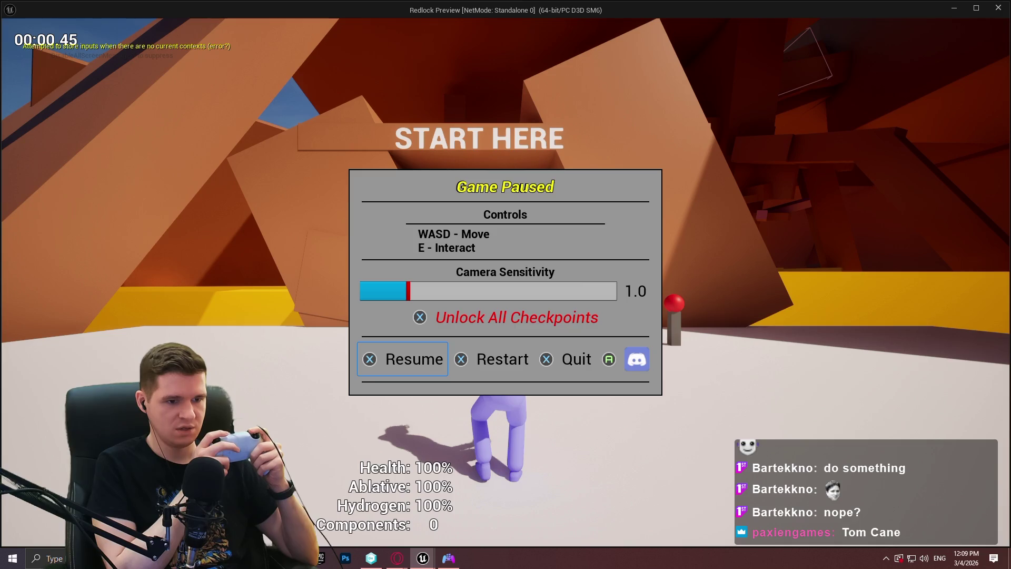
key("Right")
key("Right")
key("Return")
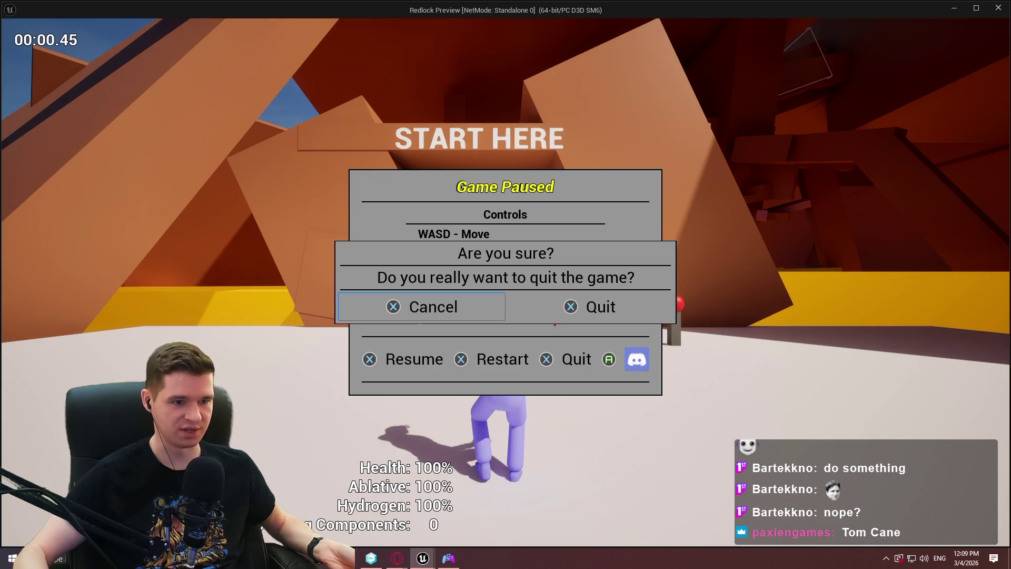
key("Escape")
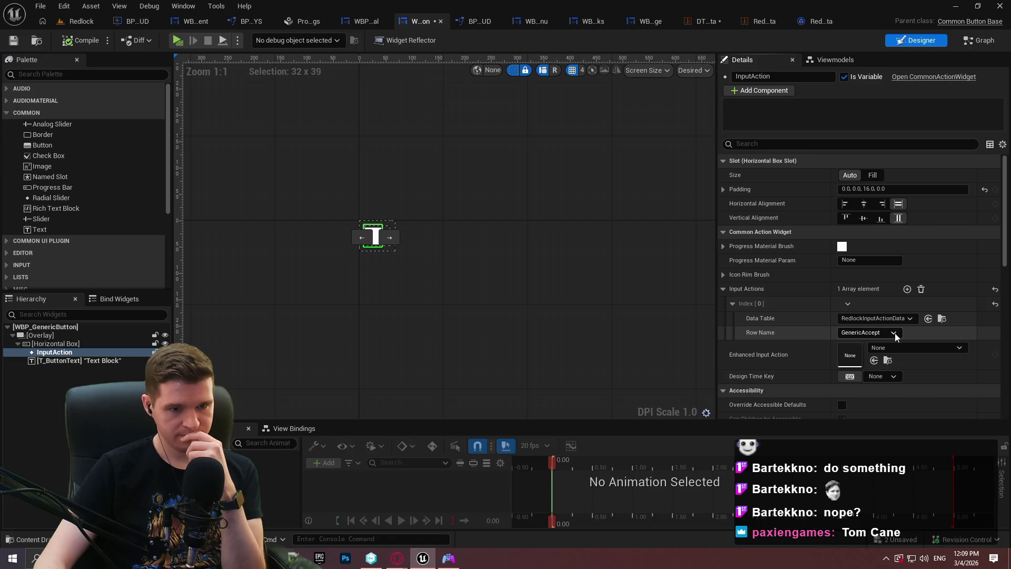
left_click(893, 346)
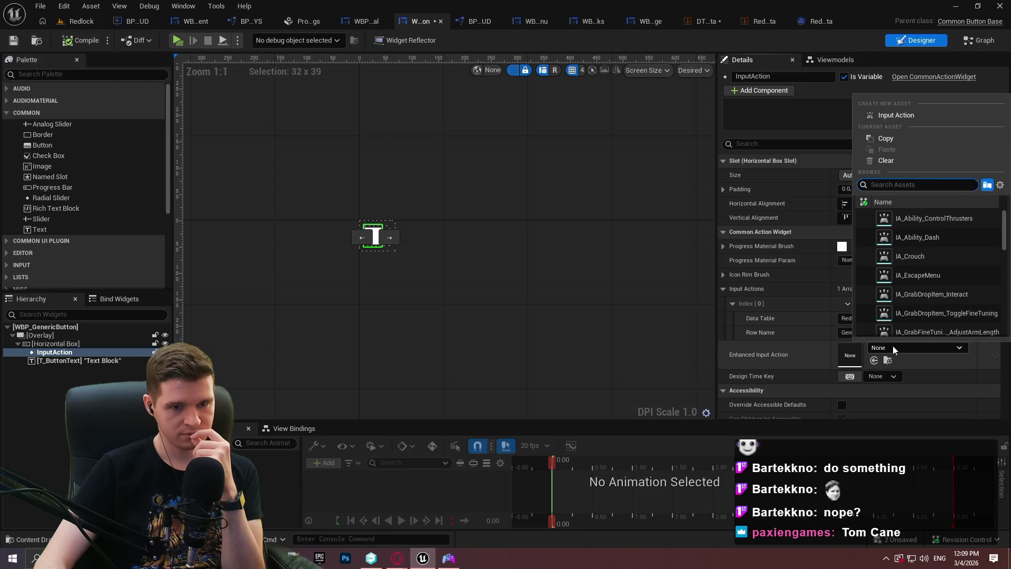
left_click(774, 355)
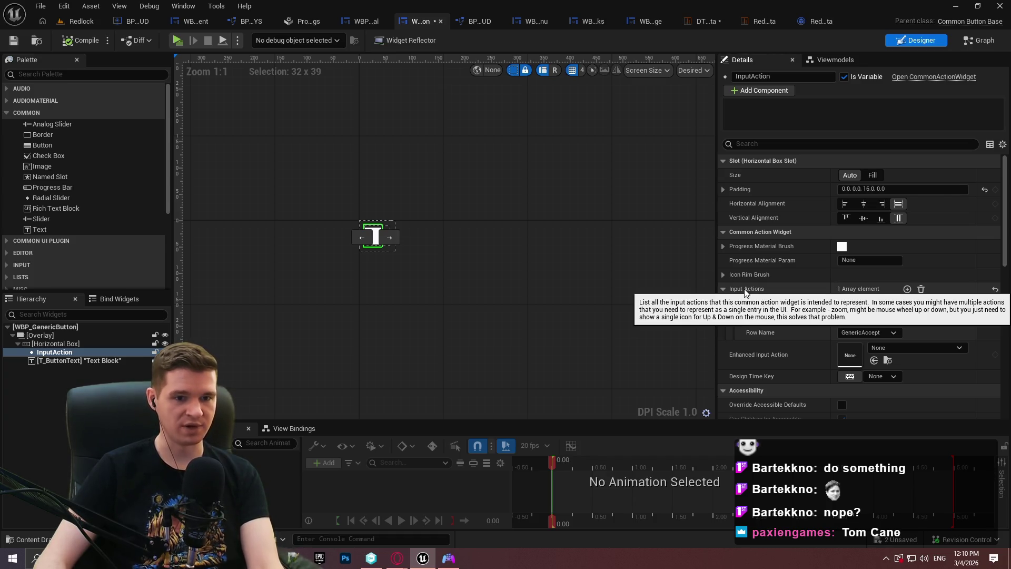
left_click(69, 335)
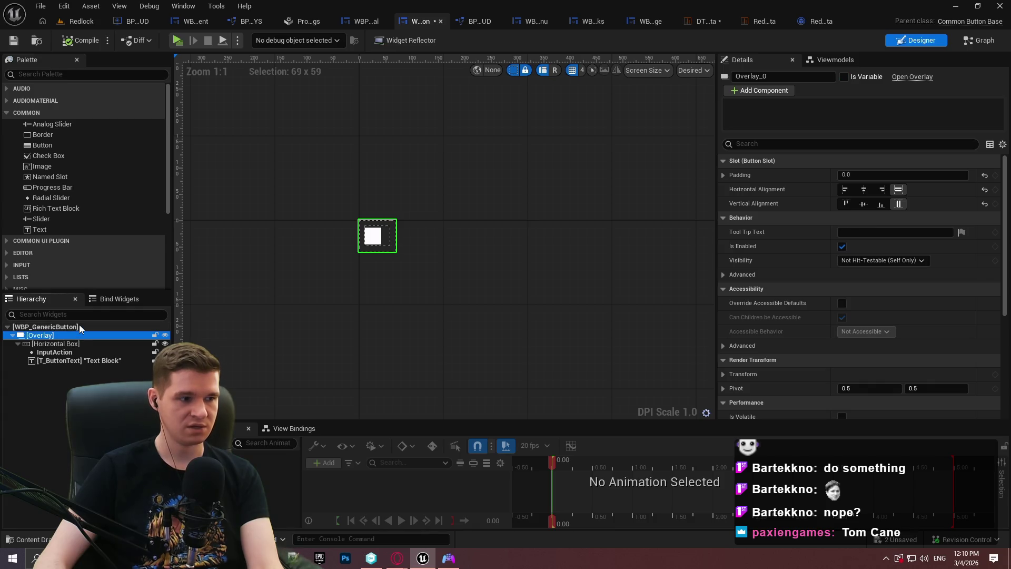
Step: Inspect the WBP_GenericButton root's Triggering Input Action and data table options without changing them
left_click(79, 327)
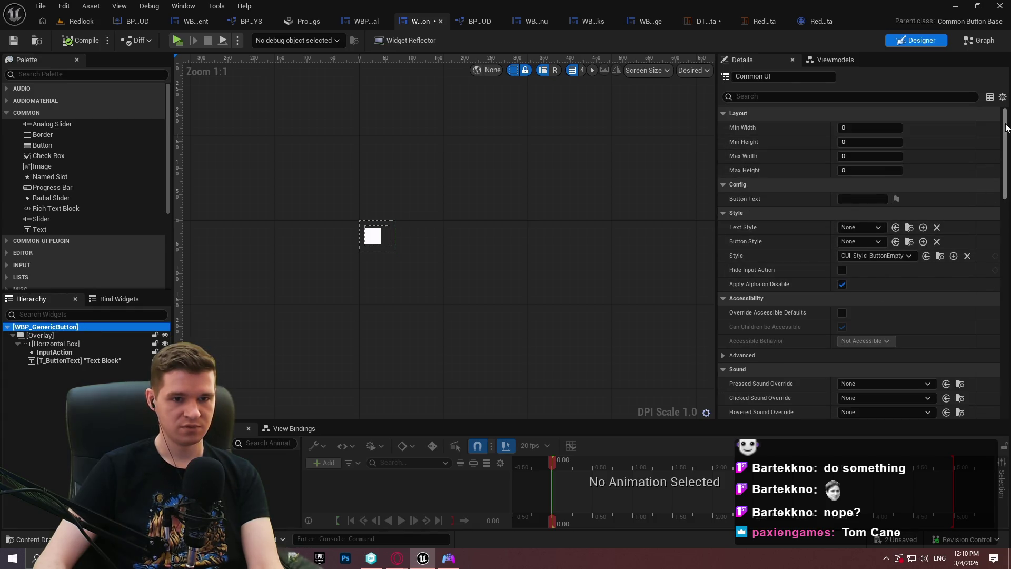
left_click_drag(1006, 127, 1006, 272)
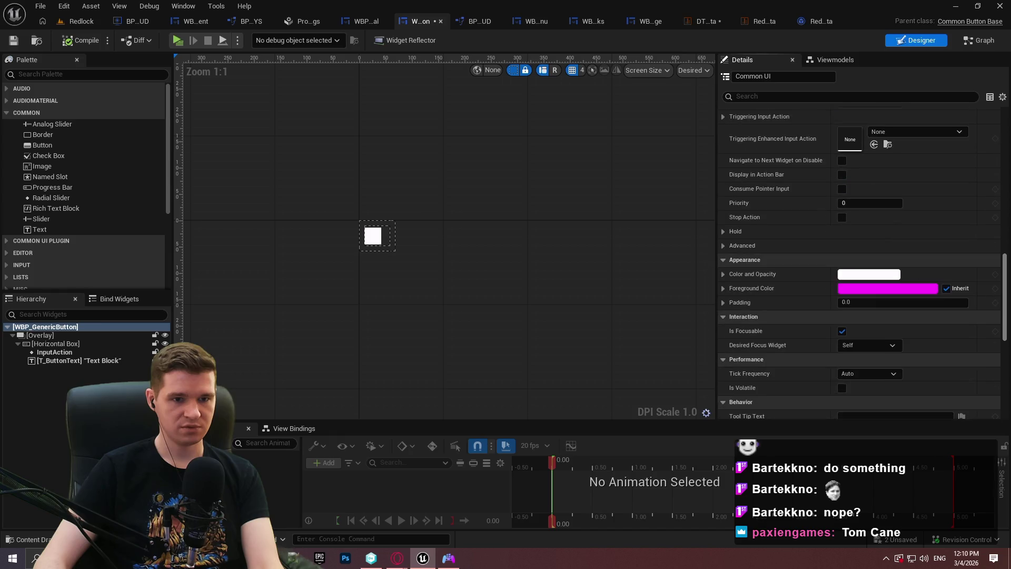
scroll(818, 267, "up", 5)
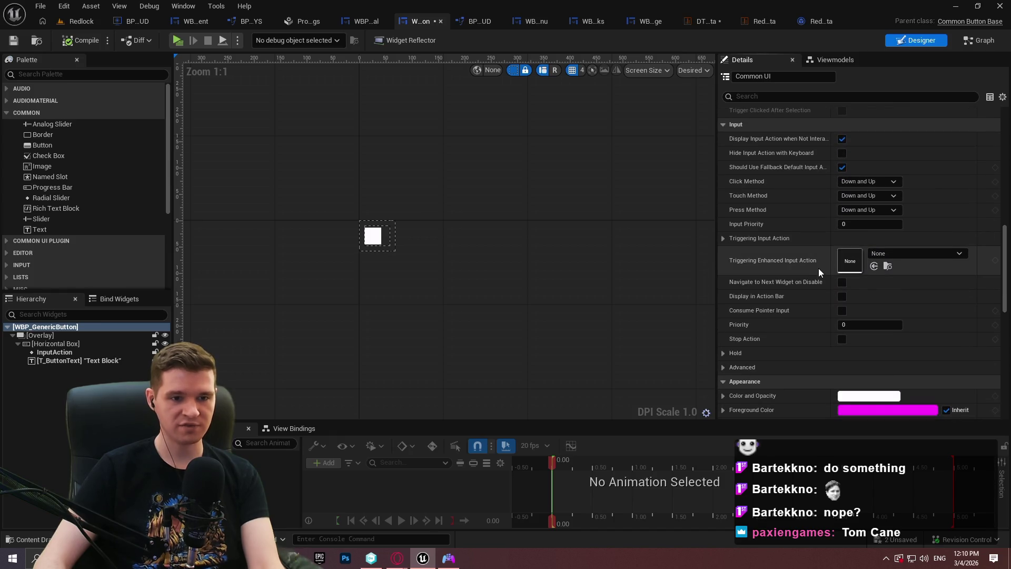
left_click(882, 256)
left_click(763, 257)
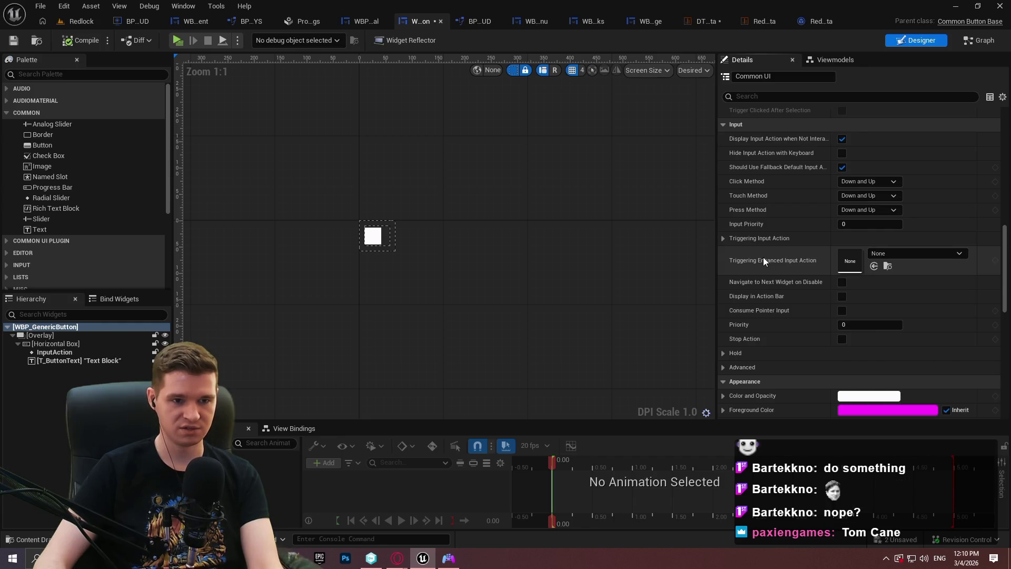
left_click(722, 238)
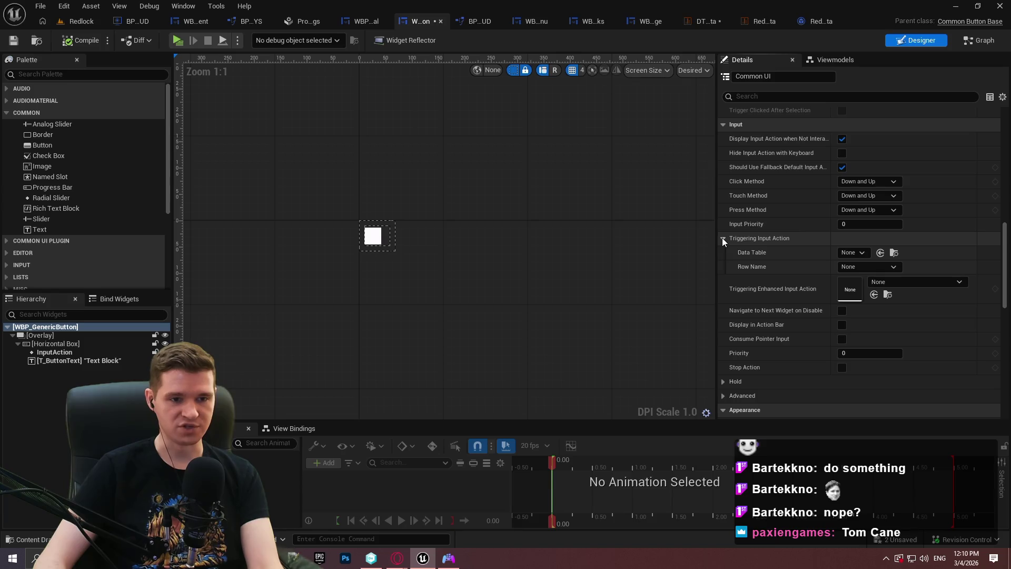
left_click(864, 253)
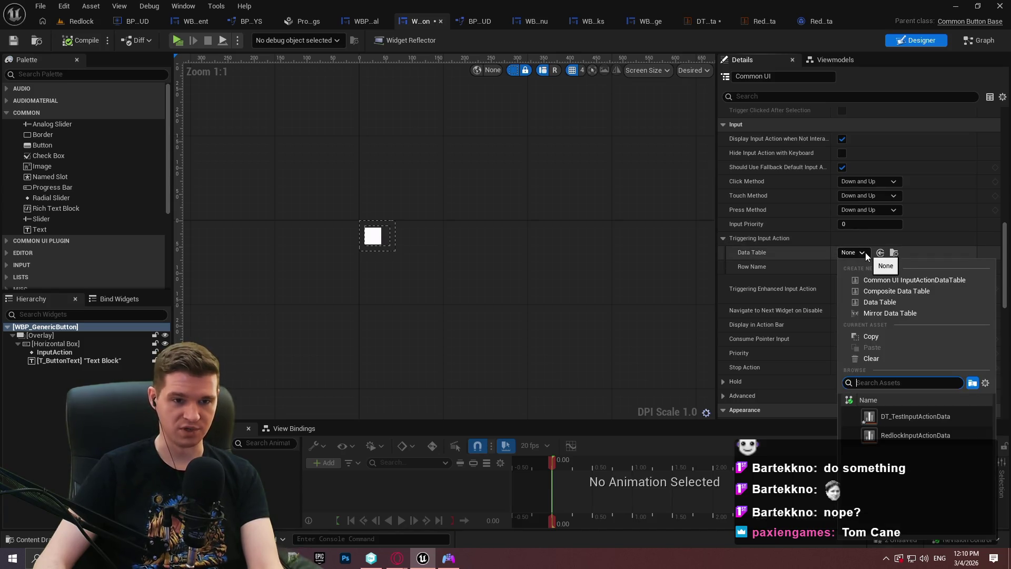
left_click(734, 244)
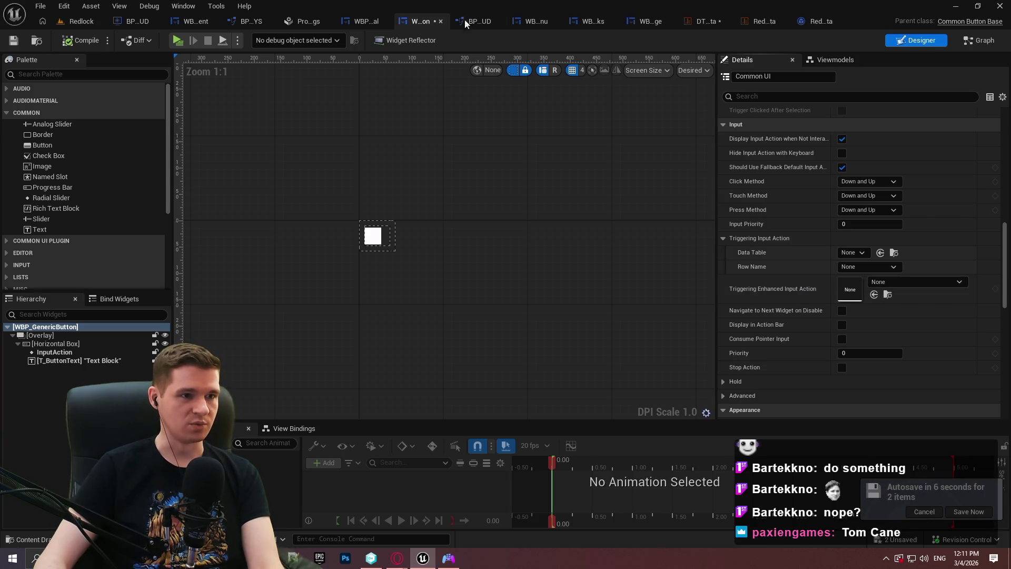
Step: Remove the GenericAccept entry from the InputAction widget's Input Actions list and save the blueprint
left_click(54, 352)
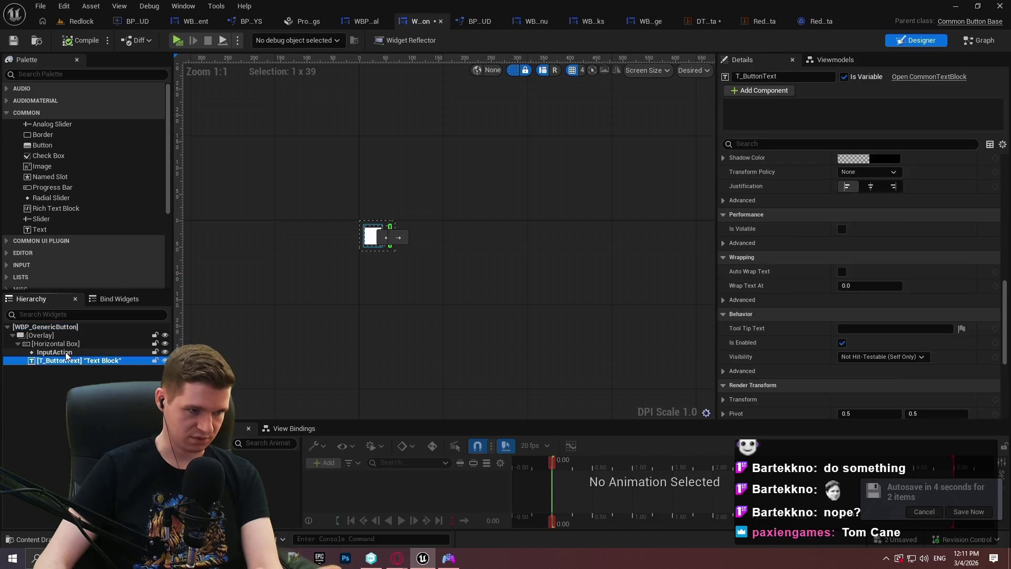
scroll(819, 244, "down", 3)
scroll(819, 244, "up", 3)
scroll(810, 249, "up", 10)
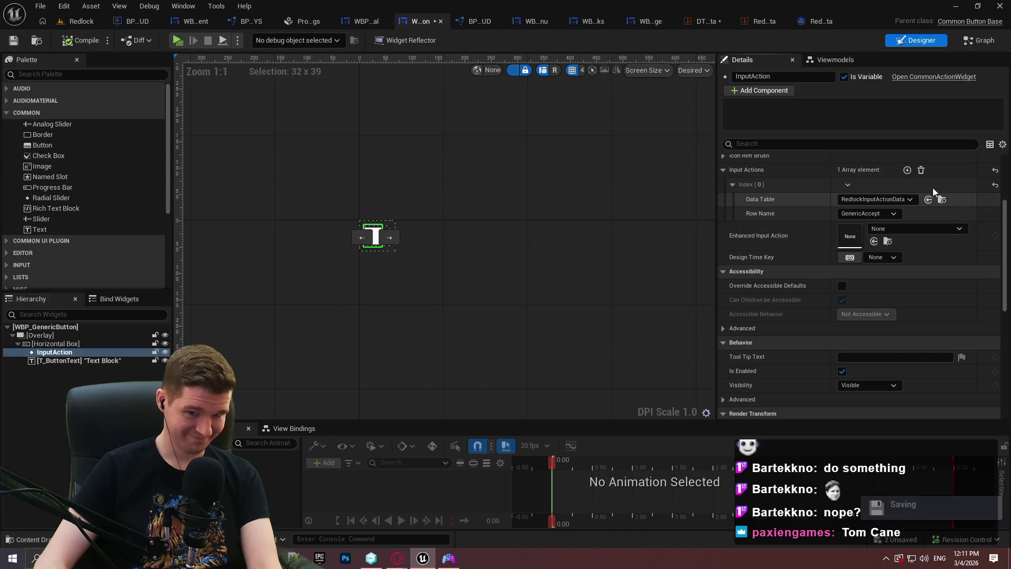
left_click(920, 169)
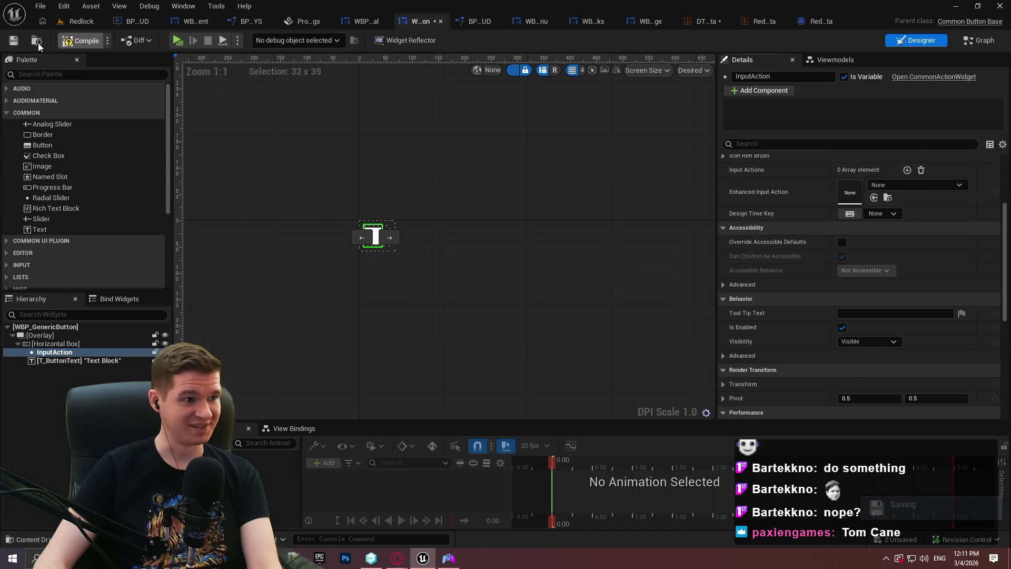
left_click(14, 40)
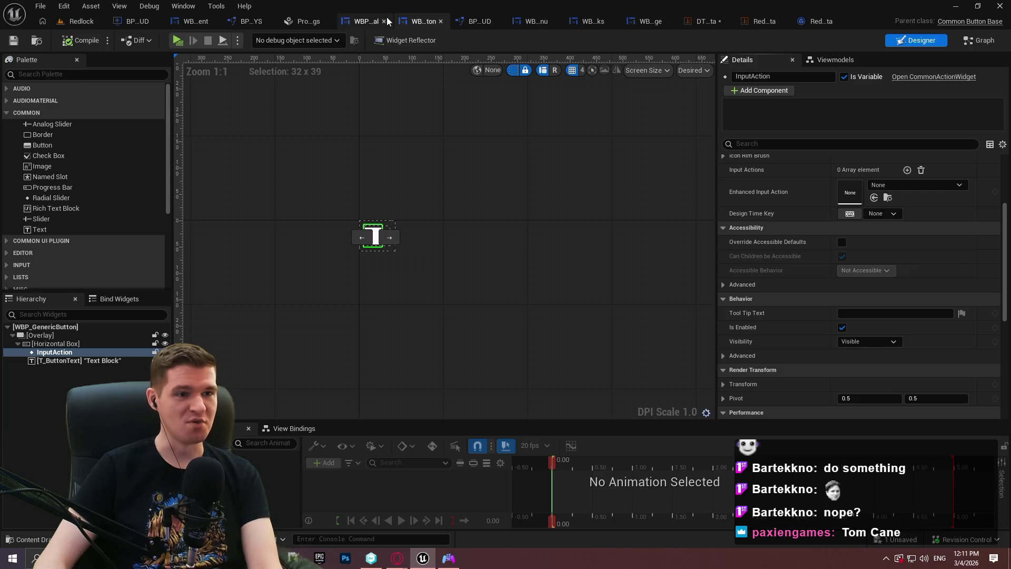
Step: In WBP_GenericModal's Designer, set B_Deny to trigger RedlockInputActionData's GenericBack row
left_click(366, 21)
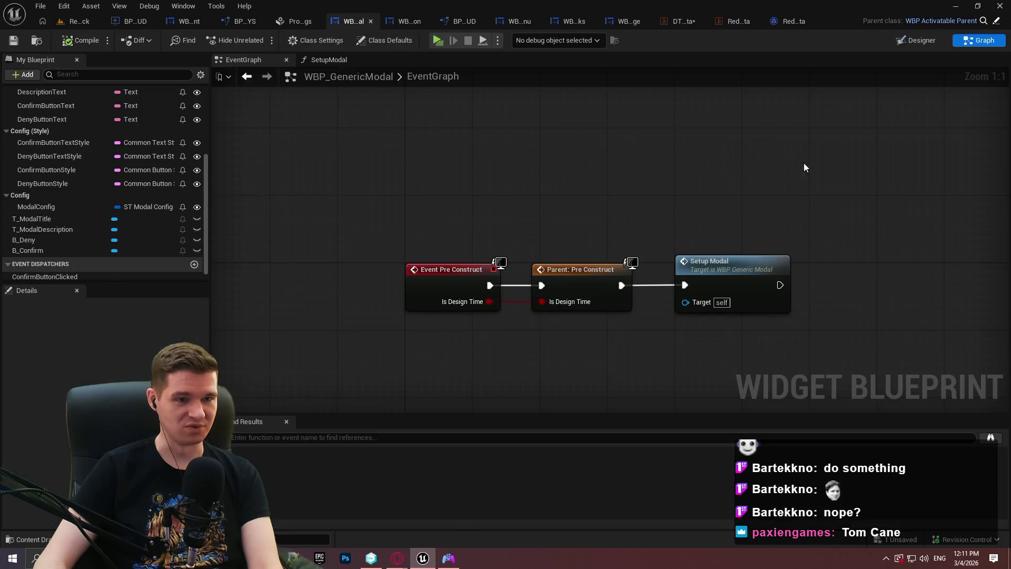
left_click(924, 41)
scroll(413, 258, "up", 7)
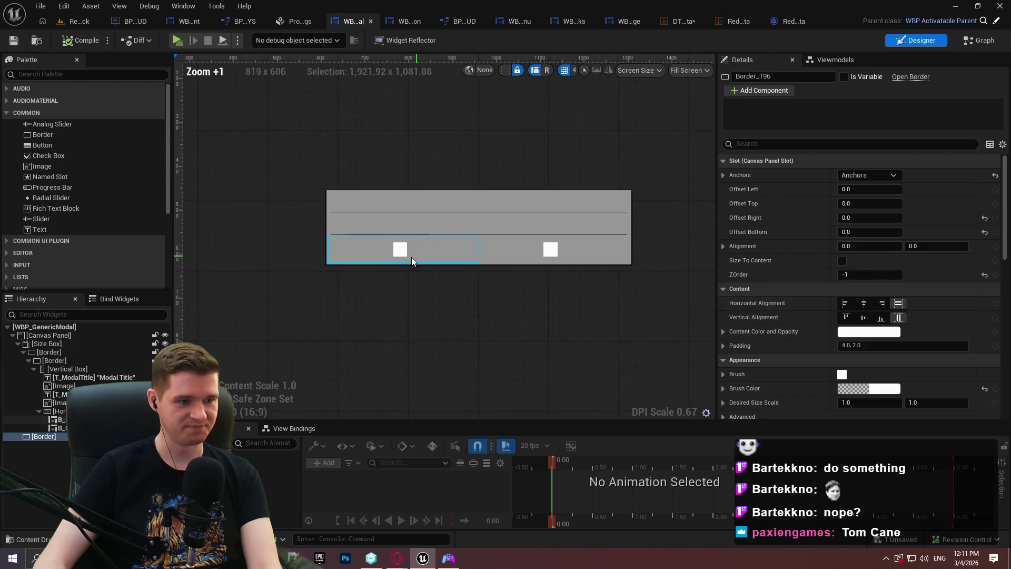
left_click(412, 257)
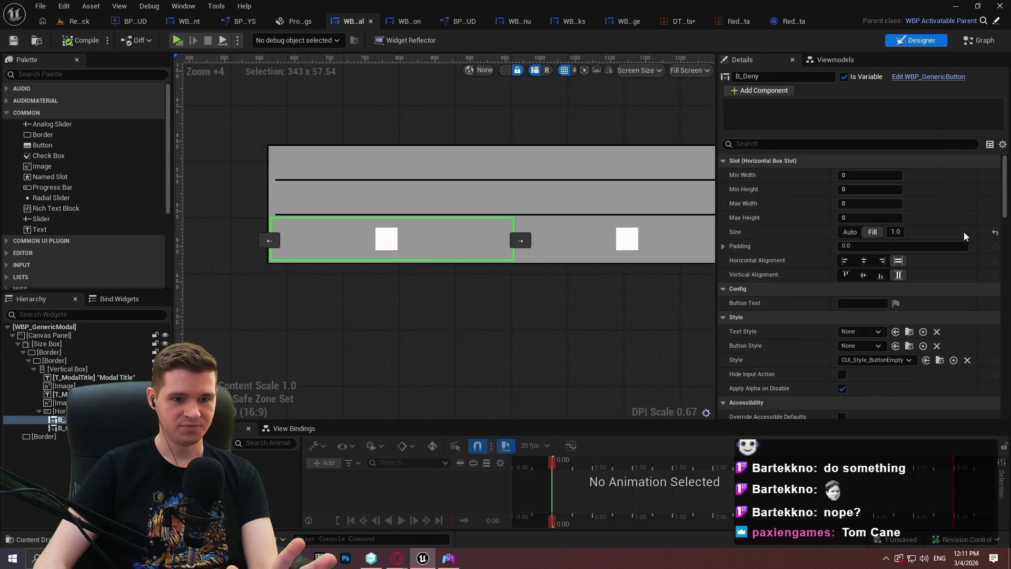
scroll(997, 196, "down", 4)
left_click_drag(1004, 196, 1005, 279)
scroll(1004, 279, "up", 1)
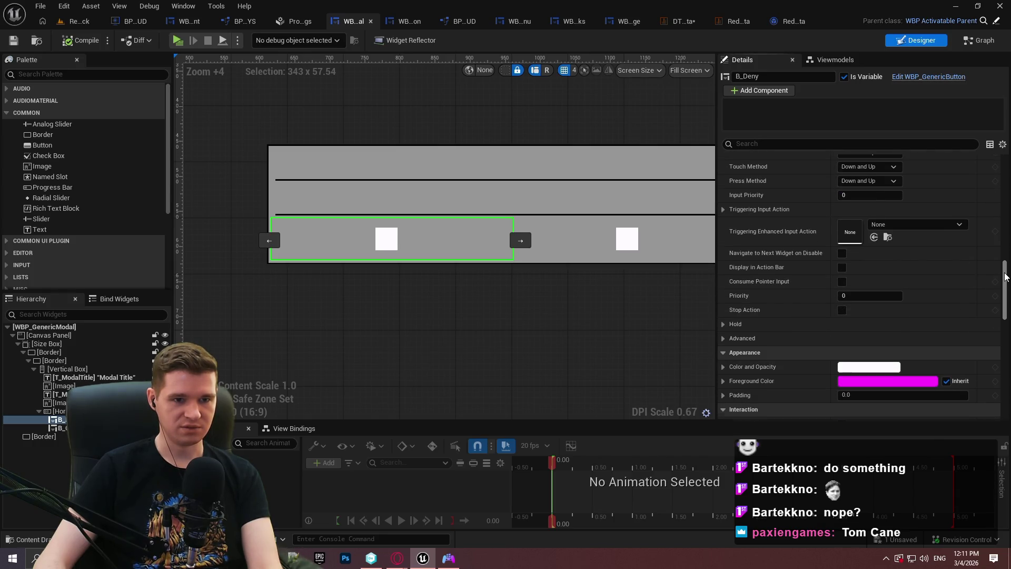
left_click(723, 209)
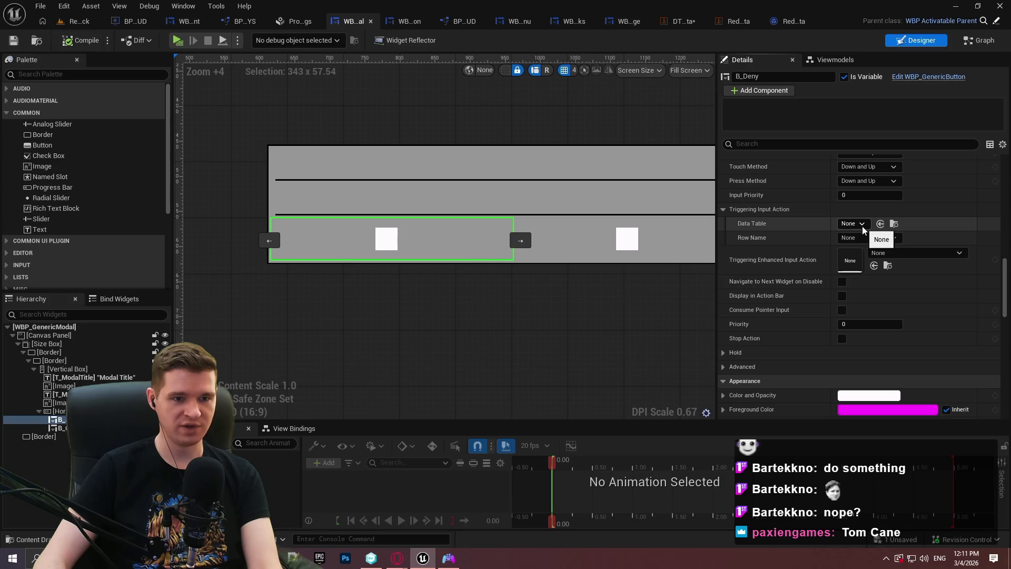
left_click(862, 228)
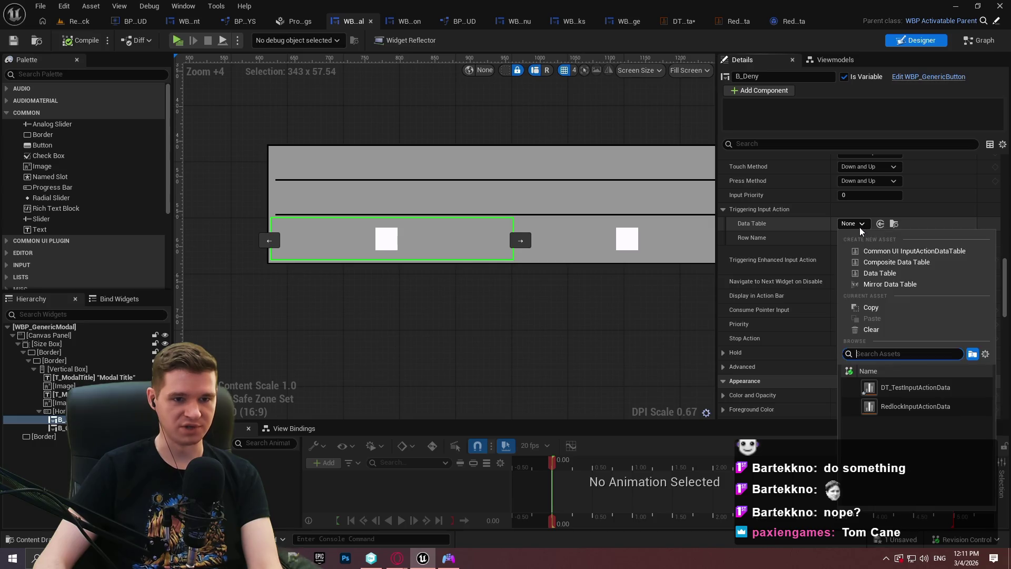
left_click(940, 409)
left_click(869, 238)
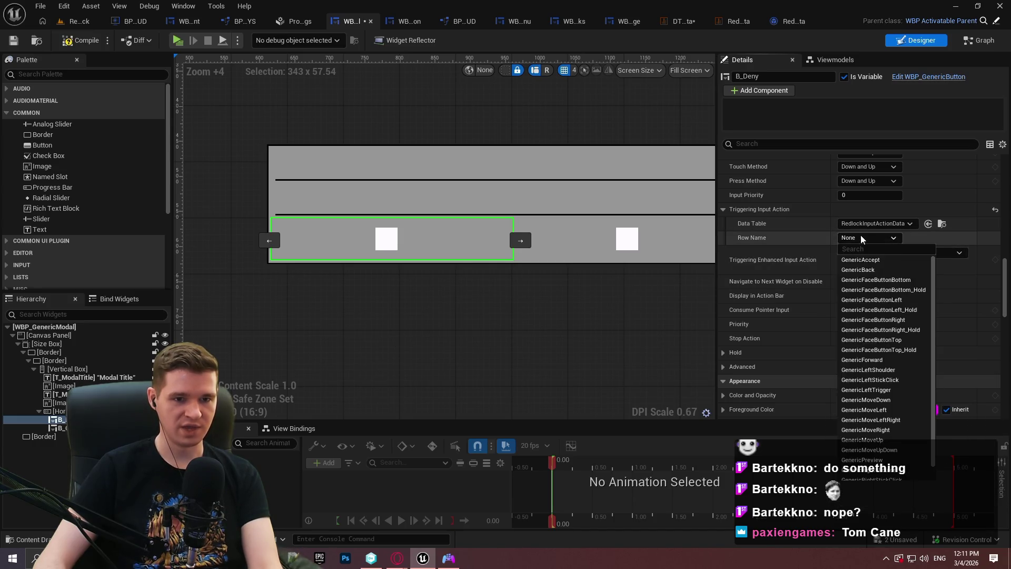
left_click(879, 271)
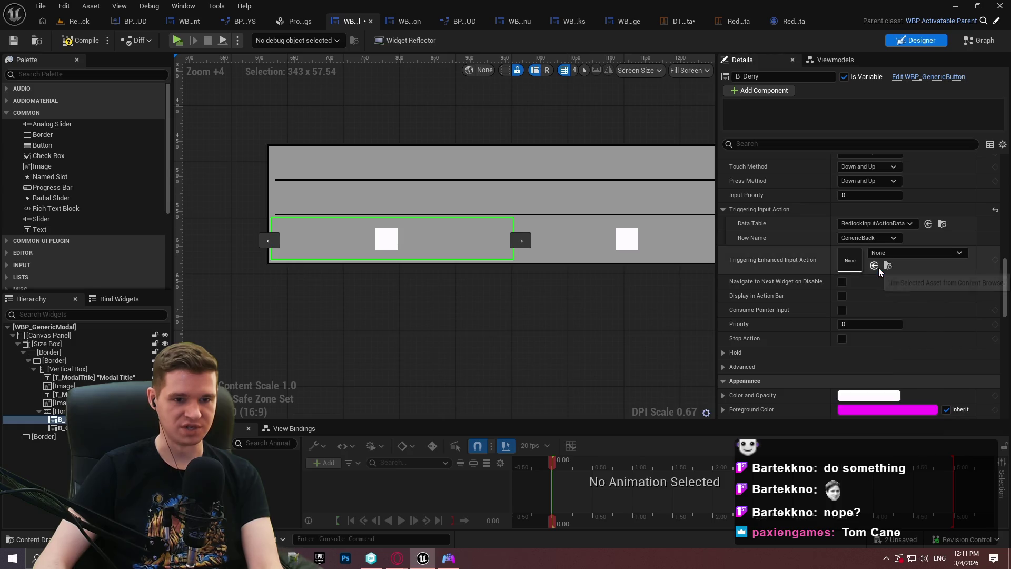
Step: Set B_Confirm to trigger RedlockInputActionData's GenericAccept row and save WBP_GenericModal
left_click(650, 245)
left_click(867, 224)
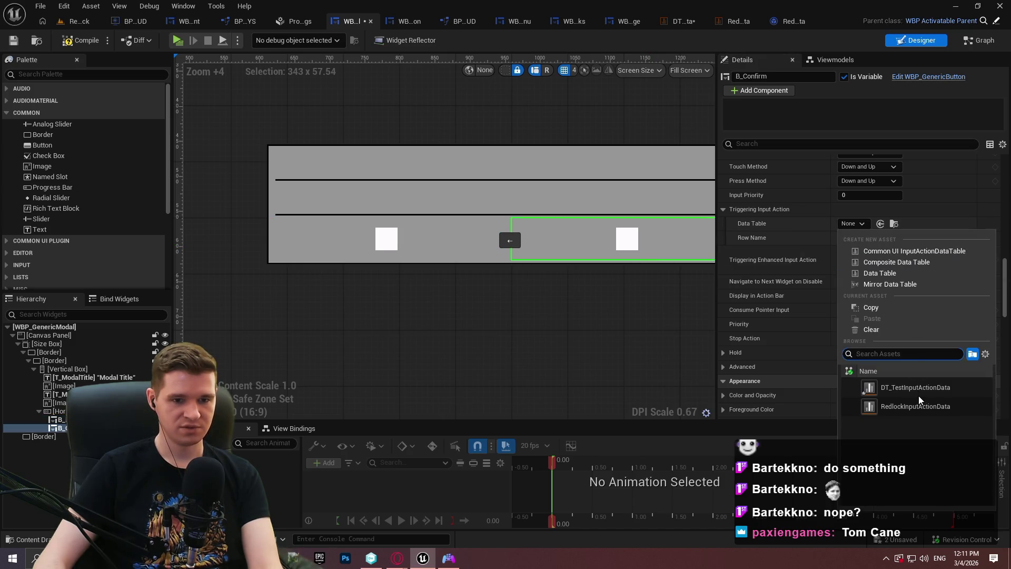
left_click(918, 406)
left_click(889, 237)
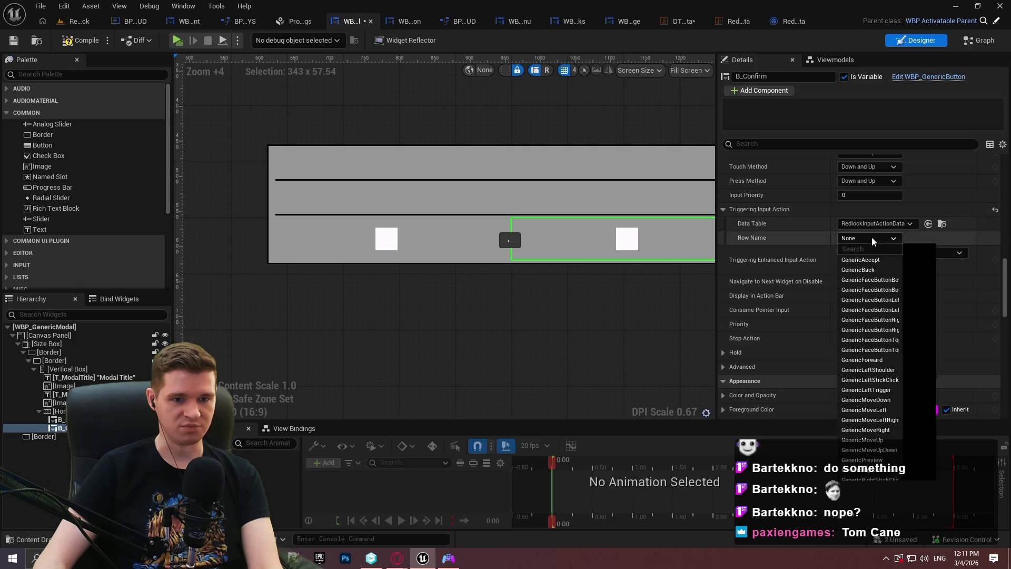
left_click(894, 261)
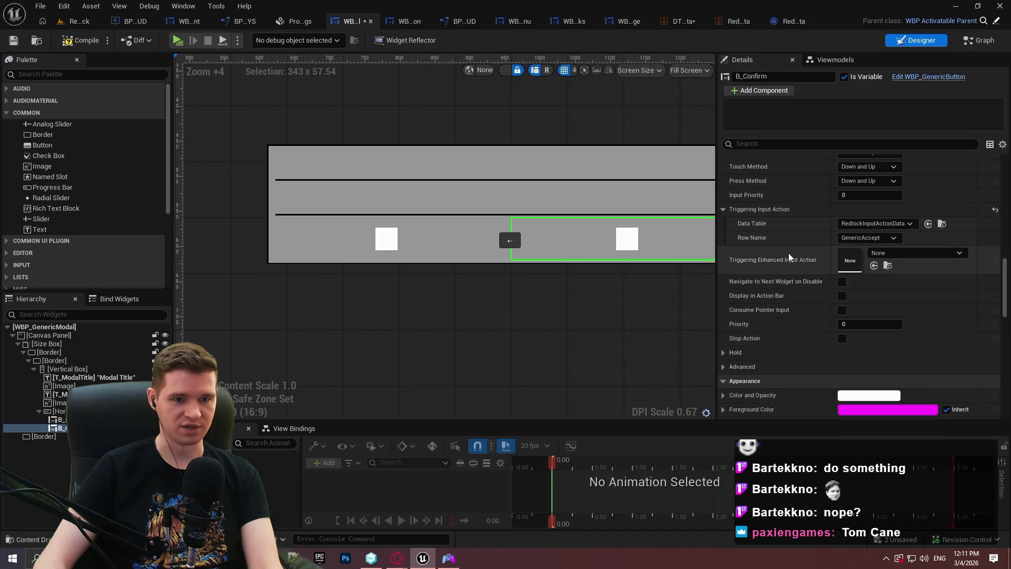
left_click(14, 40)
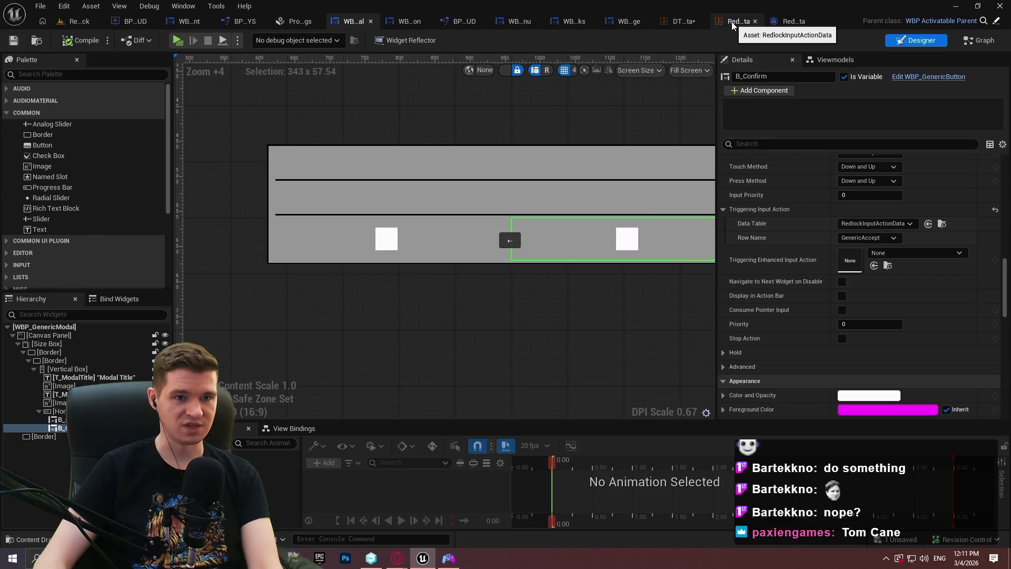
Step: Review the GenericBack and GenericForward rows in the RedlockInputActionData table
left_click(737, 21)
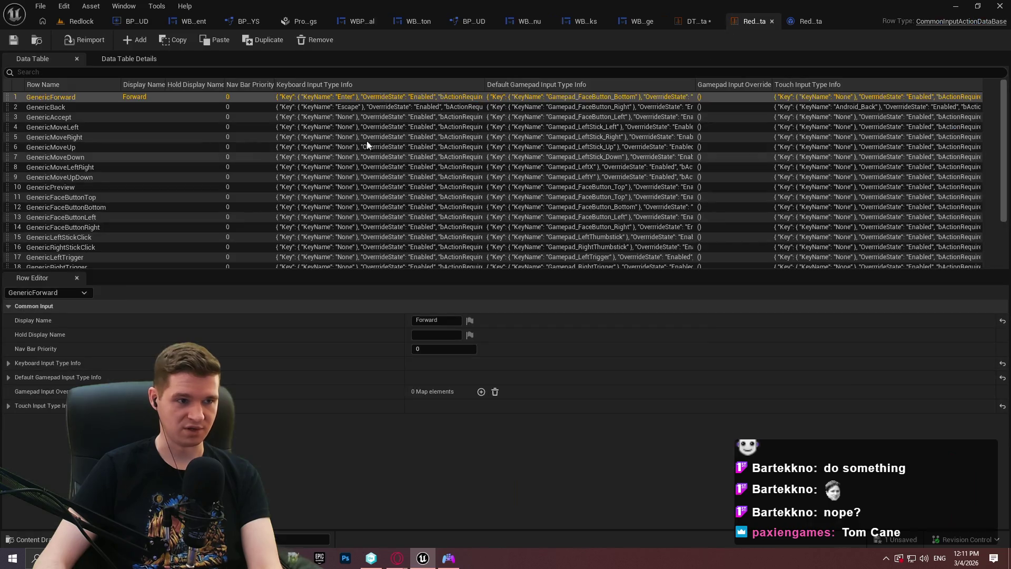
left_click(8, 378)
left_click(346, 108)
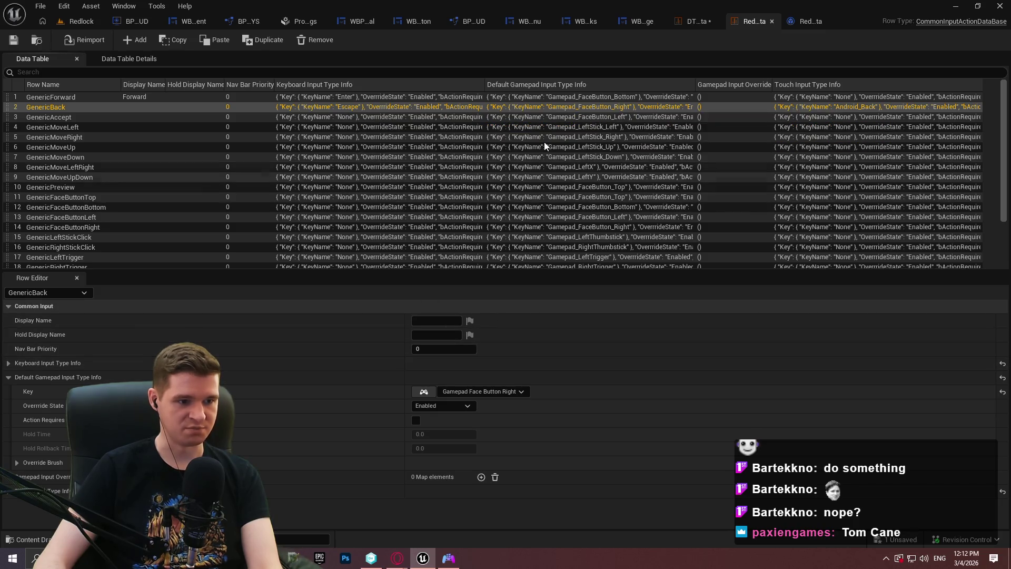
left_click(116, 98)
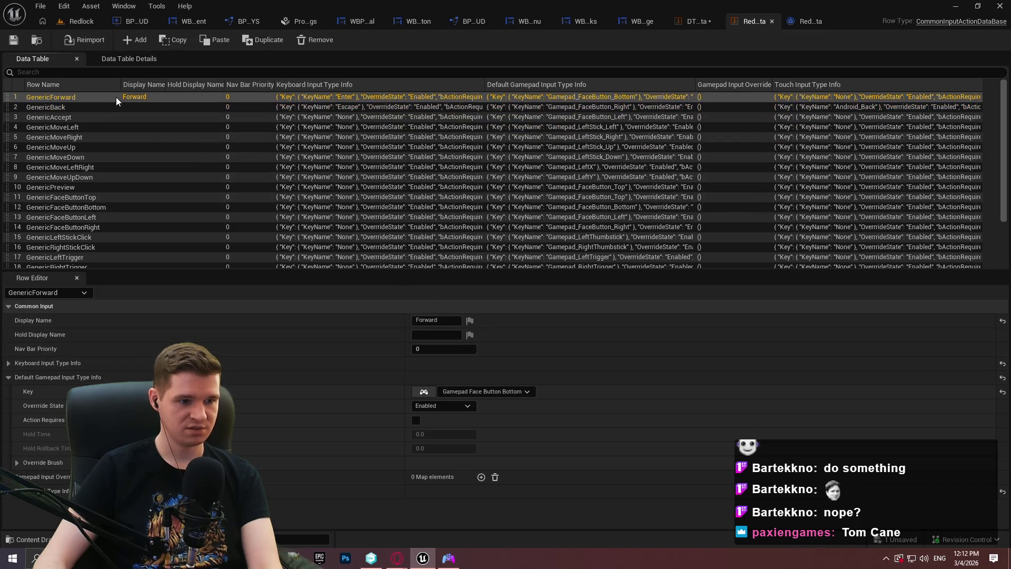
Step: Compare against the four-row input action table, then return to the Redlock level
left_click(698, 22)
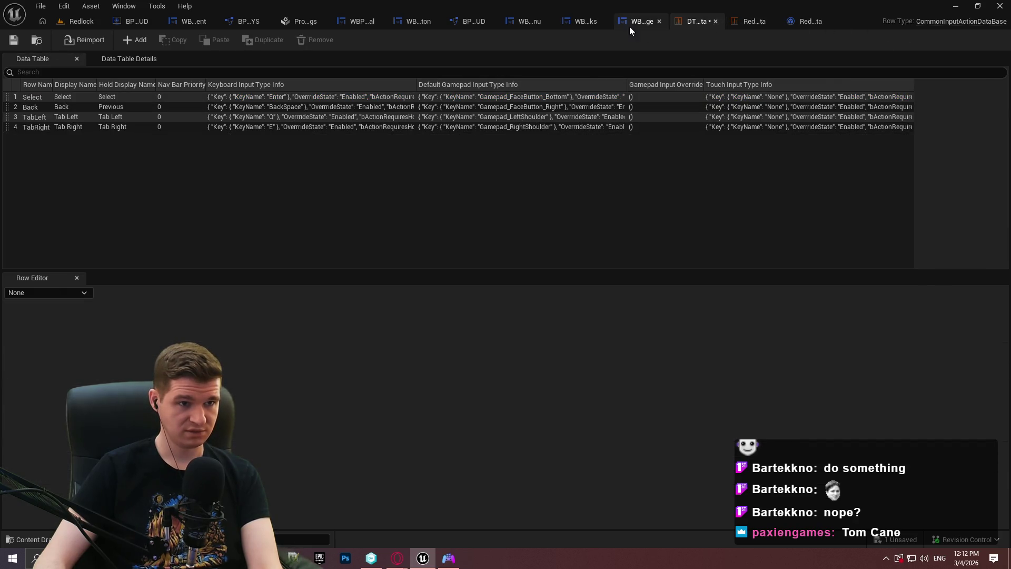
left_click(71, 20)
left_click(795, 22)
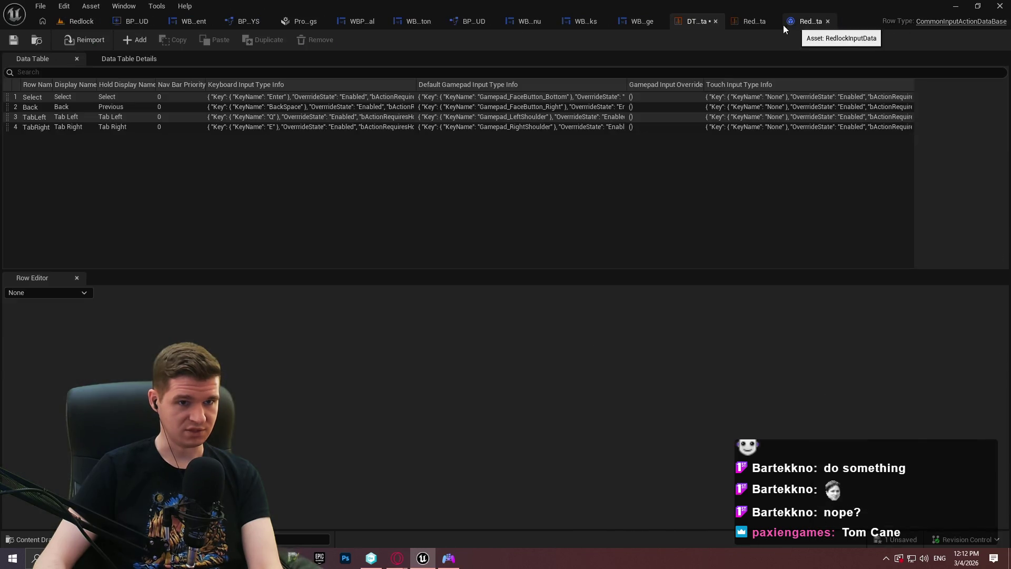
left_click(59, 21)
left_click(268, 42)
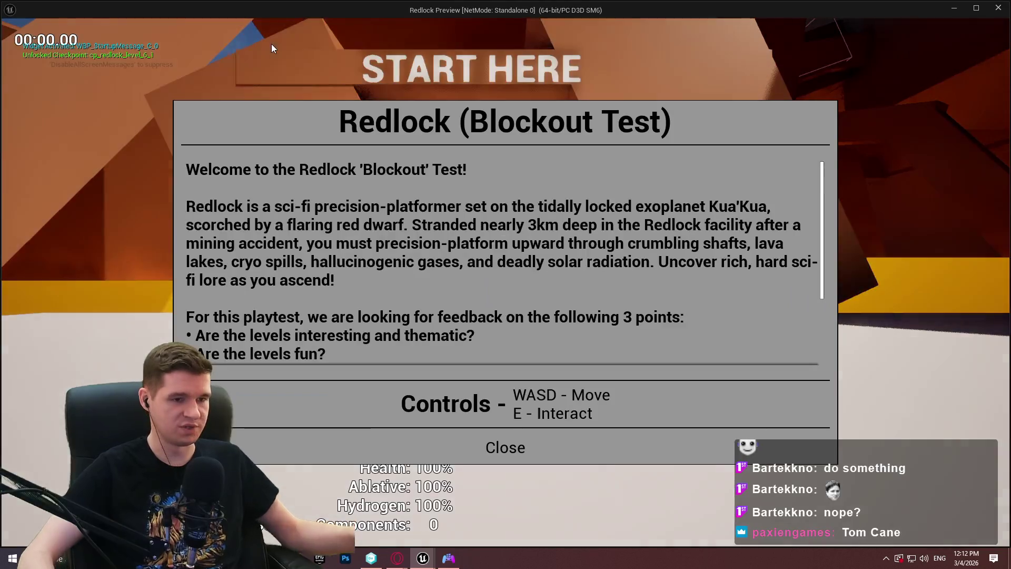
key("Return")
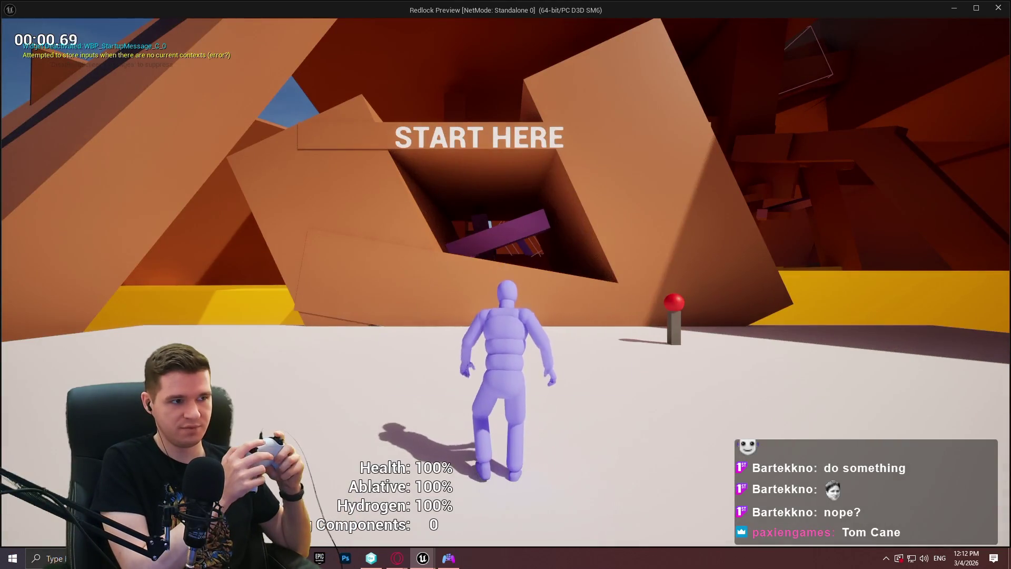
key("Escape")
key("Right")
key("Right")
key("Return")
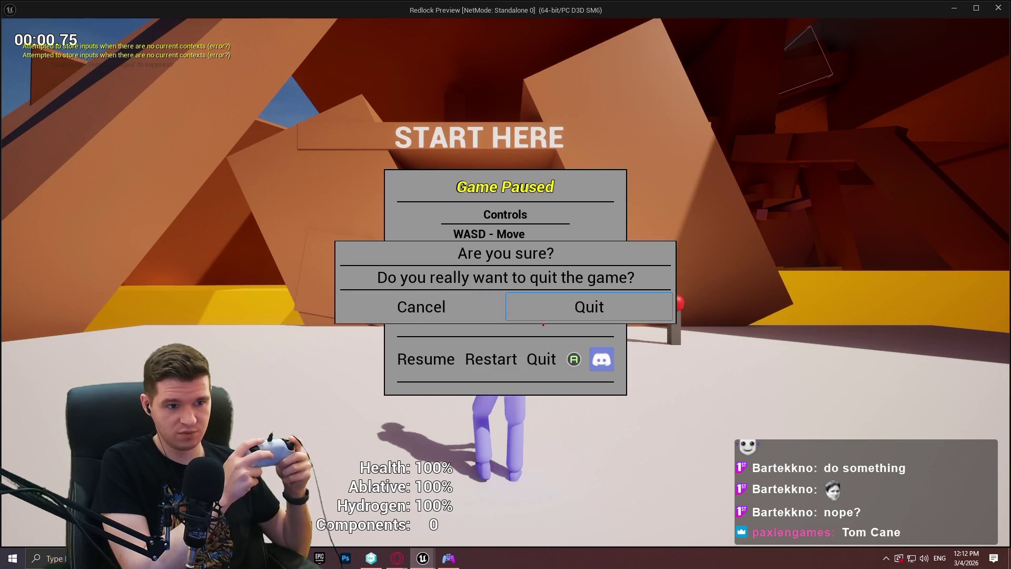
key("Return")
key("Right")
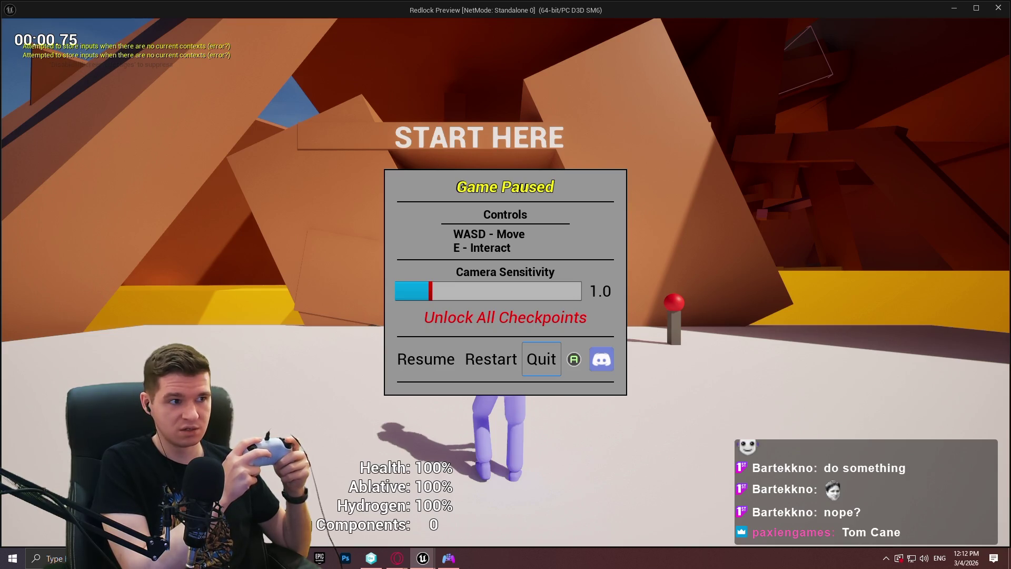
key("Return")
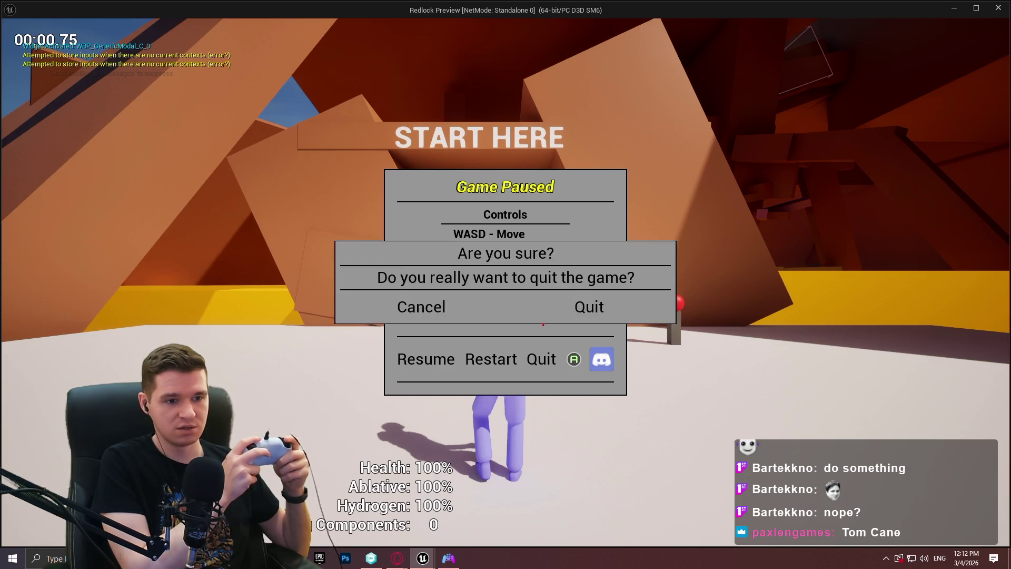
key("Right")
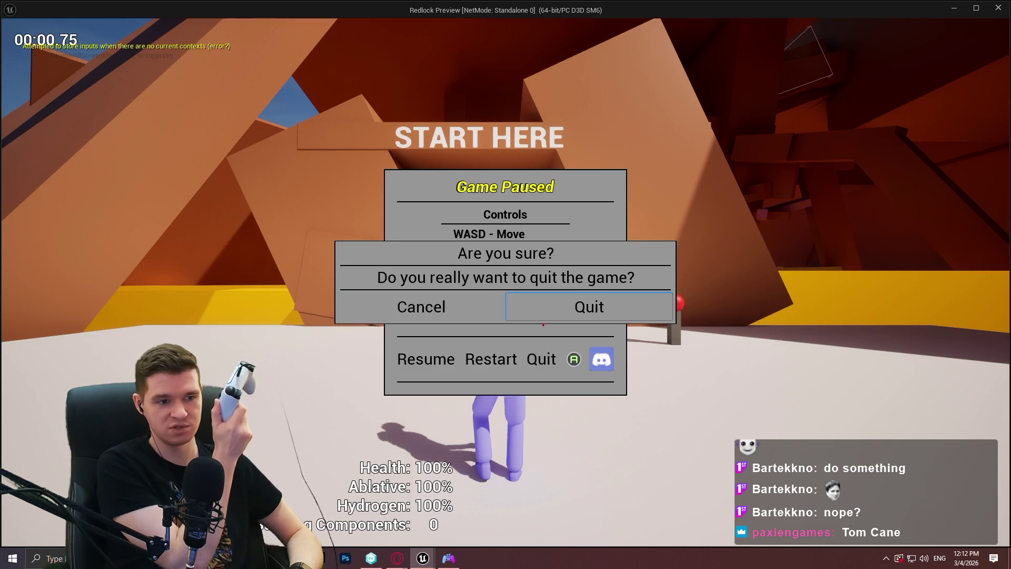
key("Escape")
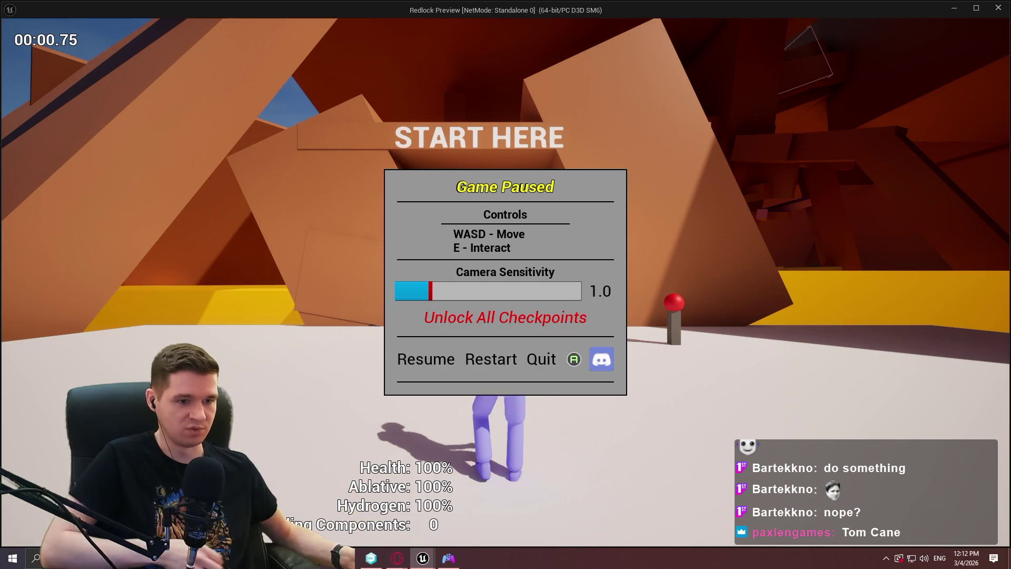
key("Escape")
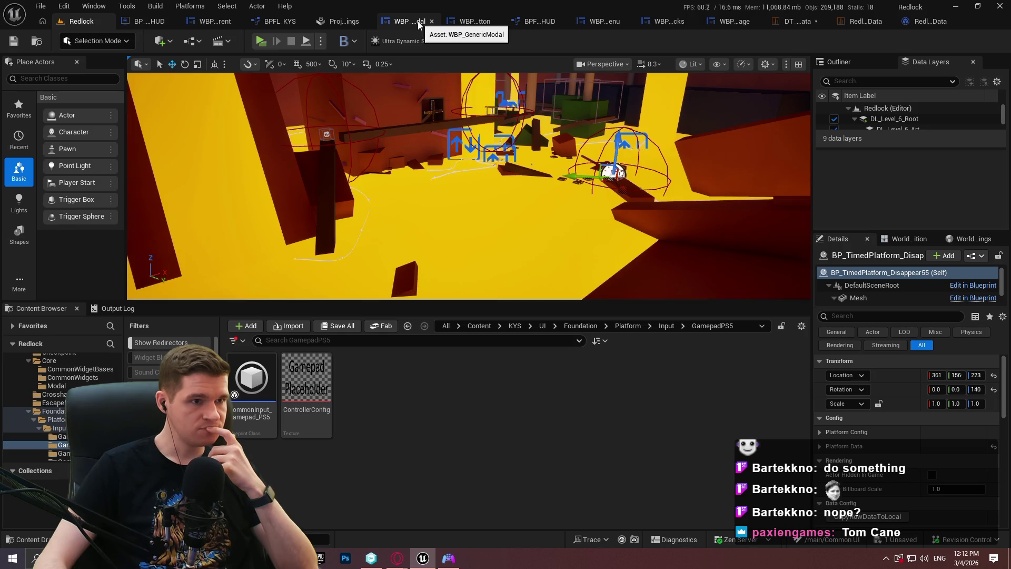
Step: Show WBP_GenericButton's EventGraph and pan to free space beside Build Button
left_click(478, 21)
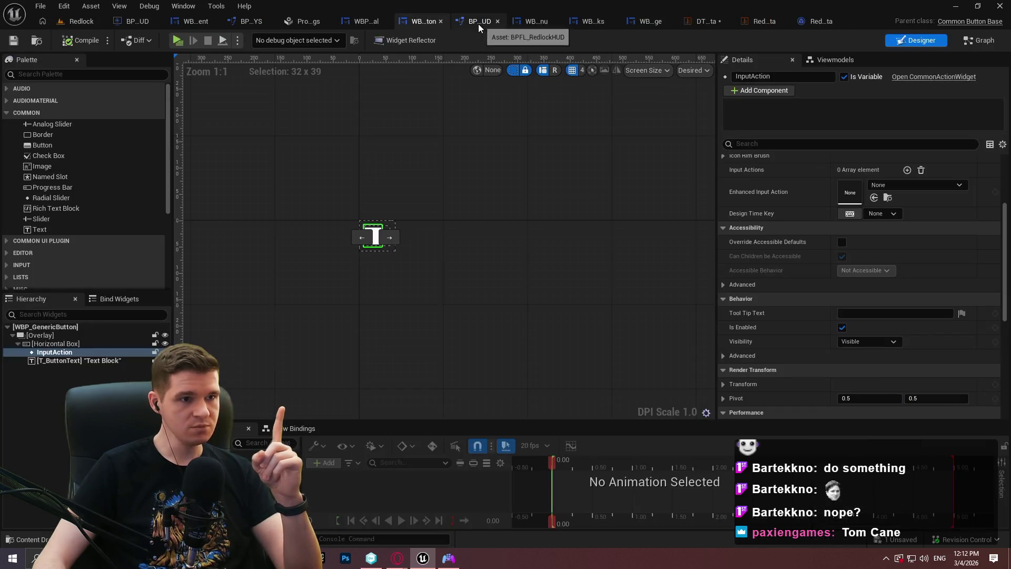
left_click(983, 42)
left_click_drag(695, 320, 373, 267)
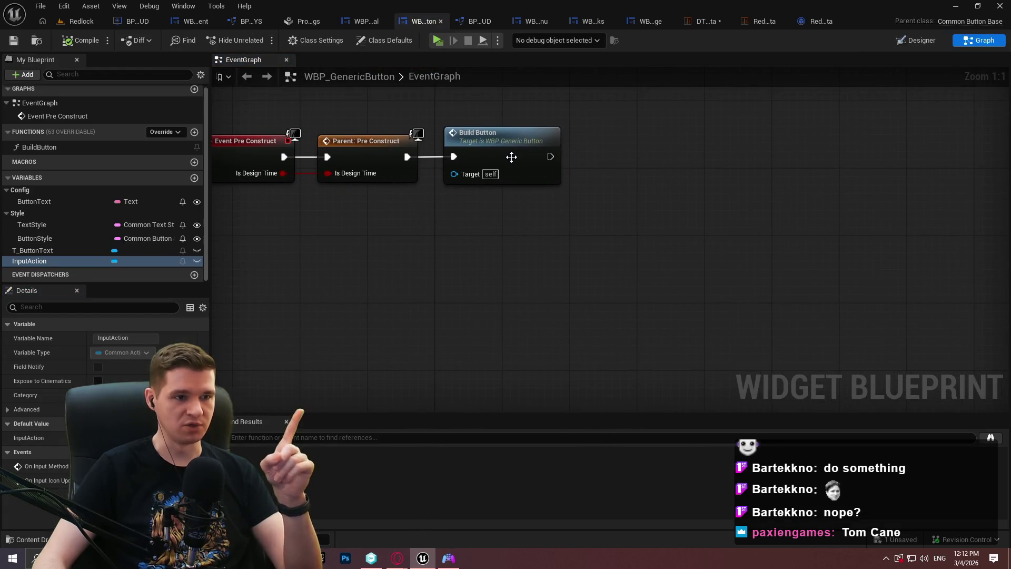
Step: Add a Get Triggering Input Action node and split it into Data Table and Row Name
right_click(367, 248)
type("triggering in")
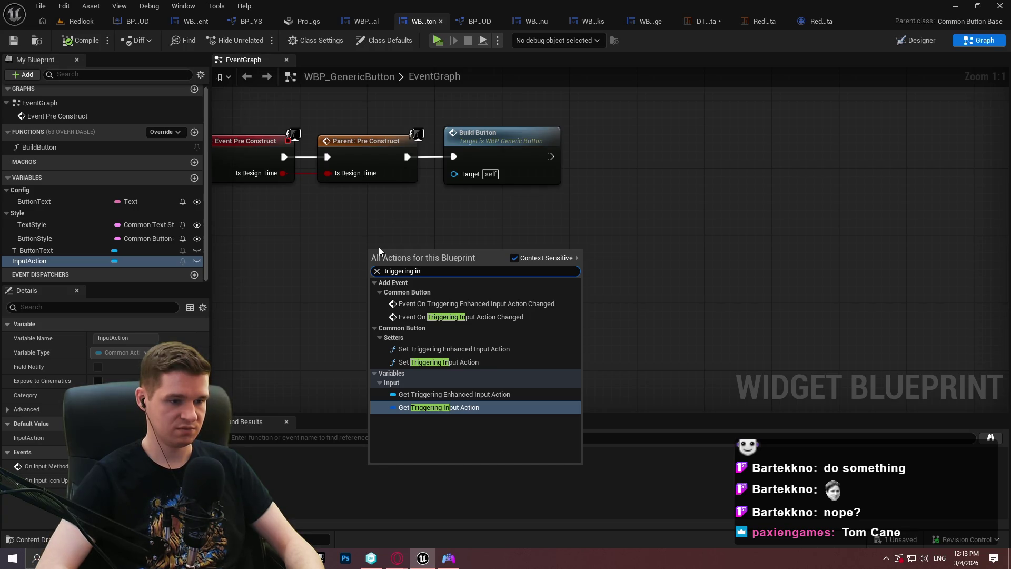
key("Return")
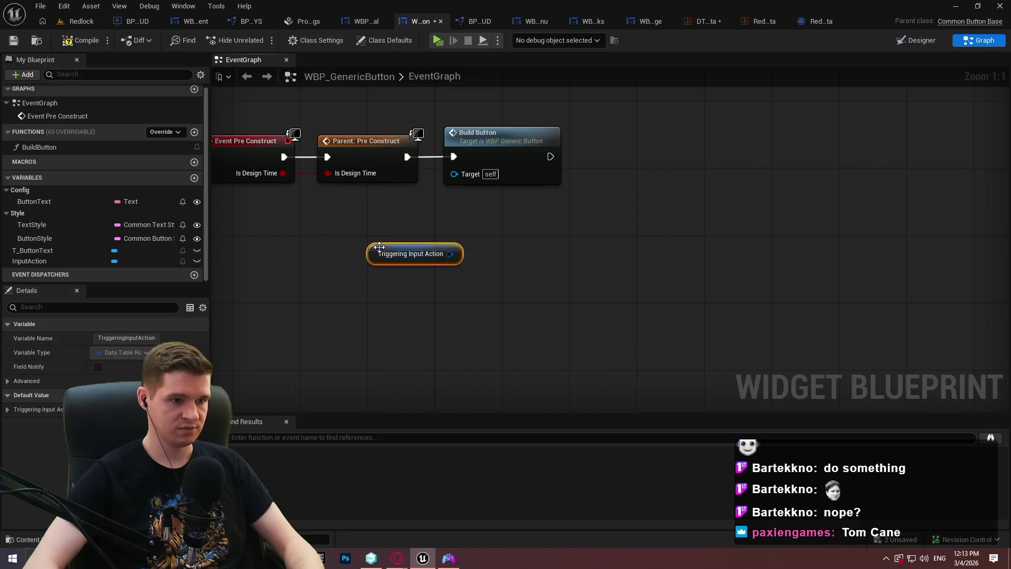
right_click(447, 248)
right_click(441, 255)
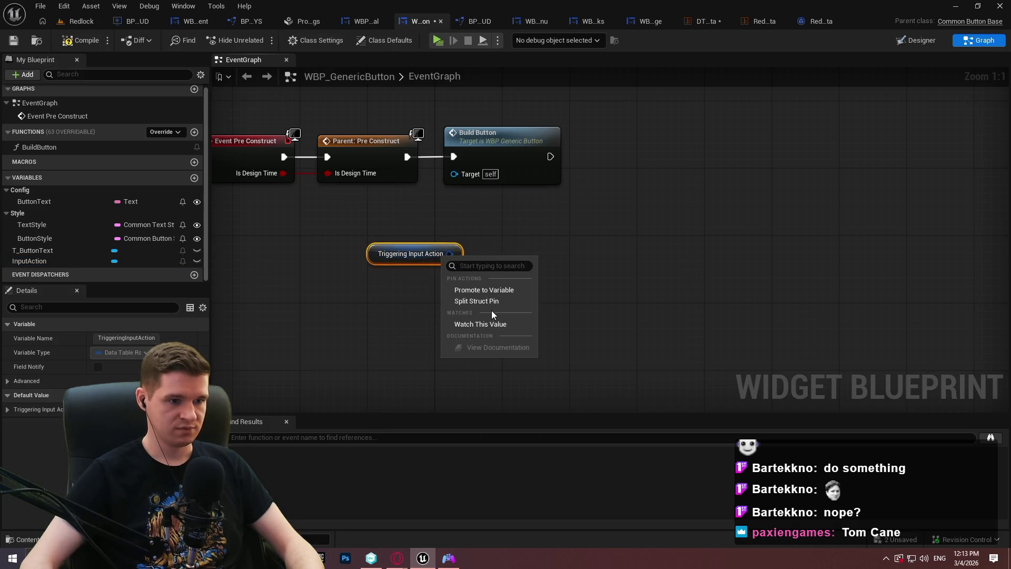
left_click(491, 304)
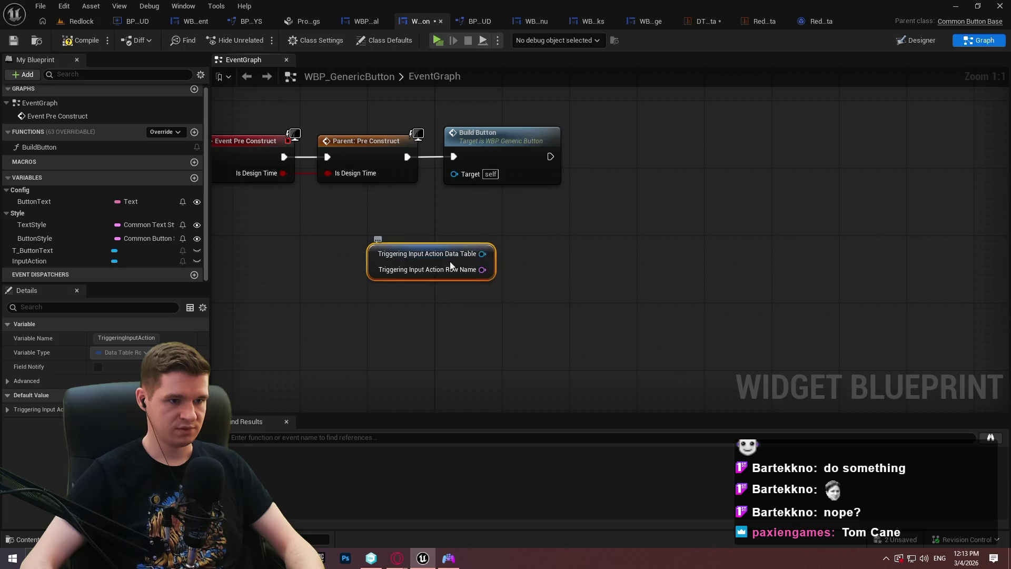
Step: Add an Is Valid check fed by the Data Table output
mouse_move(466, 263)
left_mouse_down()
mouse_move(424, 280)
mouse_move(528, 254)
left_mouse_up()
type("g")
key("BackSpace")
type("bval")
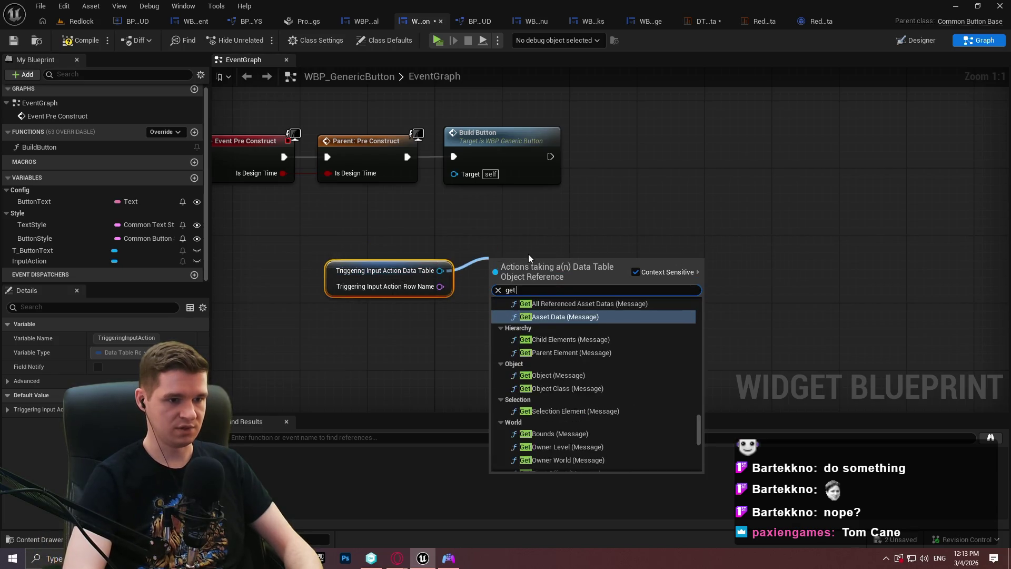
key("BackSpace")
key("BackSpace")
key("BackSpace")
type("valid")
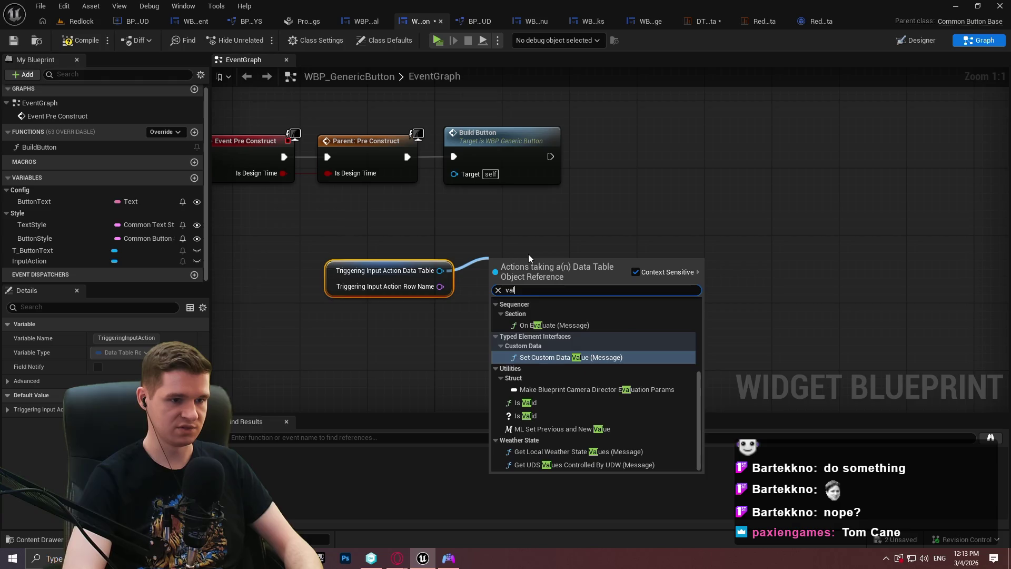
key("Down")
key("Down")
key("Return")
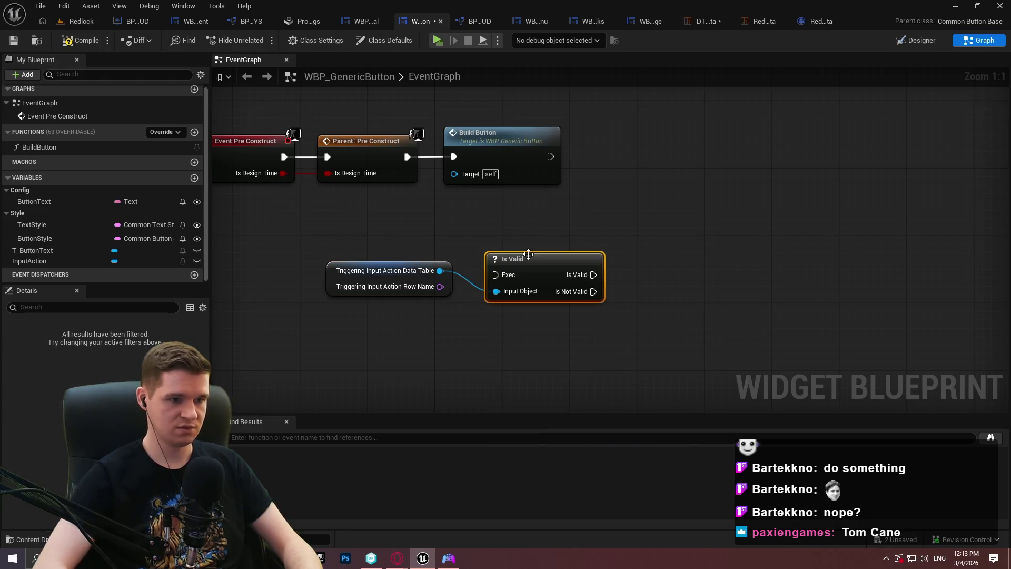
left_click_drag(514, 260, 506, 224)
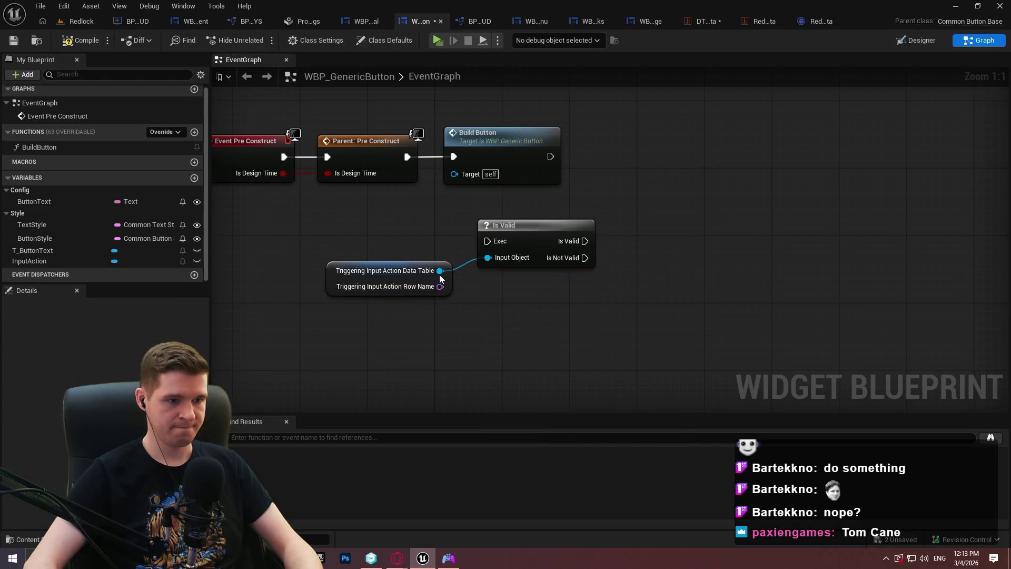
Step: Add a Get Data Table Row using the table and Row Name, executed after Is Valid succeeds
left_click_drag(440, 270, 509, 289)
type("get data table")
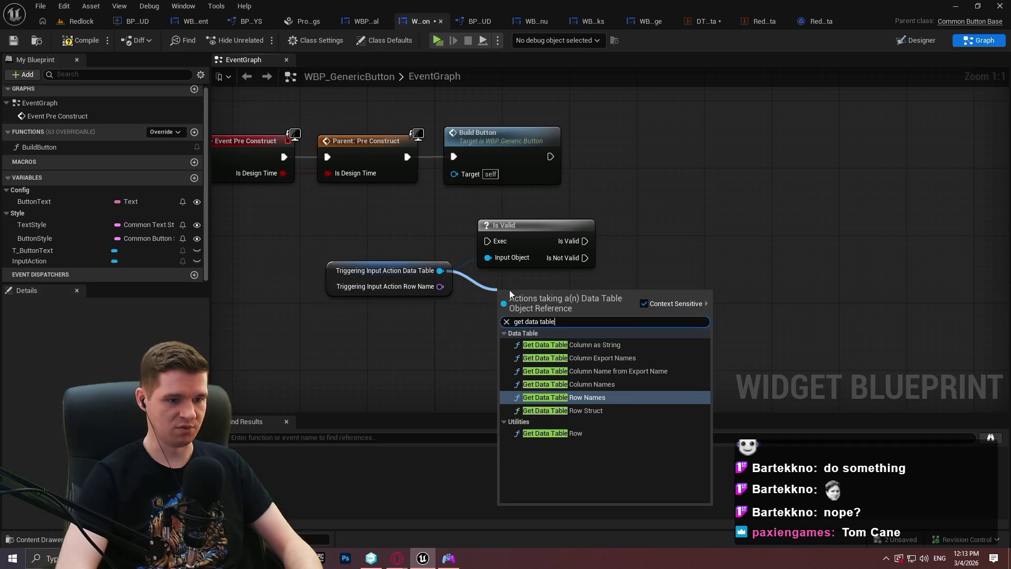
key("Down")
key("Down")
key("Return")
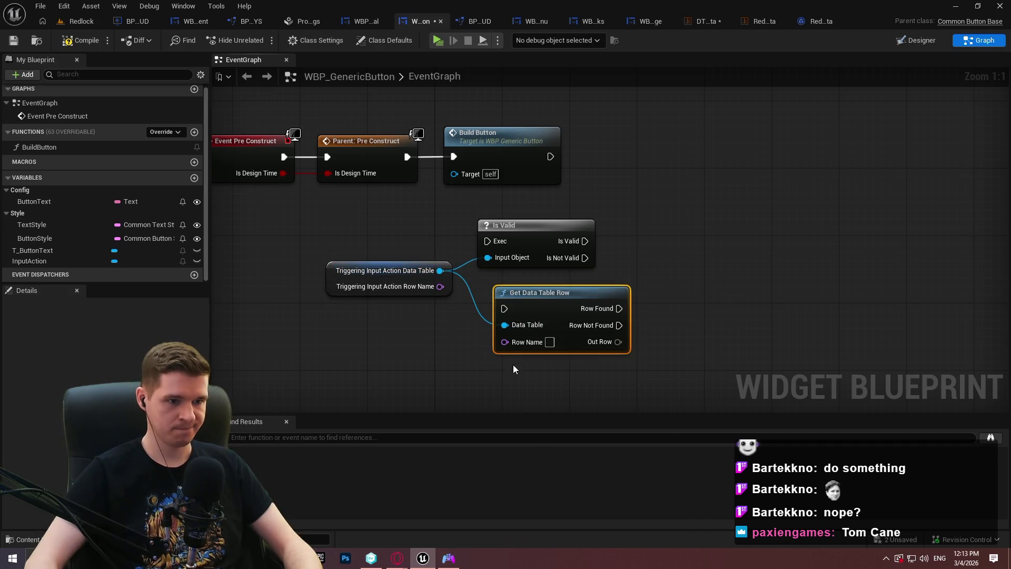
mouse_move(504, 342)
left_mouse_down()
mouse_move(435, 298)
mouse_move(440, 288)
left_mouse_up()
left_click(454, 309)
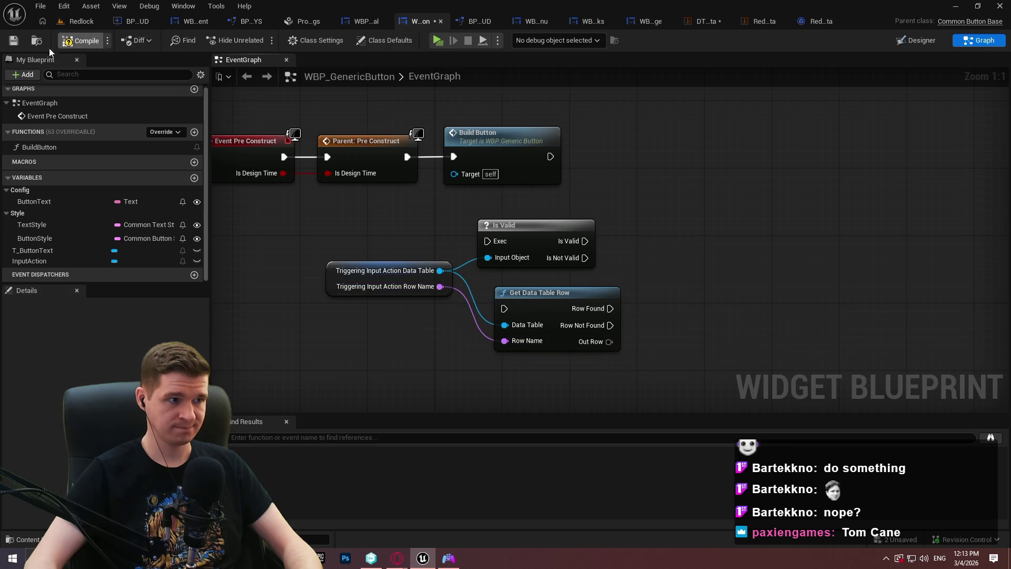
mouse_move(539, 300)
left_mouse_down()
mouse_move(707, 232)
mouse_move(581, 241)
left_mouse_up()
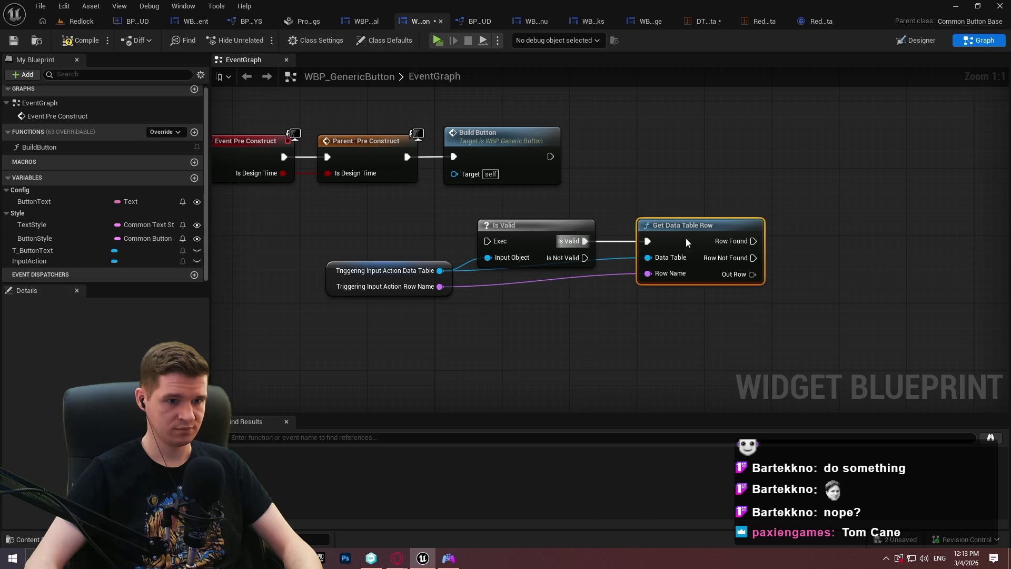
left_click_drag(747, 277, 625, 266)
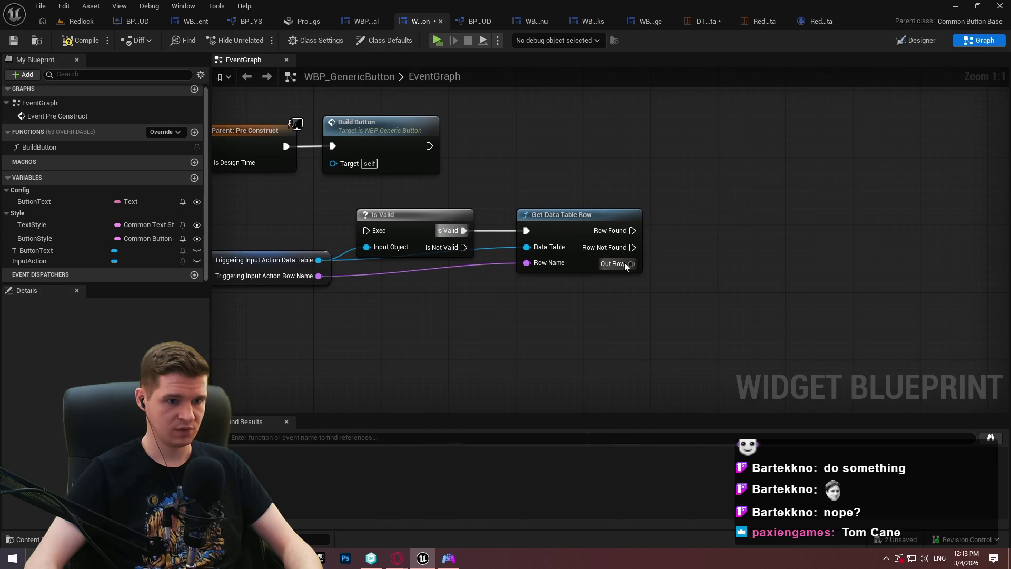
left_click(706, 22)
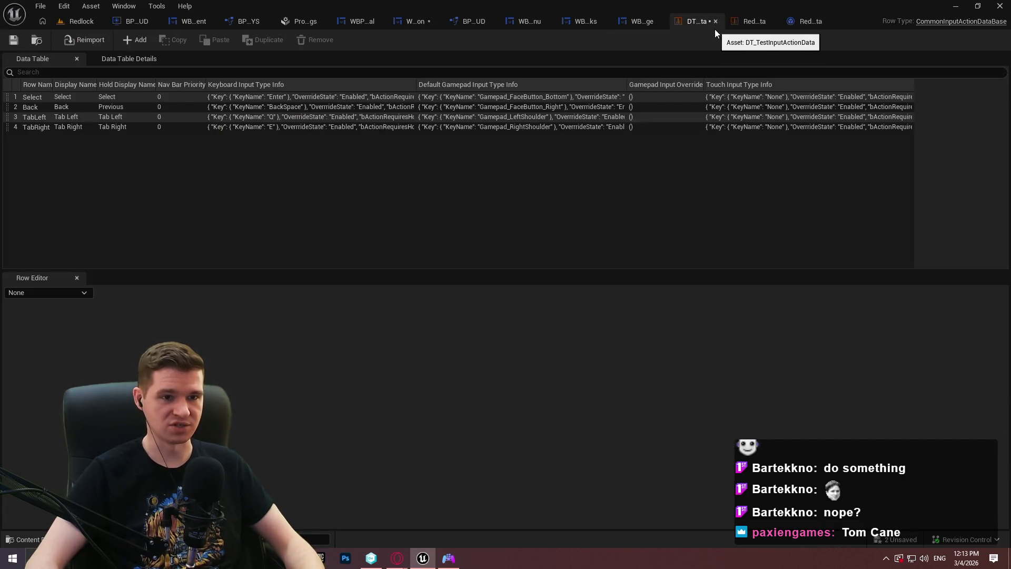
Step: Break Out Row into Common Input Action Data Base fields and save the blueprint
left_click(417, 22)
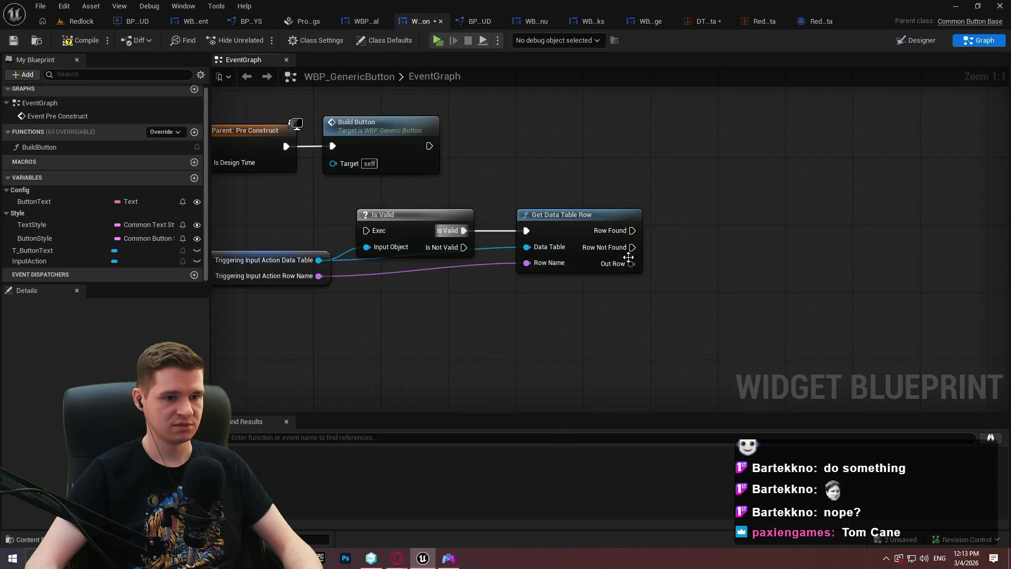
left_click_drag(630, 263, 695, 257)
type("common")
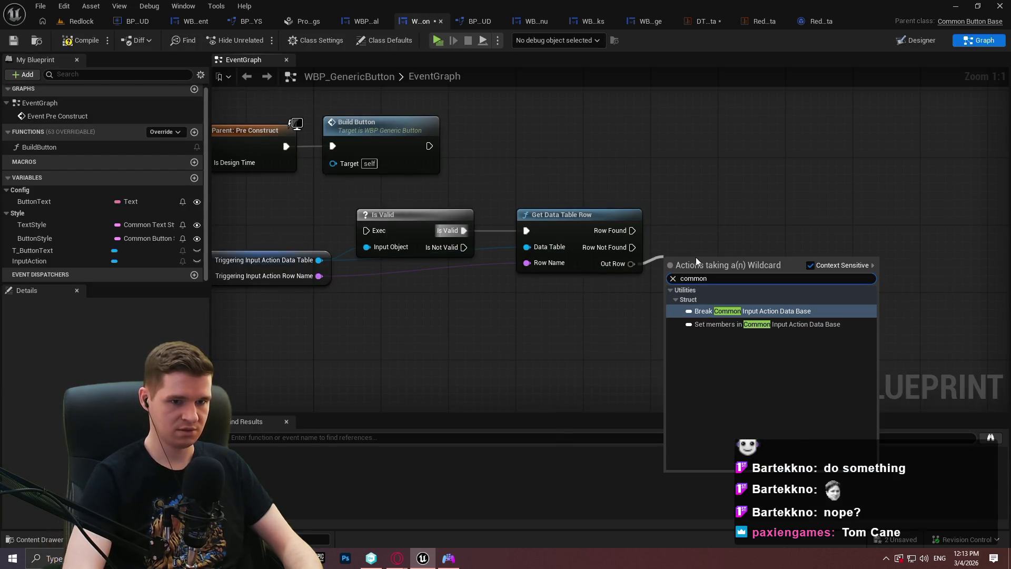
key("Return")
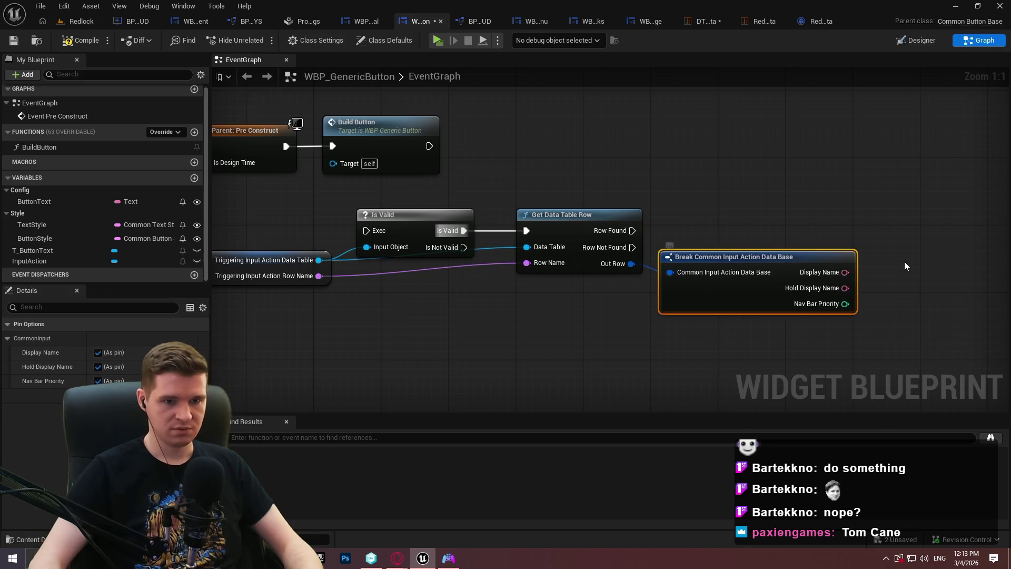
left_click_drag(905, 261, 897, 251)
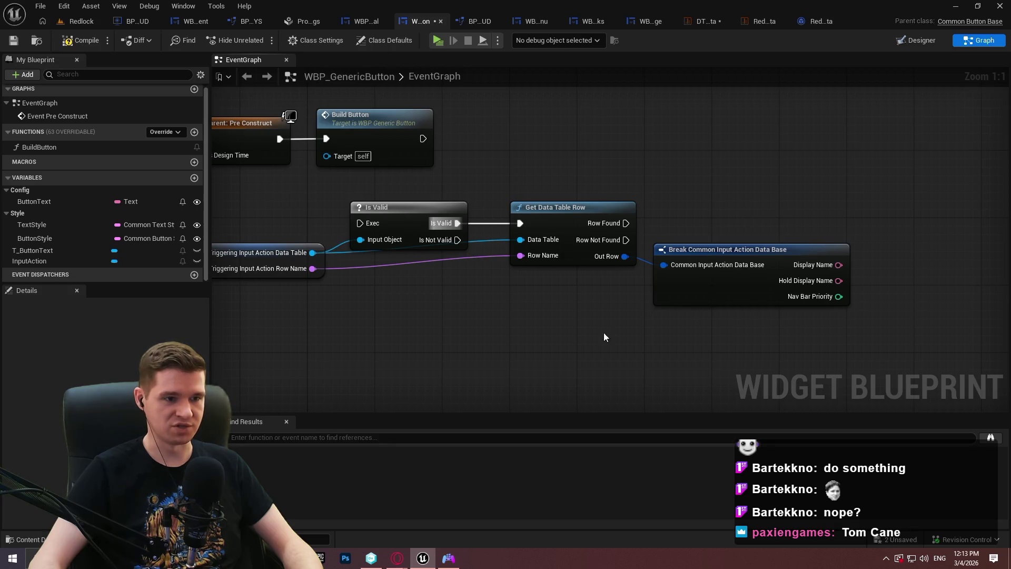
left_click(7, 43)
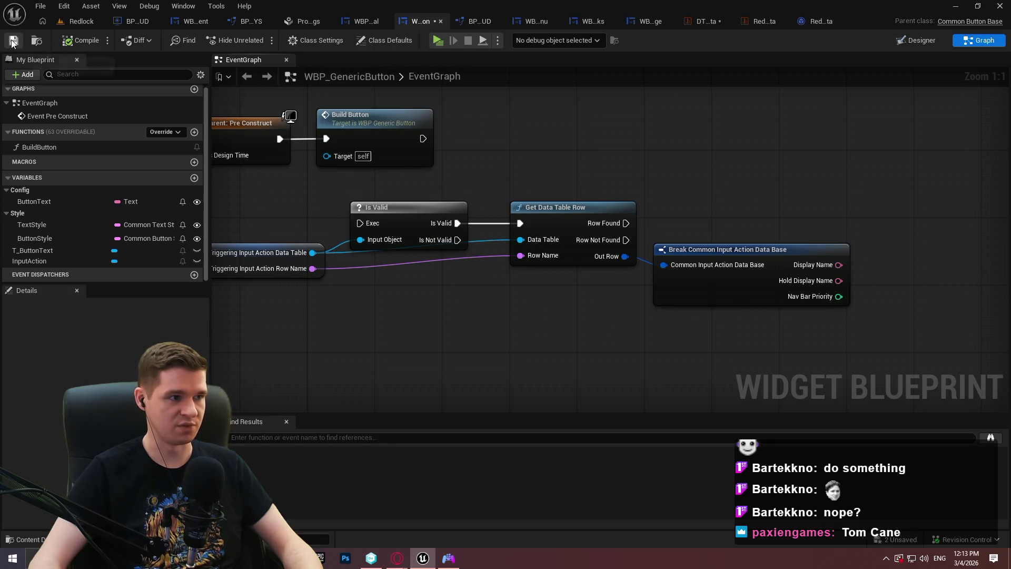
Step: Delete the Get Data Table Row and Break nodes and place an Input Action variable getter
left_click_drag(855, 337, 582, 196)
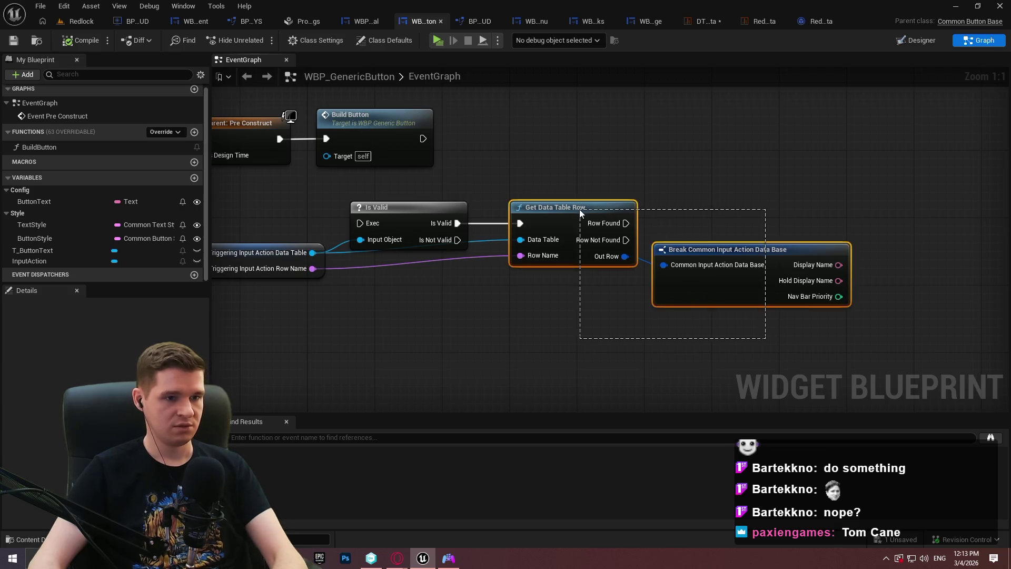
key("Delete")
mouse_move(152, 261)
left_mouse_down()
mouse_move(395, 304)
mouse_move(368, 287)
mouse_move(436, 294)
mouse_move(418, 295)
left_mouse_up()
left_click(526, 337)
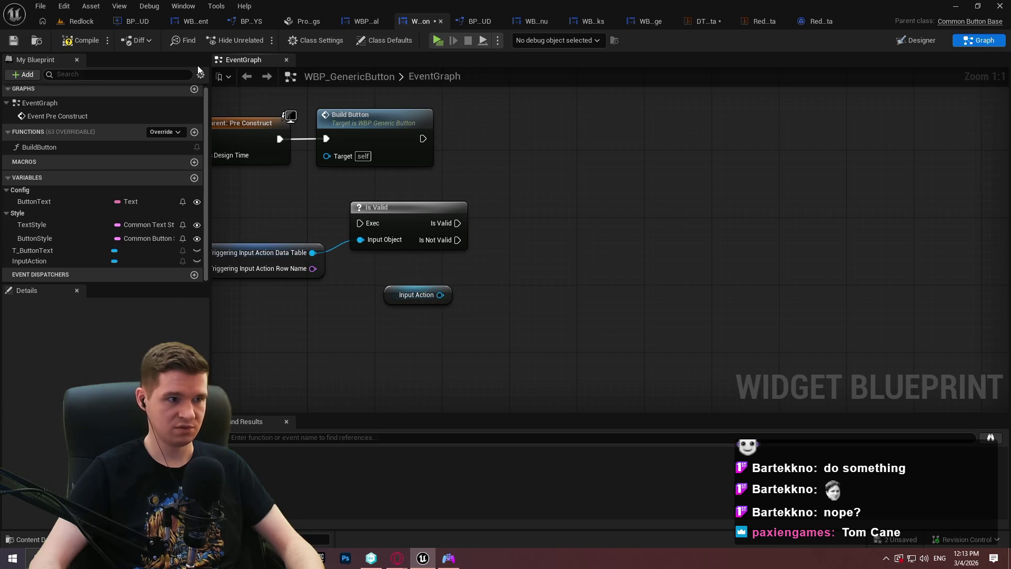
Step: Add a Set Input Action node wired to the Input Action getter
left_click(917, 40)
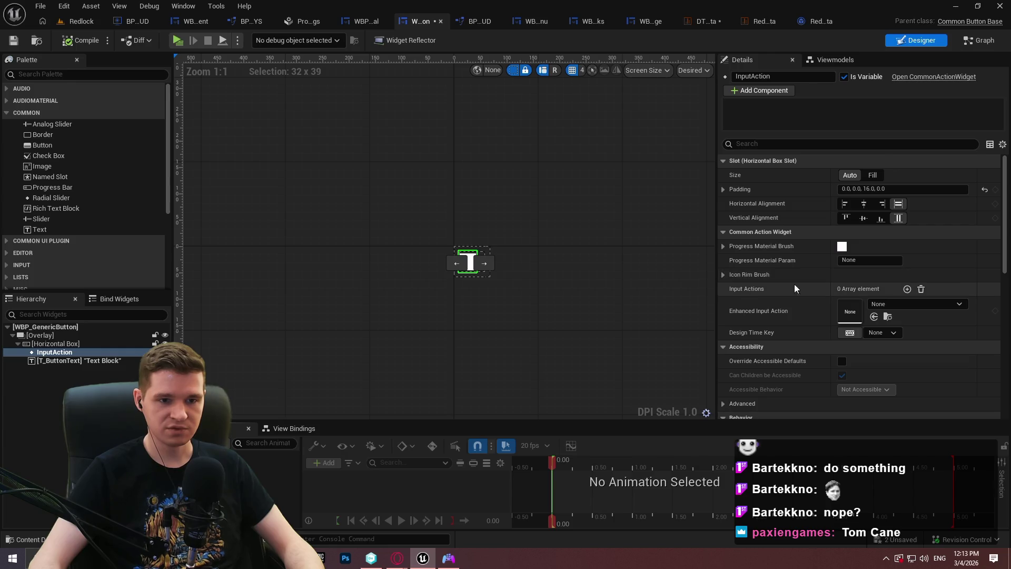
left_click_drag(440, 294, 514, 272)
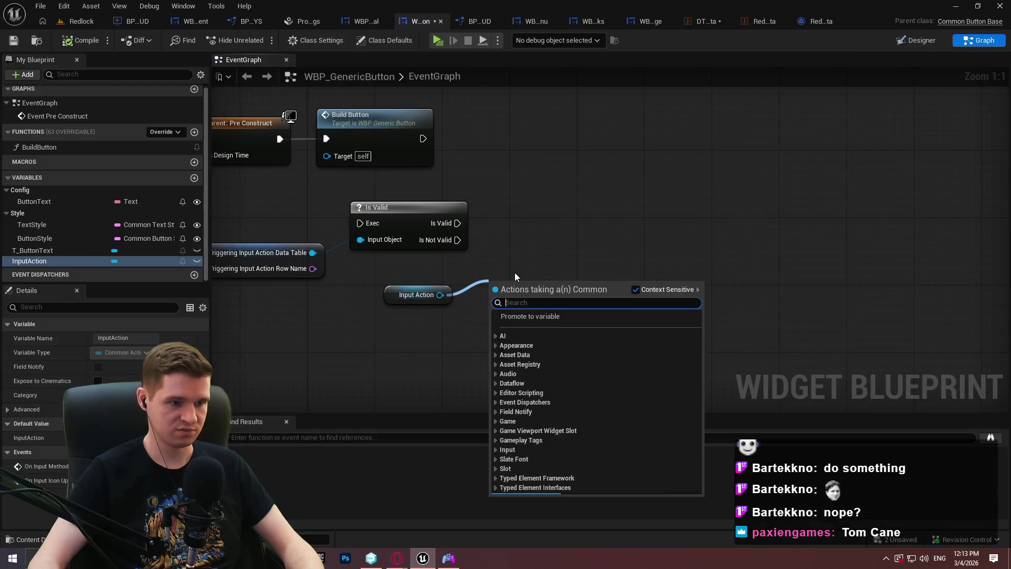
type("input action")
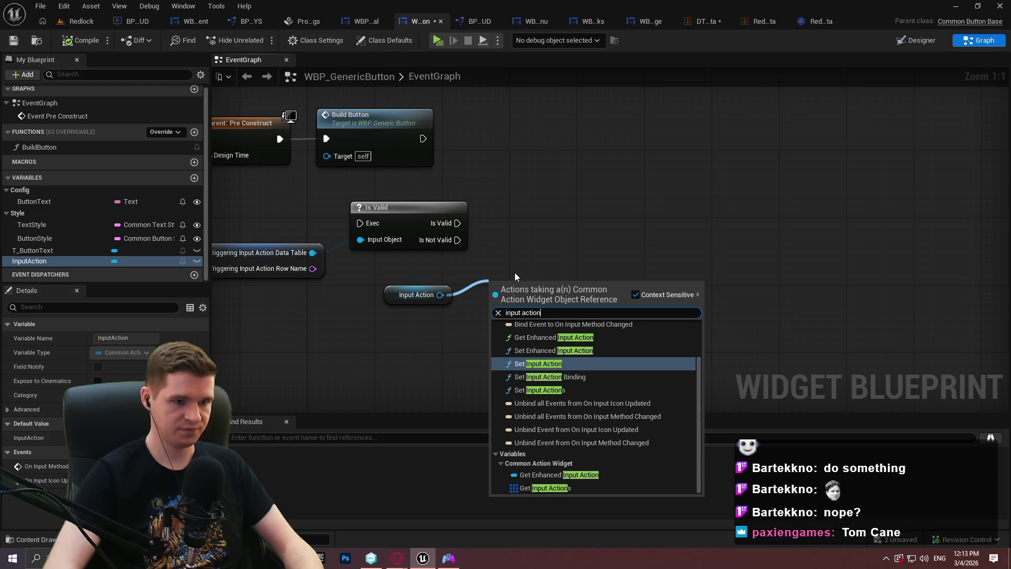
left_click(560, 366)
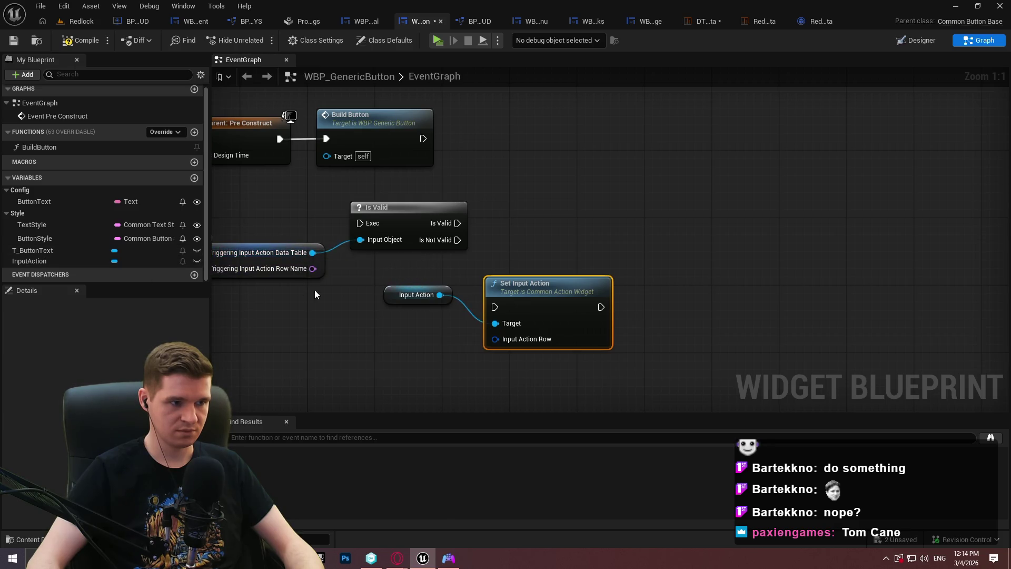
Step: Feed a Triggering Input Action getter into Input Action Row and run Is Valid after Build Button
left_click_drag(313, 289, 367, 293)
right_click(353, 305)
type("triggering")
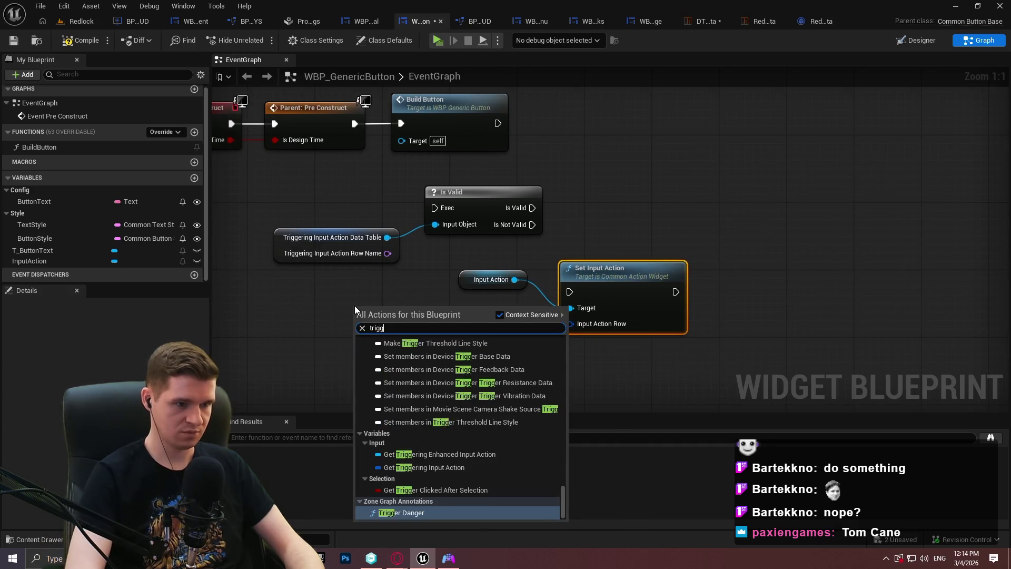
key("Down")
key("Down")
key("Down")
key("Return")
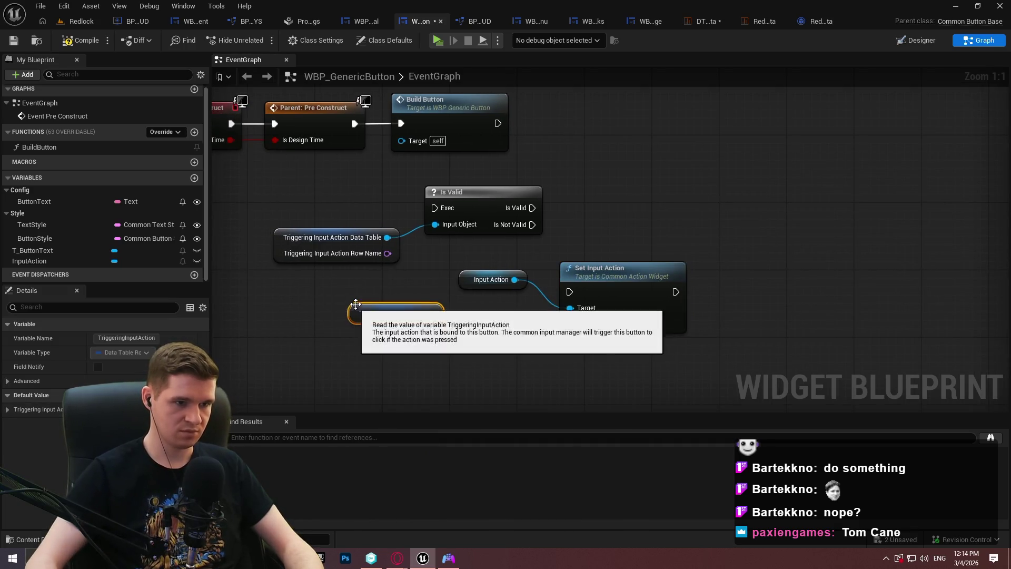
mouse_move(430, 313)
left_mouse_down()
mouse_move(603, 327)
mouse_move(570, 323)
mouse_move(532, 208)
left_mouse_up()
left_click_drag(435, 207, 497, 122)
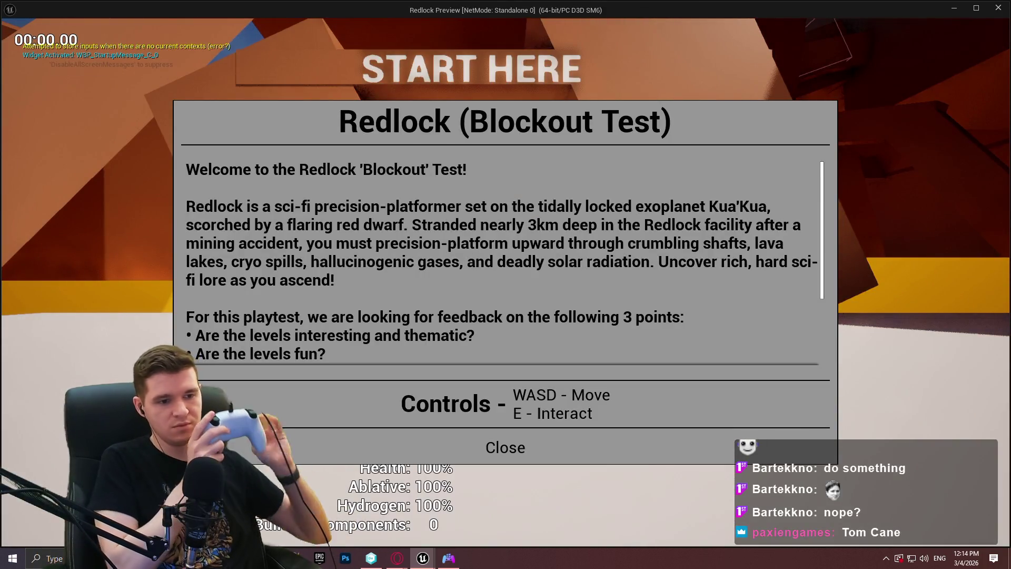
Step: Dismiss the welcome message, pause the game, then open and cancel the quit confirmation twice
key("Return")
key("Escape")
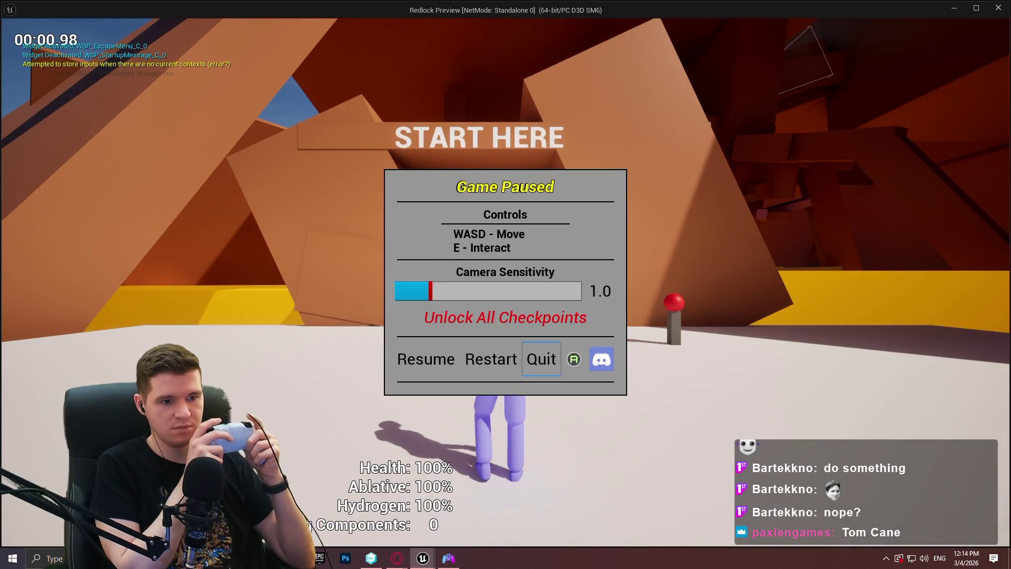
key("Return")
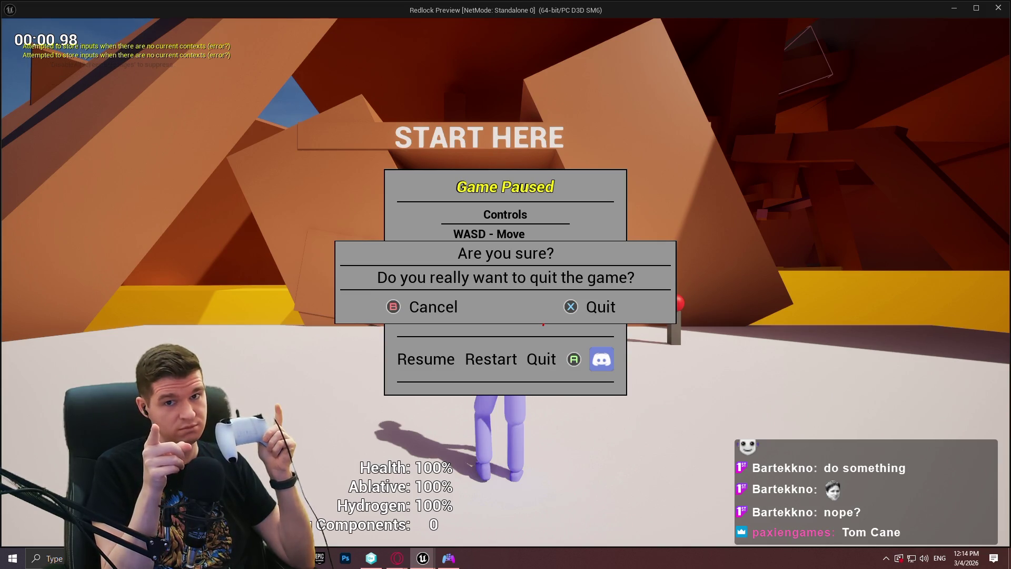
key("Right")
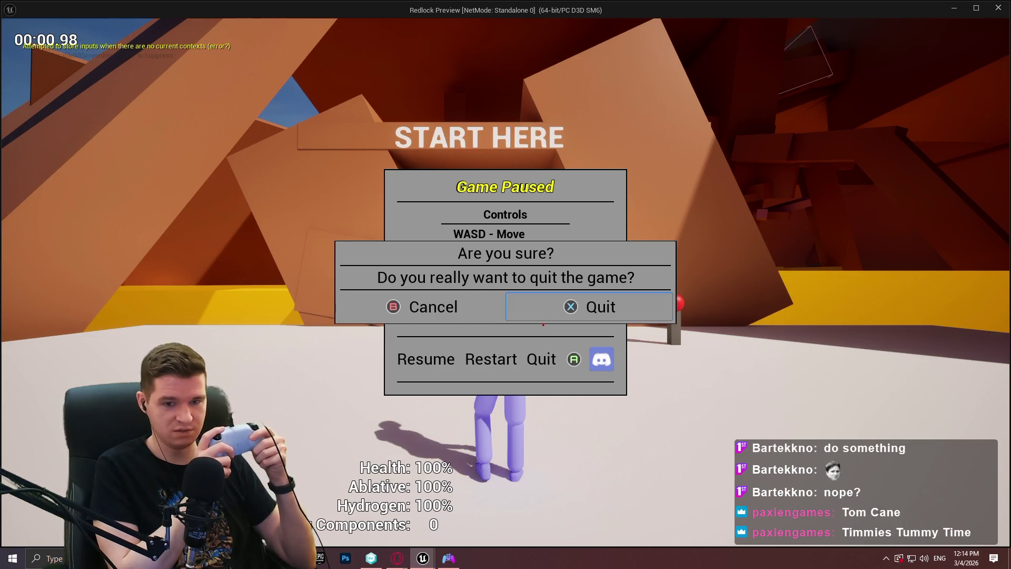
key("Left")
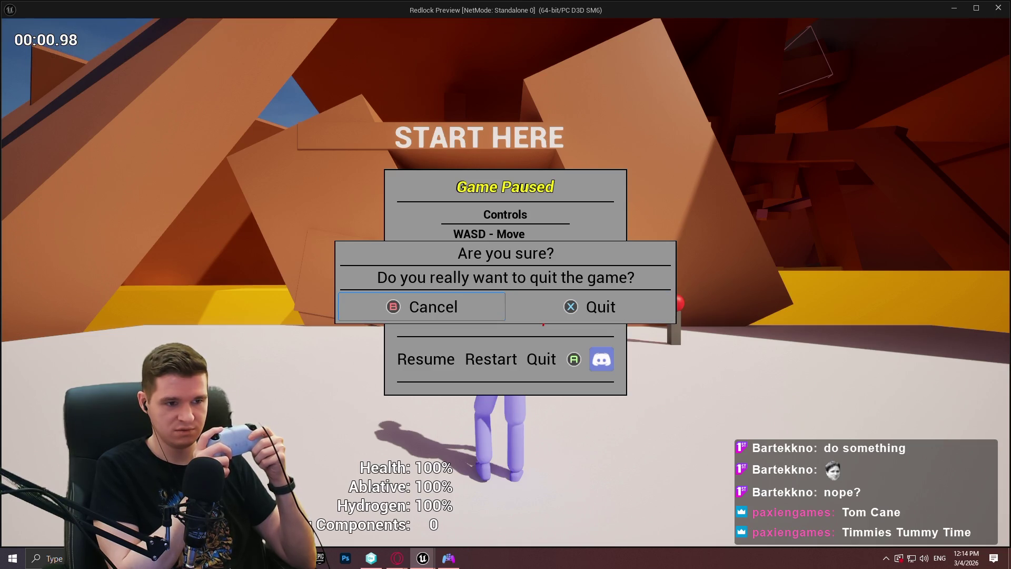
key("Return")
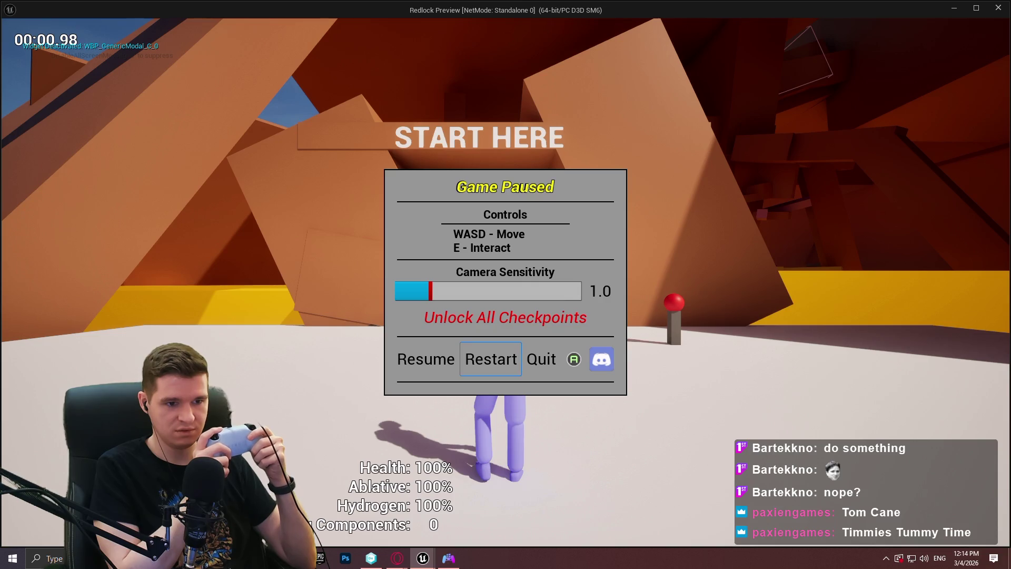
key("Right")
key("Return")
key("Escape")
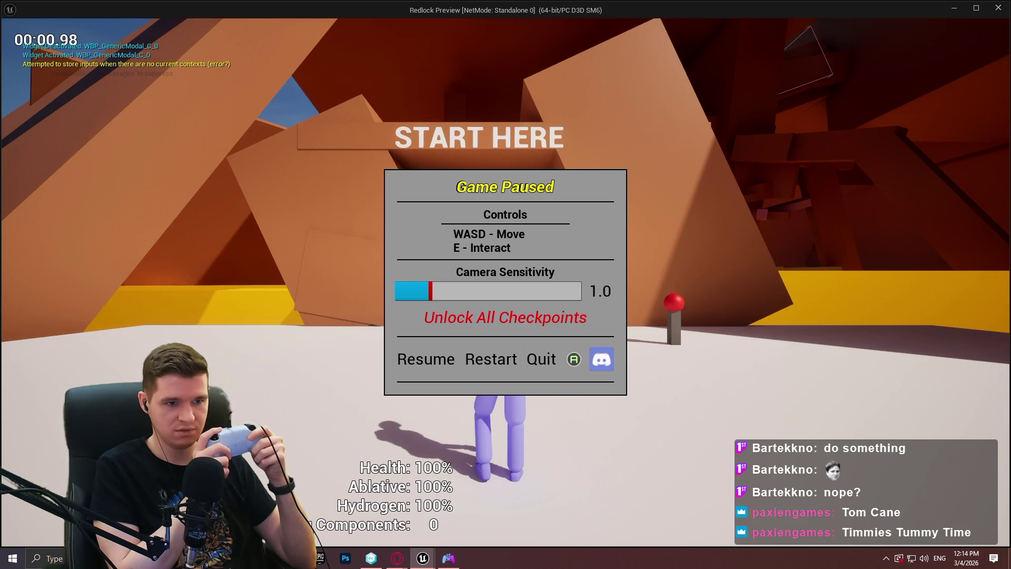
Step: Test gamepad focus moving between Restart and Quit in the pause menu
key("Right")
key("Right")
key("Left")
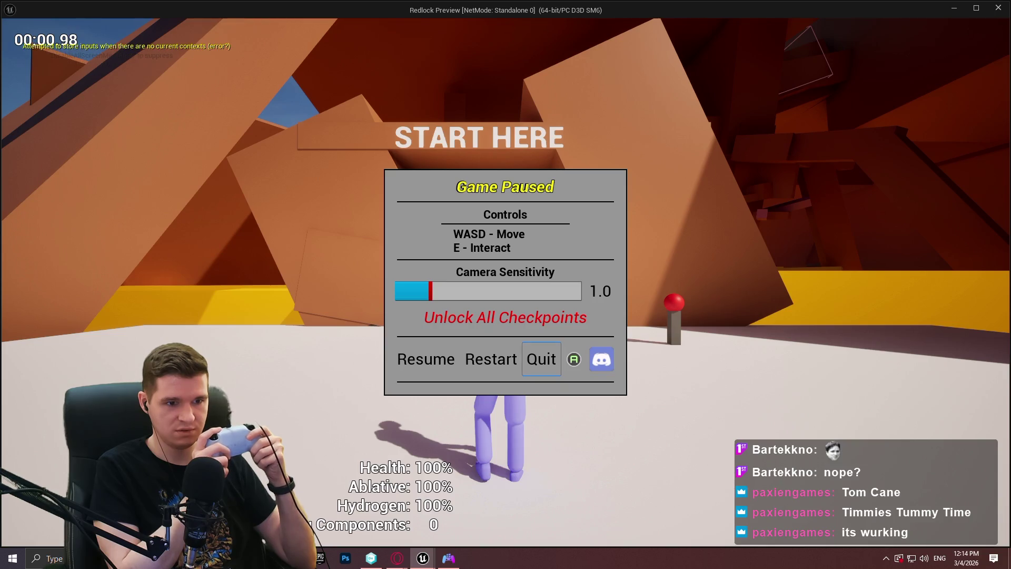
key("Left")
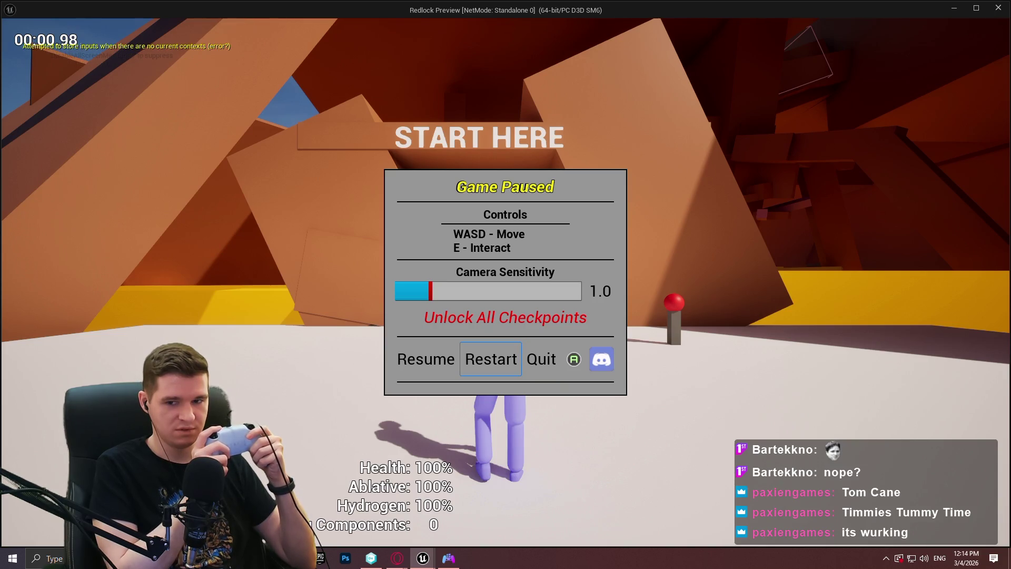
key("Right")
key("Left")
key("Right")
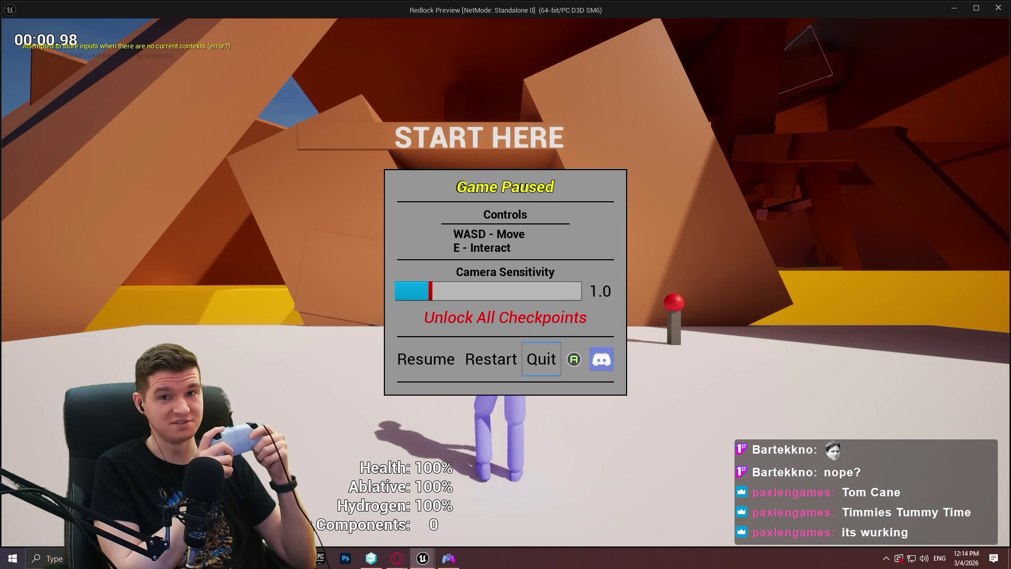
Step: Cycle focus through the logo, Discord icons and menu options, open the quit confirmation, and close the preview
key("Right")
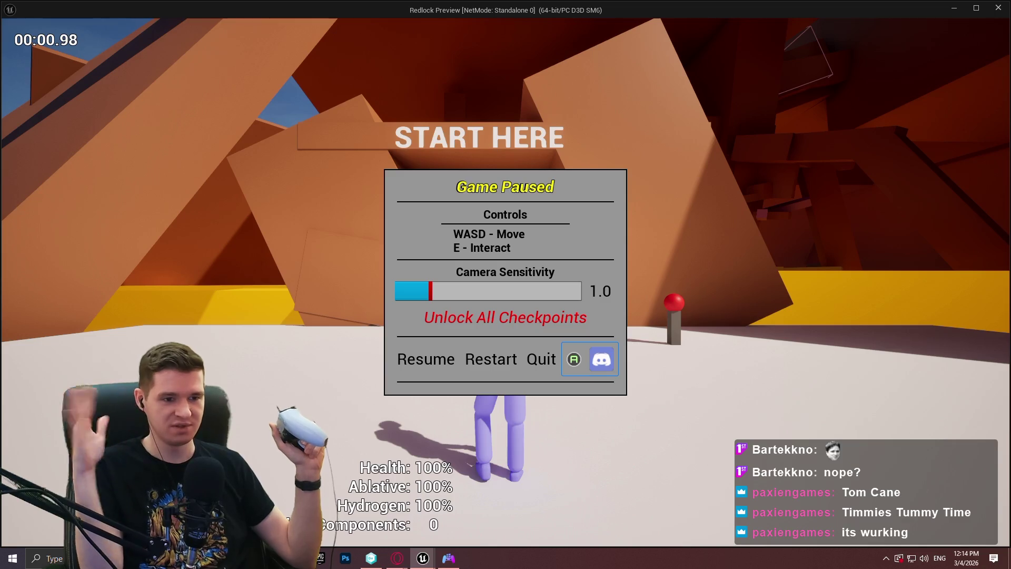
key("Left")
key("Left")
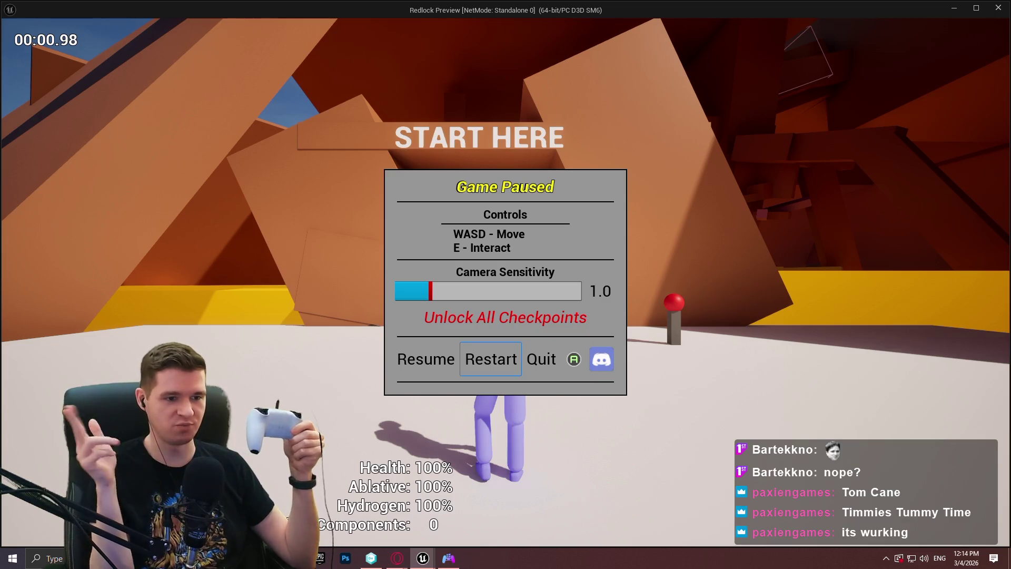
key("Right")
key("Right")
key("Left")
key("Left")
key("Left")
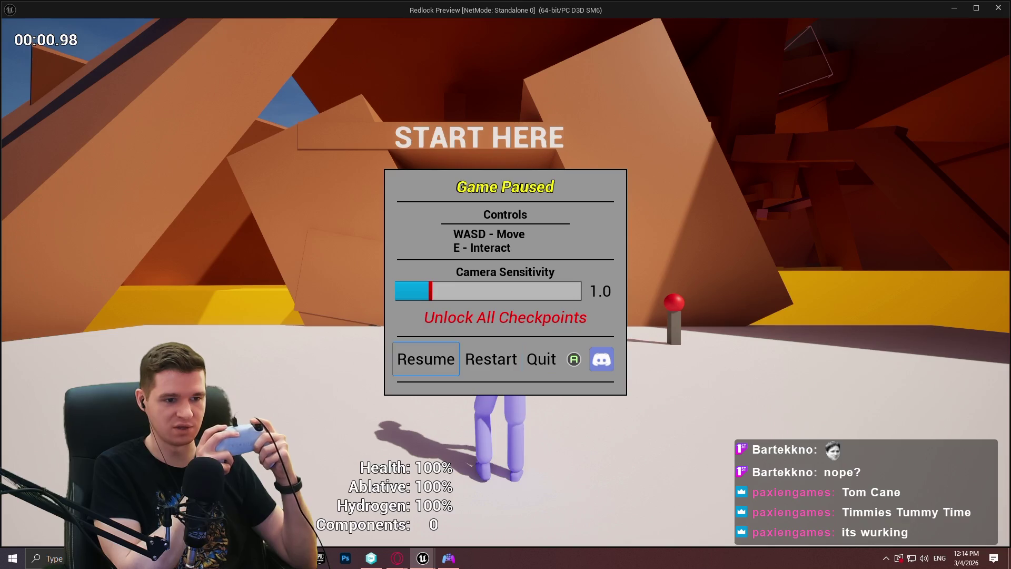
key("Right")
key("Right")
key("Right")
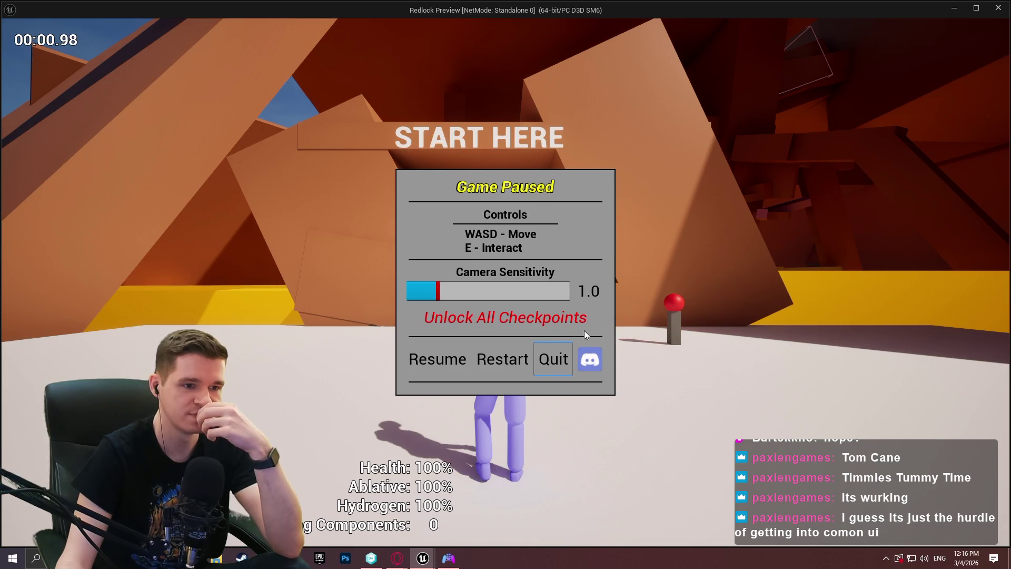
left_click(565, 367)
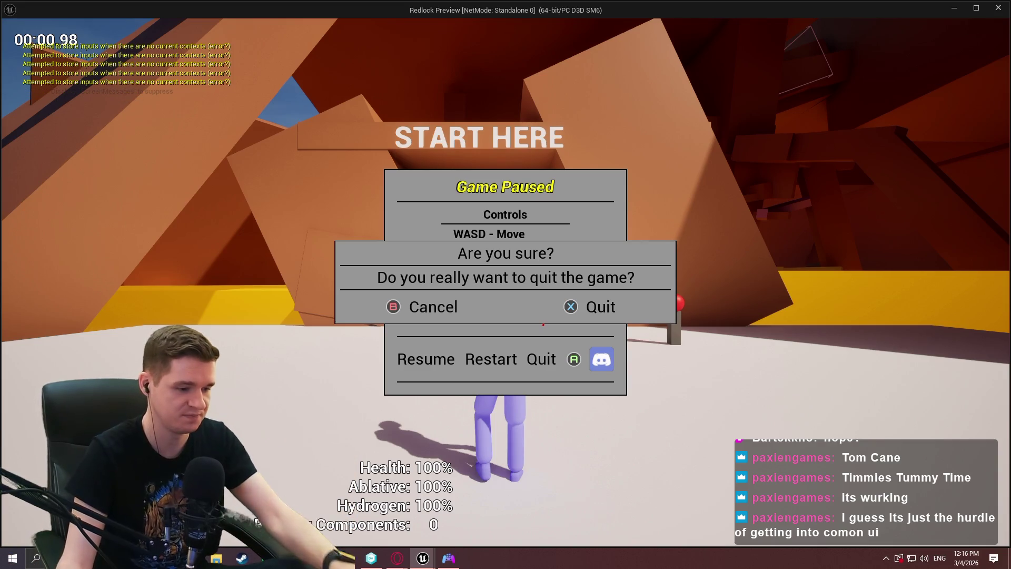
key("Escape")
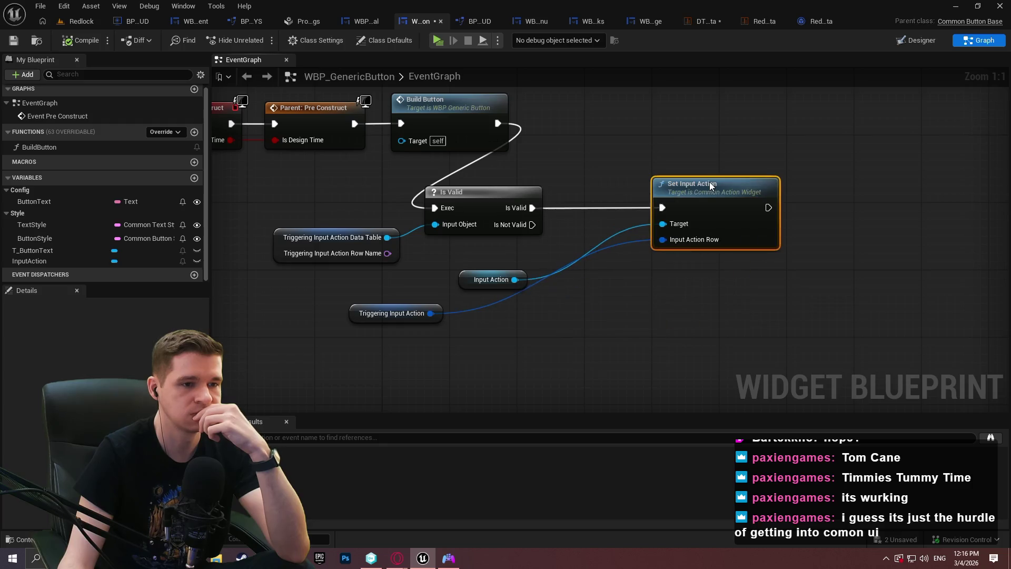
Step: Line up Set Input Action beside Is Valid, with the Input Action and Triggering Input Action getters at its pins
mouse_move(616, 266)
left_mouse_down()
mouse_move(708, 182)
mouse_move(658, 185)
left_mouse_up()
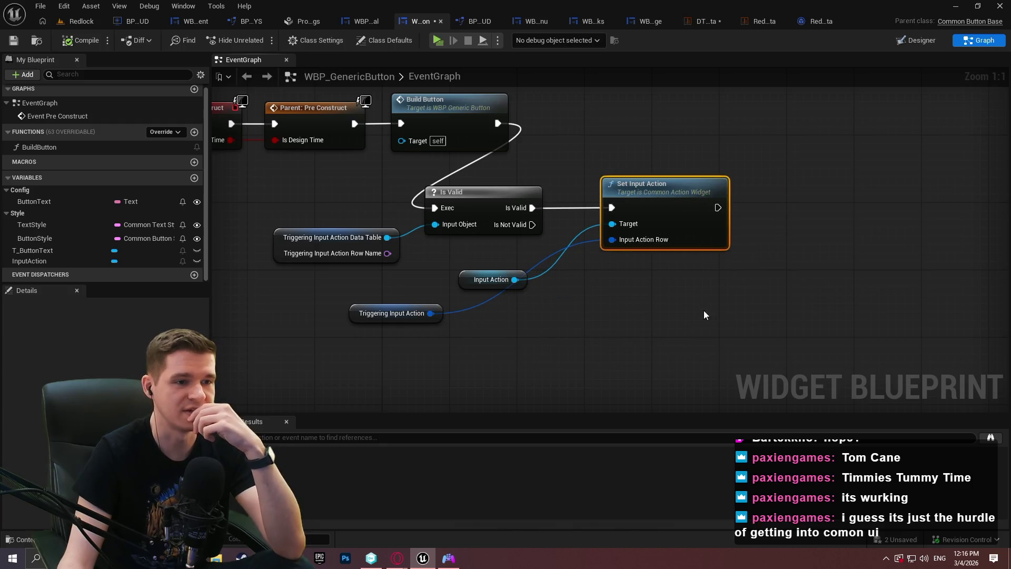
left_click_drag(614, 244, 701, 244)
mouse_move(523, 282)
left_mouse_down()
mouse_move(675, 227)
mouse_move(674, 240)
left_mouse_up()
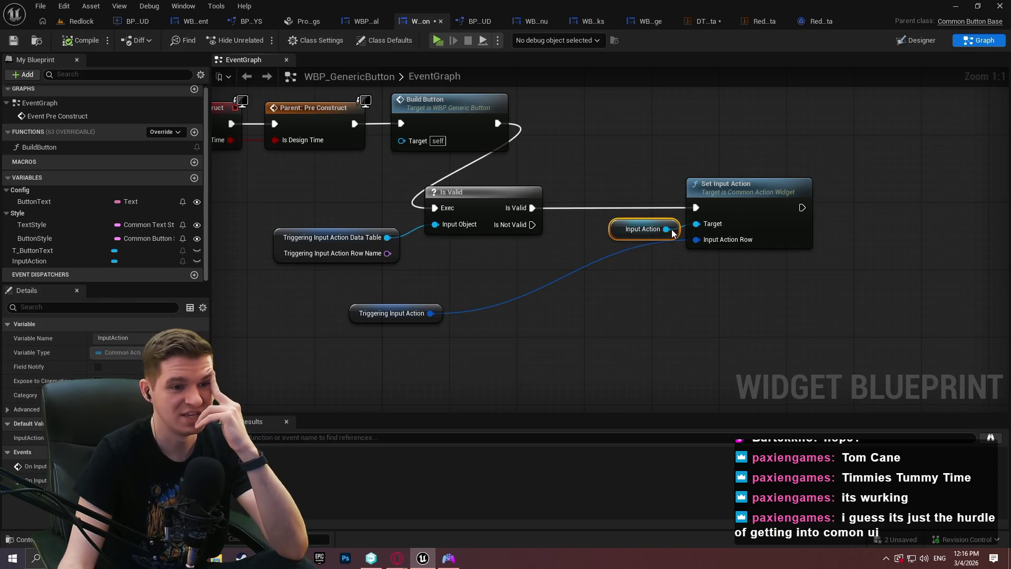
left_click(400, 312)
mouse_move(400, 312)
left_mouse_down()
mouse_move(678, 296)
mouse_move(672, 251)
left_mouse_up()
left_click_drag(751, 205, 759, 206)
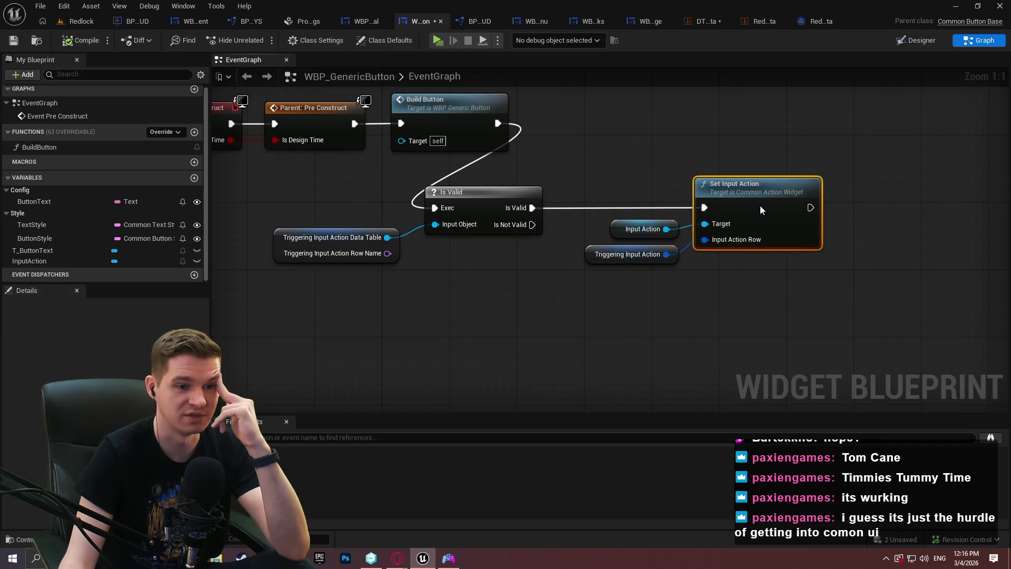
left_click(766, 268)
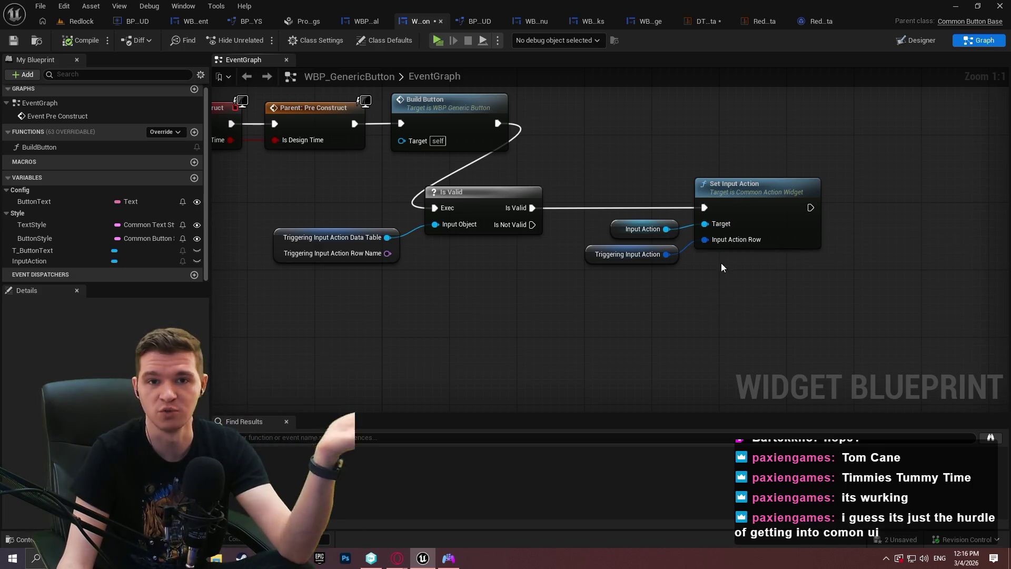
right_click(731, 288)
Step: Add an Add Modal to Stack node with WBP_GenericModal as the modal class
type("add modal")
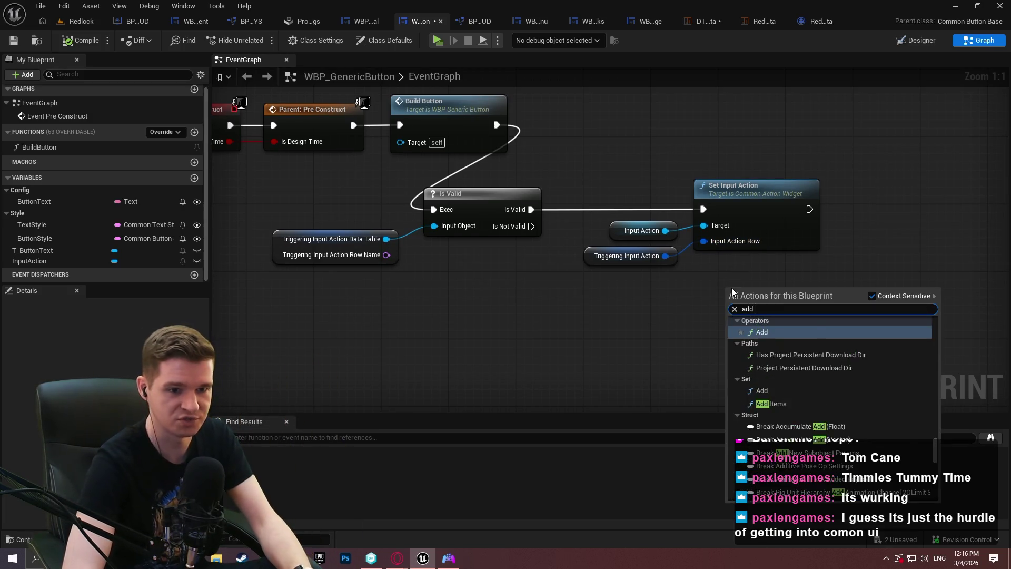
key("Return")
mouse_move(726, 283)
left_mouse_down()
mouse_move(626, 185)
mouse_move(611, 148)
mouse_move(609, 190)
left_mouse_up()
left_click(607, 203)
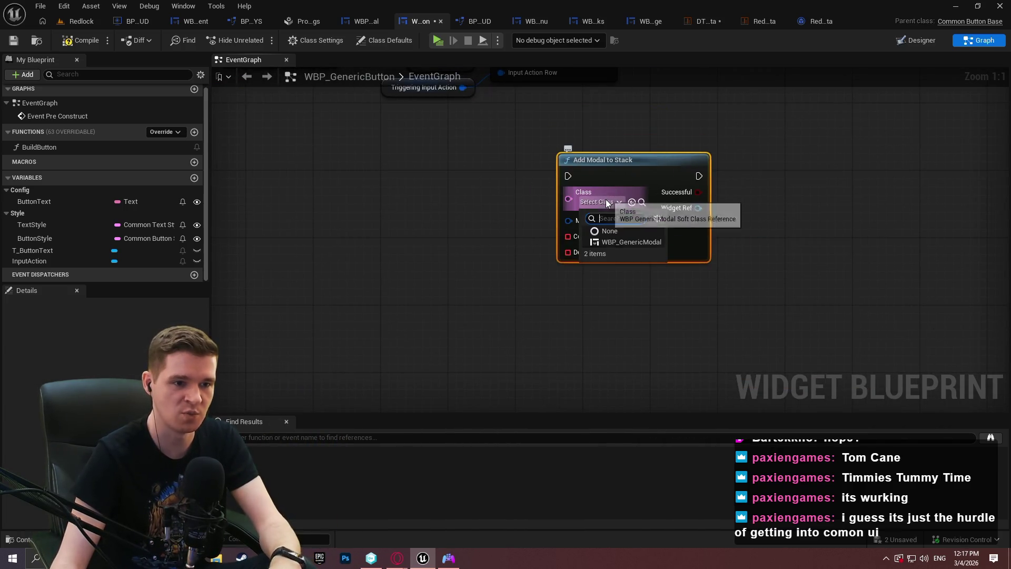
left_click(628, 242)
Step: Split the Modal Config pin and feed Confirm Button Clicked into a new Create Event node
right_click(572, 222)
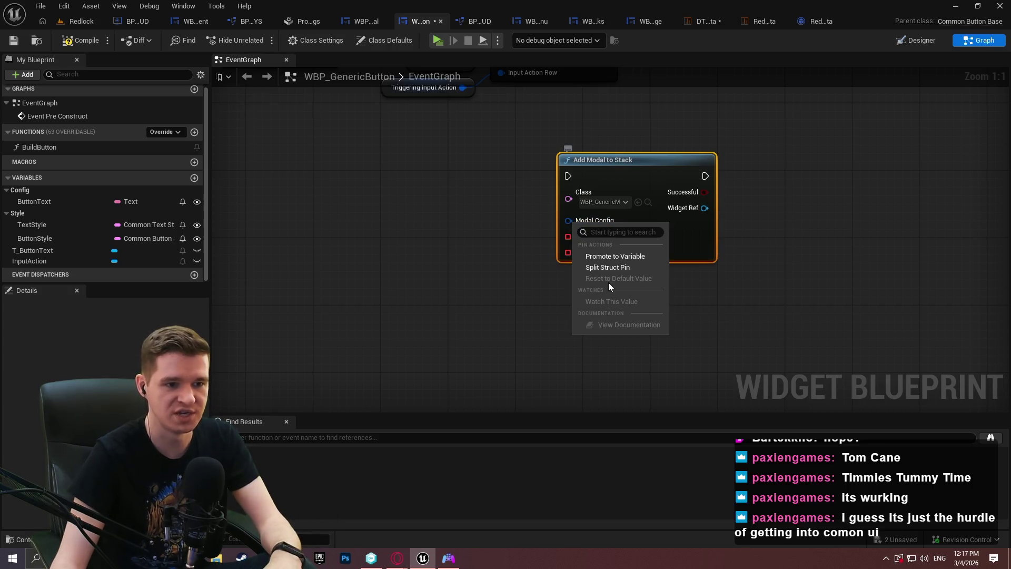
left_click(605, 269)
left_click_drag(533, 352, 555, 223)
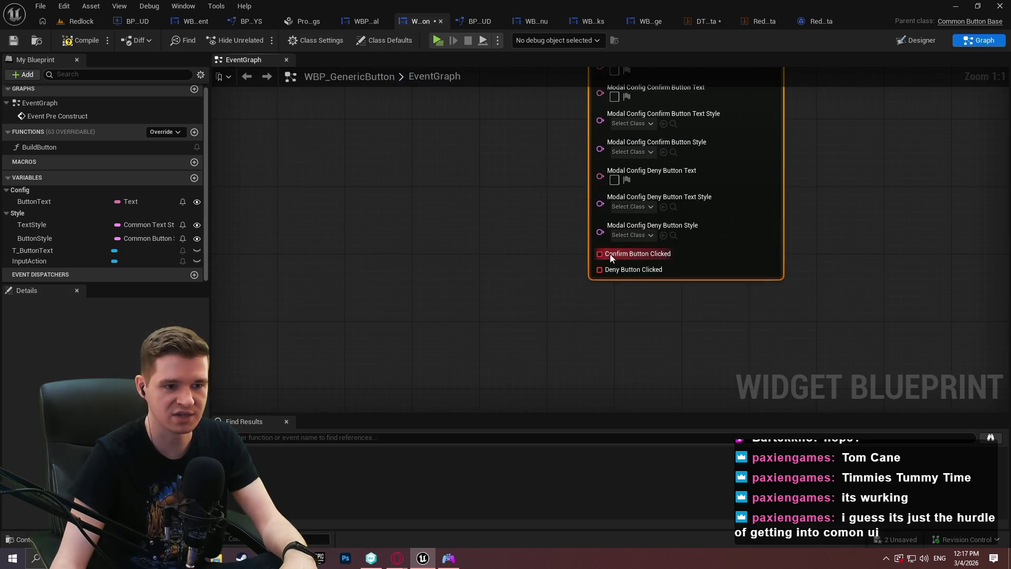
left_click_drag(600, 253, 512, 299)
type("create")
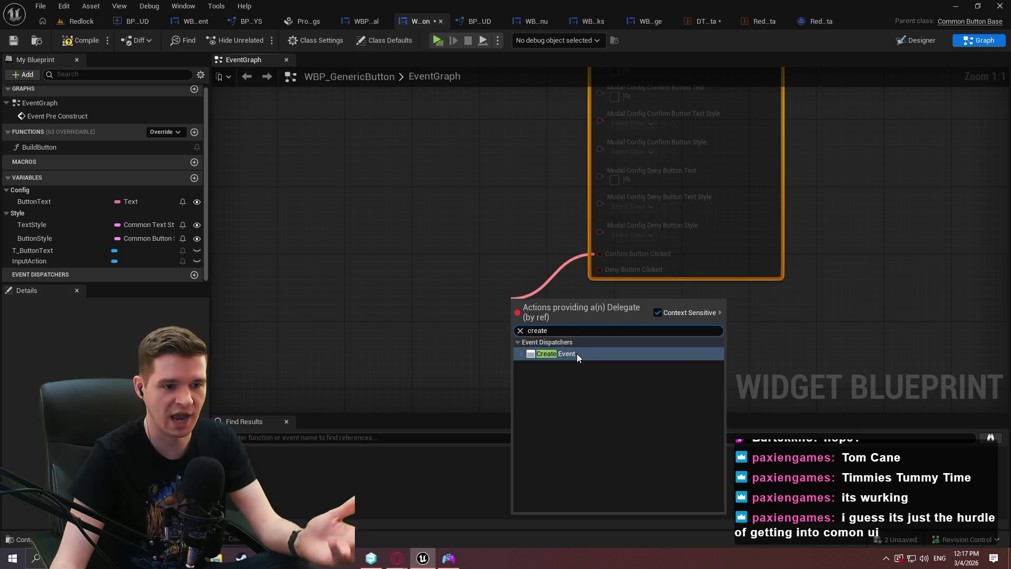
left_click(577, 352)
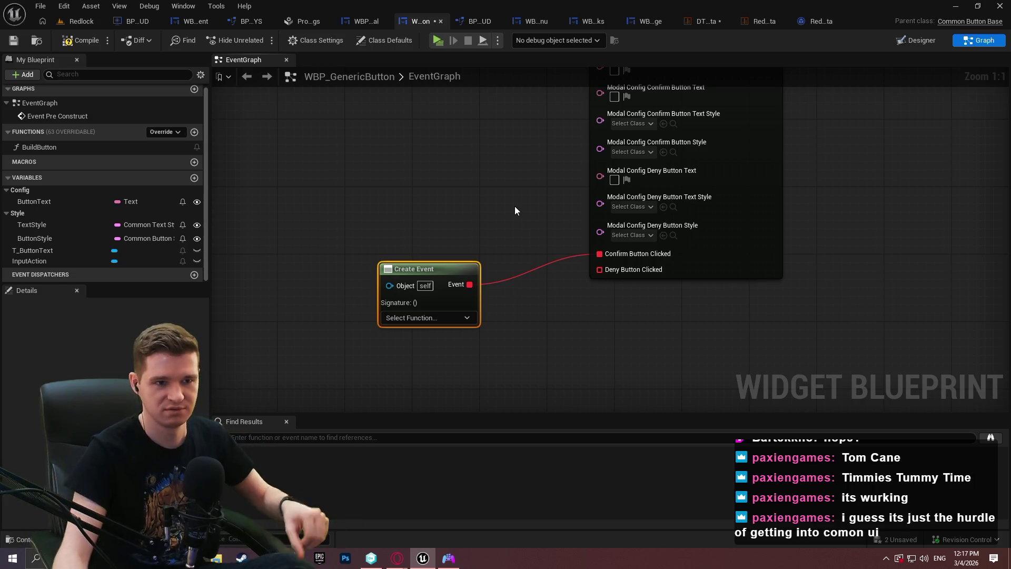
Step: Align Pre Construct, Build Button, Is Valid and Set Input Action in one row
scroll(523, 375, "down", 2)
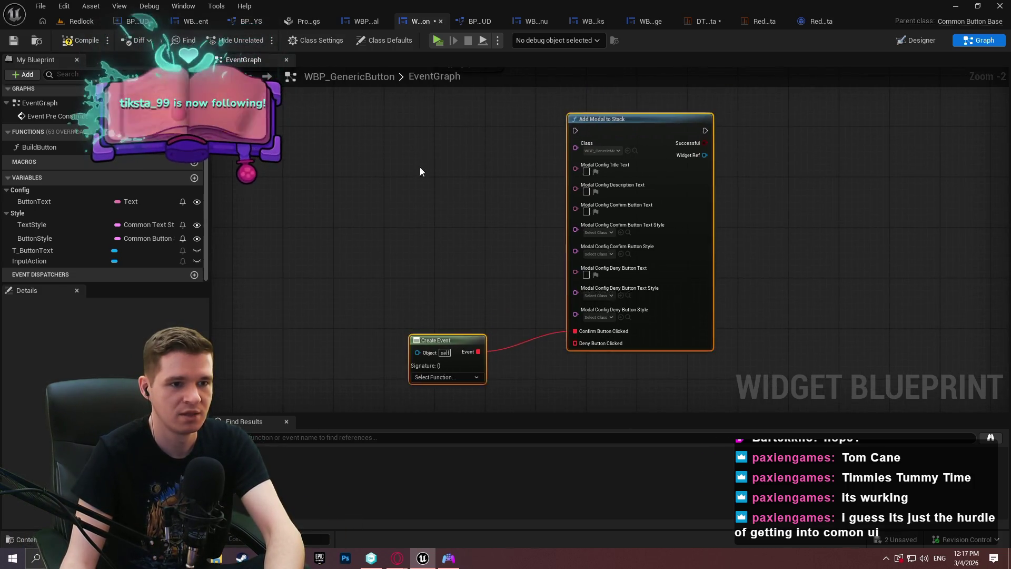
key("alt+Left")
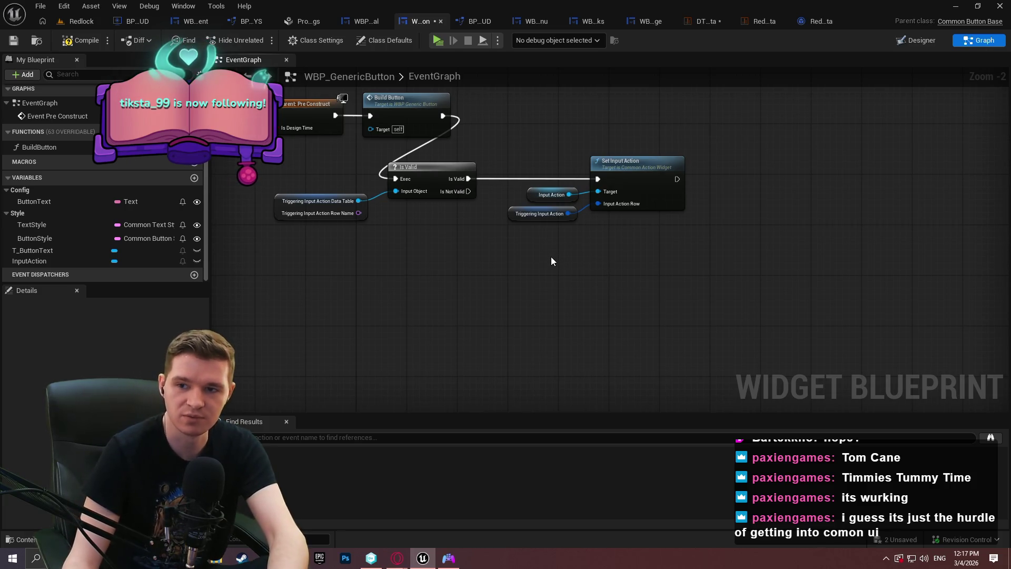
left_click_drag(677, 267, 289, 169)
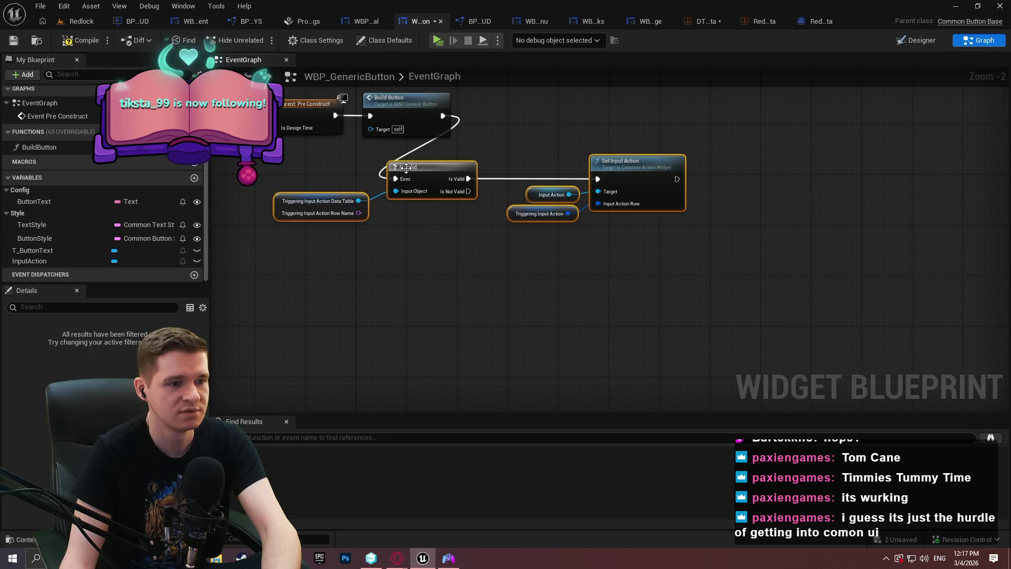
mouse_move(406, 167)
left_mouse_down()
mouse_move(535, 149)
mouse_move(594, 105)
left_mouse_up()
left_click(825, 362)
key("Home")
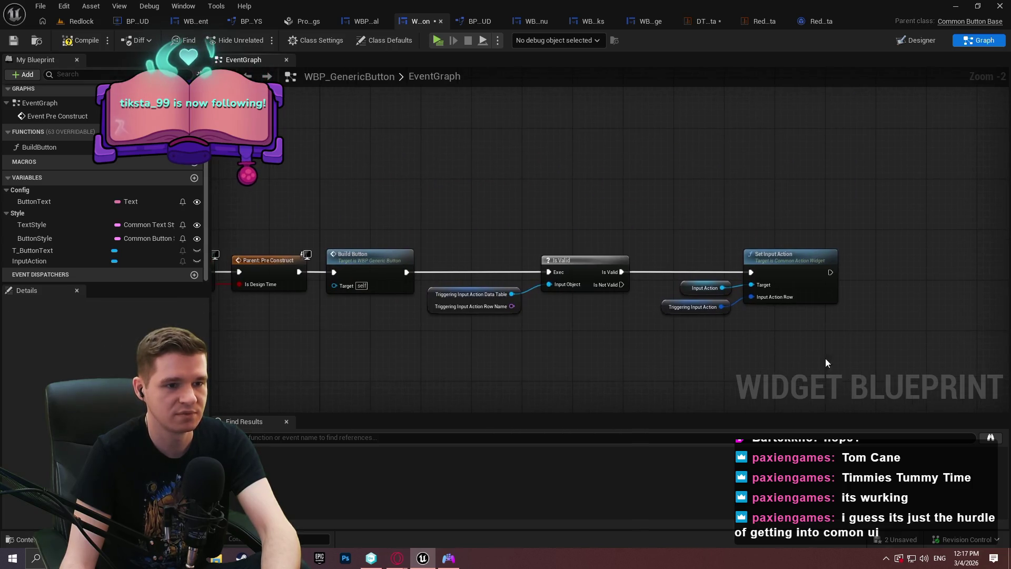
Step: Remove the Is Valid and Set Input Action nodes from the EventGraph and save the blueprint
mouse_move(842, 313)
left_mouse_down()
mouse_move(413, 210)
mouse_move(514, 257)
left_mouse_up()
key("Delete")
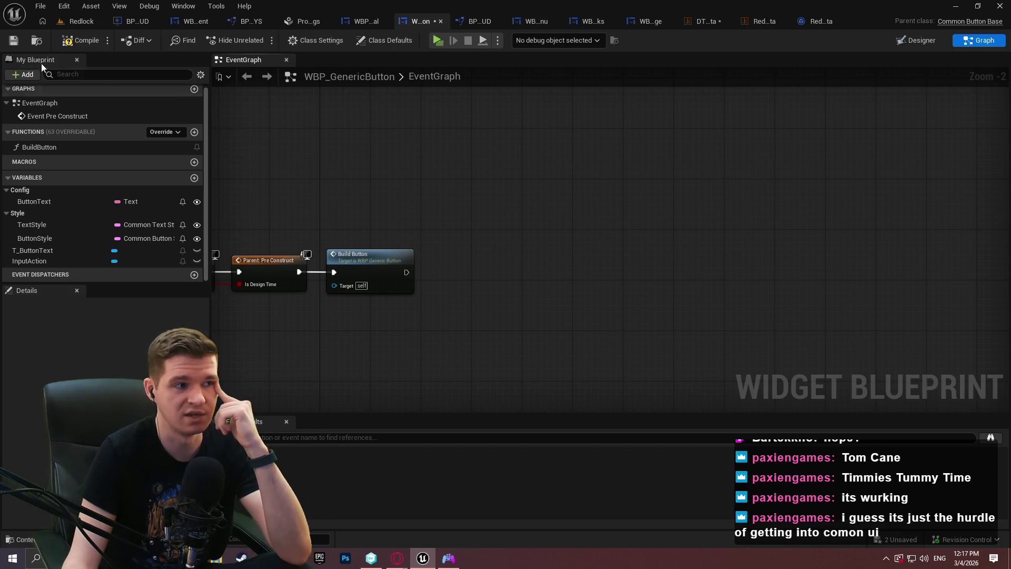
left_click(11, 43)
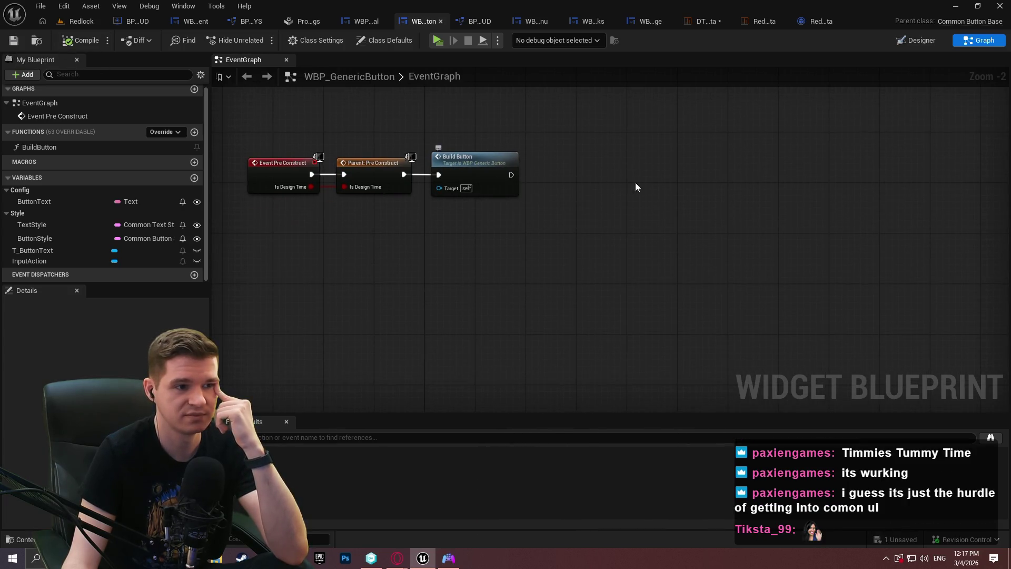
Step: Open the BuildButton function graph and move its entry node up-left
left_click_drag(635, 182, 639, 213)
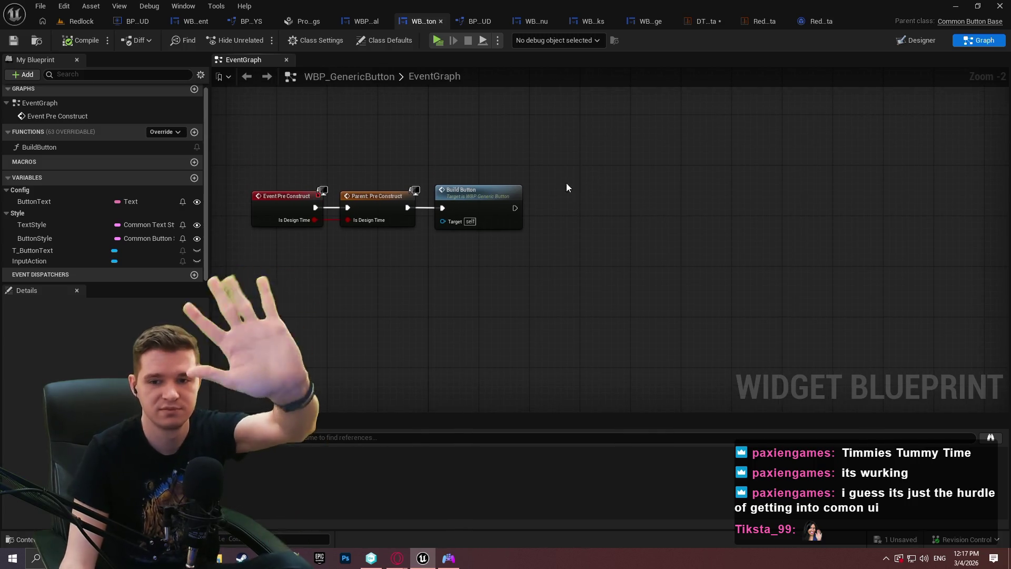
double_click(500, 200)
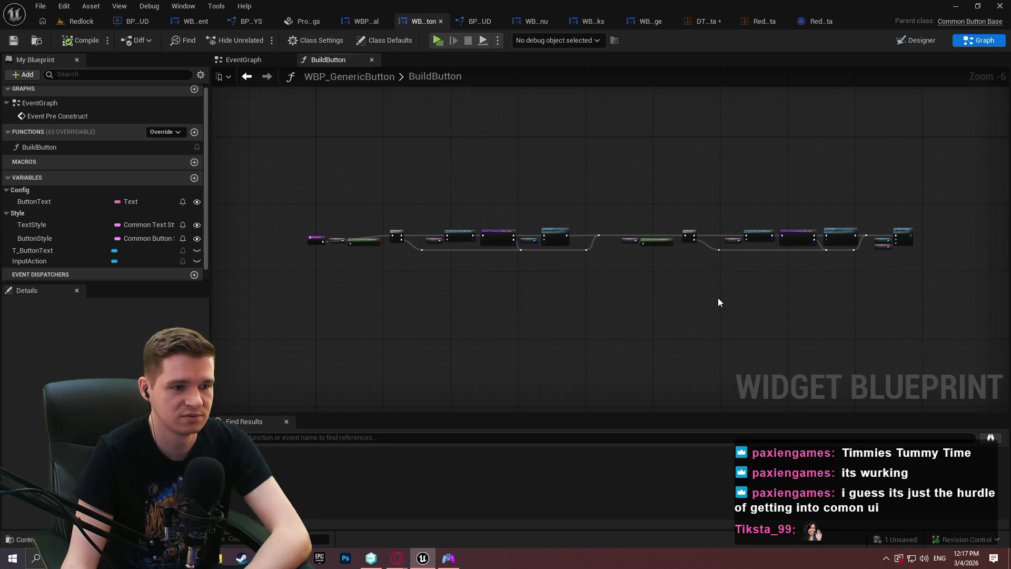
scroll(434, 298, "up", 1)
scroll(282, 240, "up", 4)
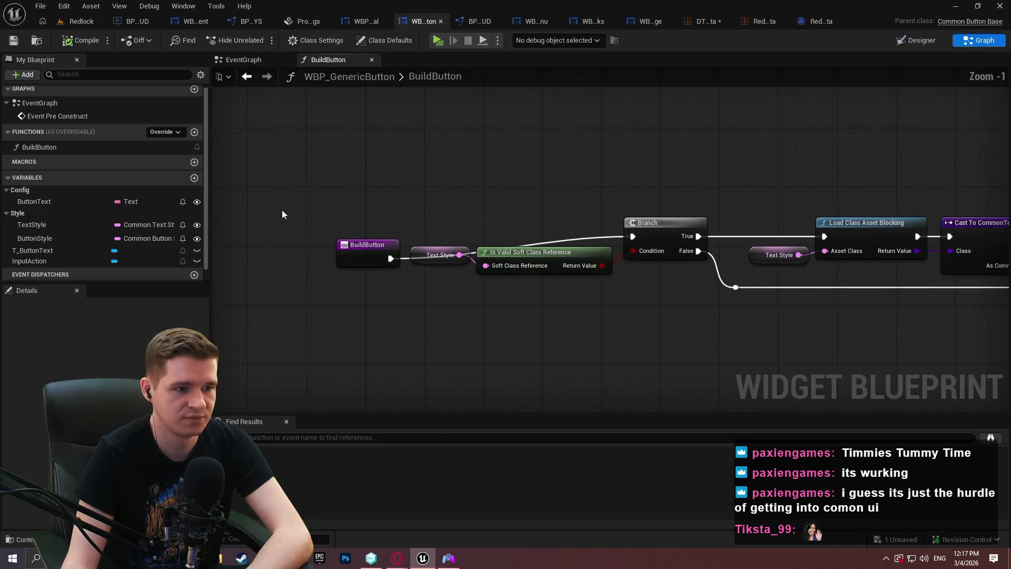
mouse_move(364, 246)
left_mouse_down()
mouse_move(316, 221)
mouse_move(287, 227)
left_mouse_up()
left_click(582, 351)
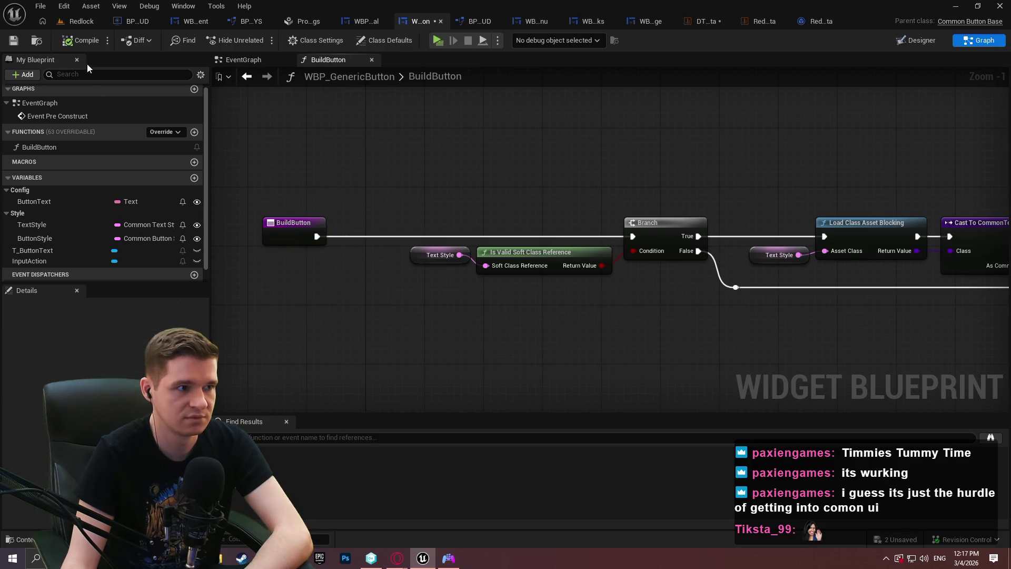
Step: Paste the Is Valid and Set Input Action nodes into BuildButton near the Button Style branch
left_click_drag(760, 362, 432, 325)
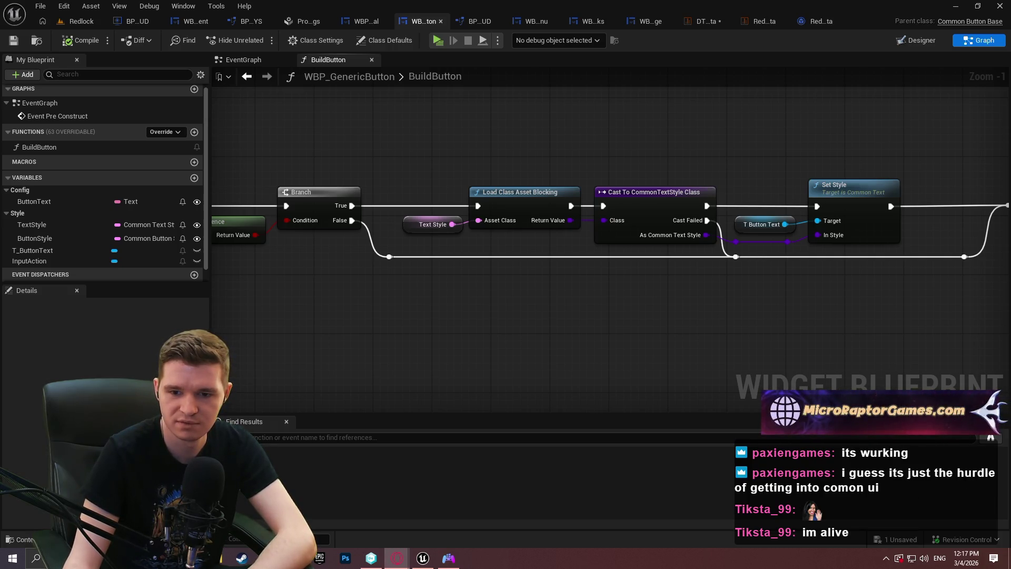
mouse_move(465, 359)
left_mouse_down()
mouse_move(563, 330)
mouse_move(681, 322)
left_mouse_up()
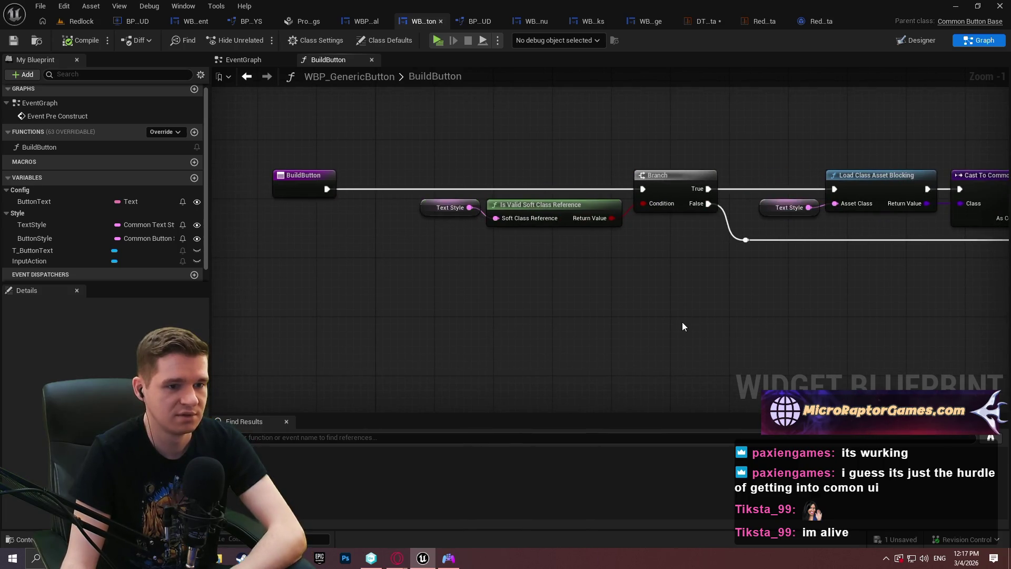
mouse_move(659, 286)
left_mouse_down()
mouse_move(468, 288)
mouse_move(368, 306)
mouse_move(584, 318)
mouse_move(573, 248)
mouse_move(529, 289)
mouse_move(737, 273)
left_mouse_up()
scroll(529, 275, "down", 2)
key("ctrl+v")
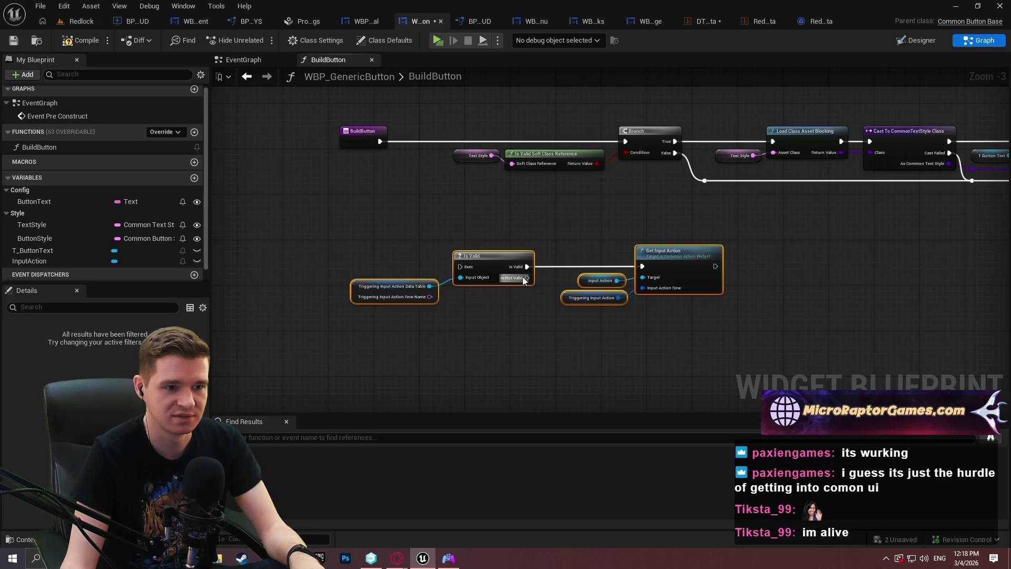
left_click(489, 288)
Step: Wire BuildButton's execution through Is Valid and Set Input Action into the Branch
scroll(423, 263, "up", 2)
scroll(441, 262, "down", 3)
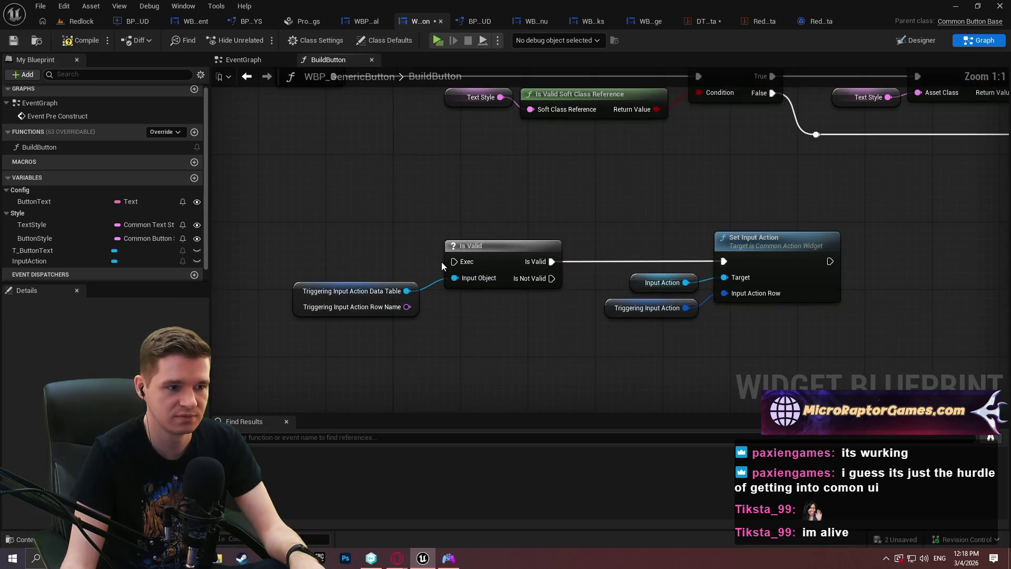
mouse_move(453, 260)
left_mouse_down()
mouse_move(387, 141)
mouse_move(394, 168)
left_mouse_up()
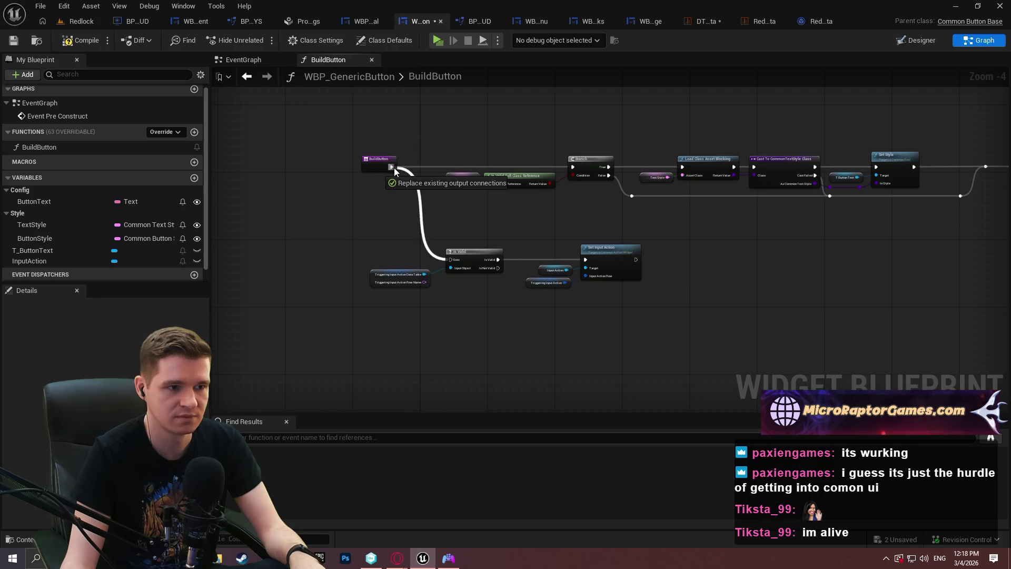
scroll(536, 220, "up", 3)
left_click_drag(725, 290, 606, 127)
Step: Move the pasted nodes up and place the BuildButton entry node beside Is Valid
left_click_drag(263, 254, 747, 352)
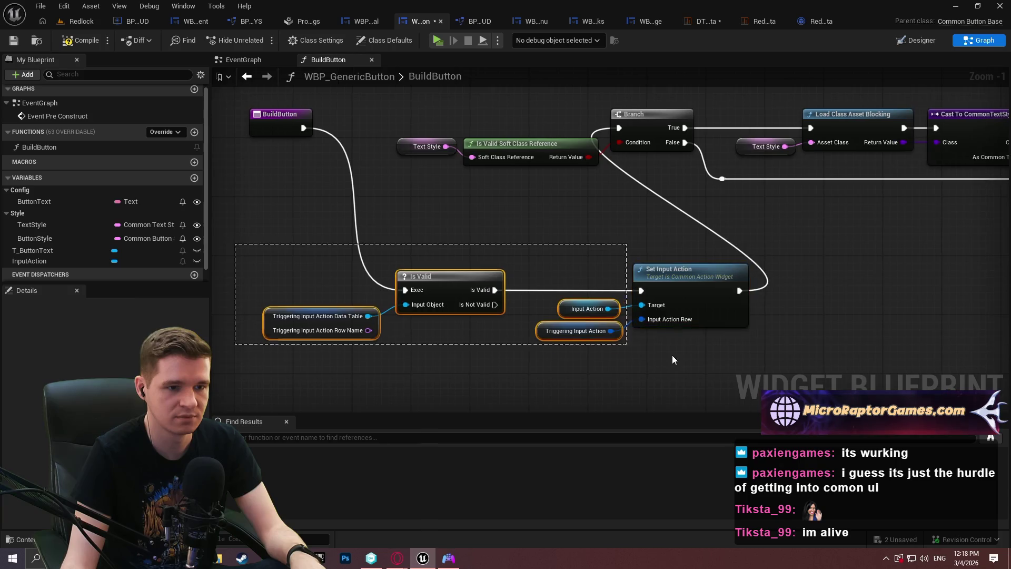
mouse_move(393, 284)
left_mouse_down()
mouse_move(537, 382)
mouse_move(391, 57)
mouse_move(368, 233)
left_mouse_up()
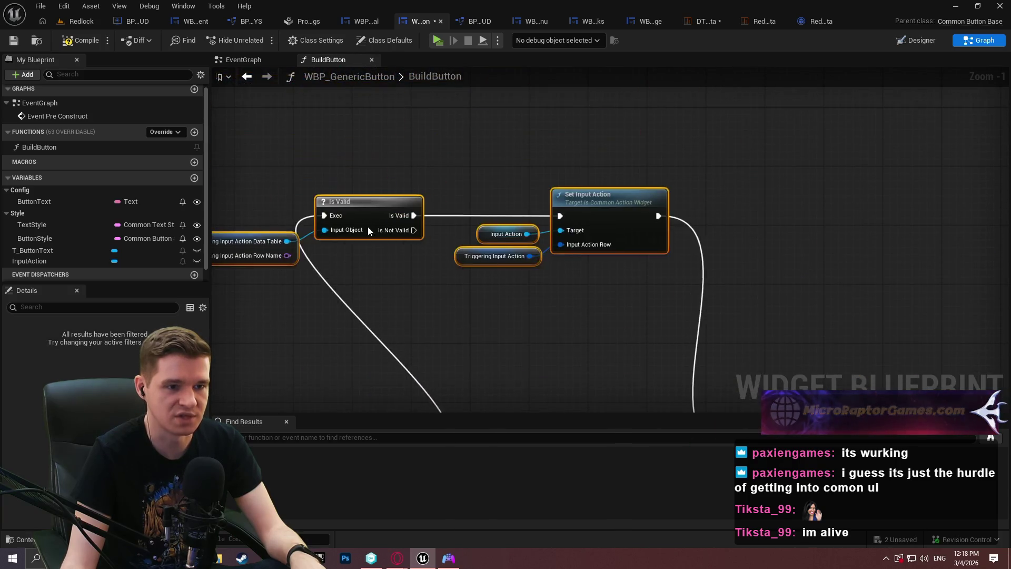
left_click(684, 330)
left_click_drag(690, 332, 374, 190)
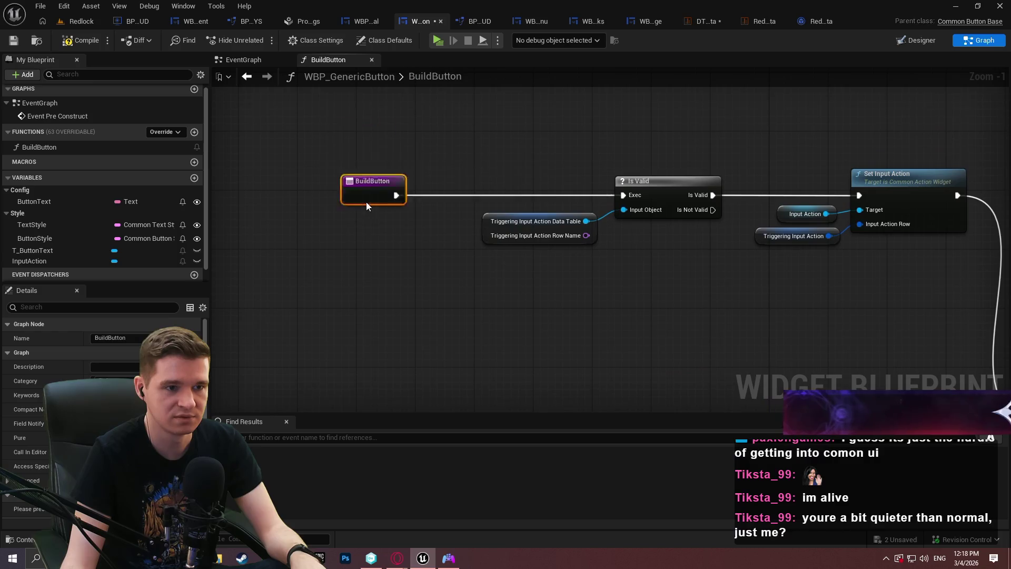
left_click(351, 254)
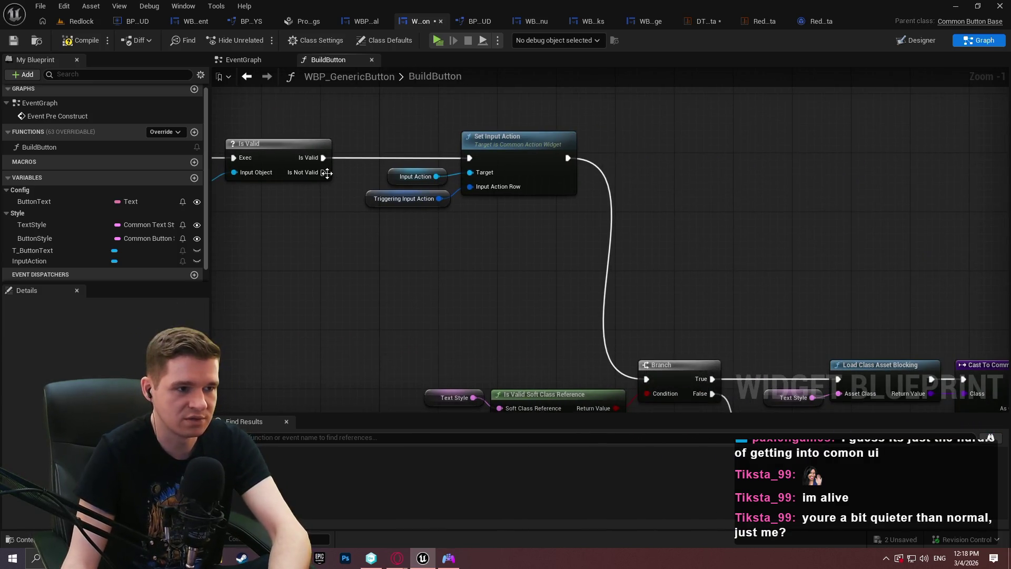
Step: Connect Is Not Valid to the Branch through a reroute point
mouse_move(323, 172)
left_mouse_down()
mouse_move(627, 349)
mouse_move(656, 382)
left_mouse_up()
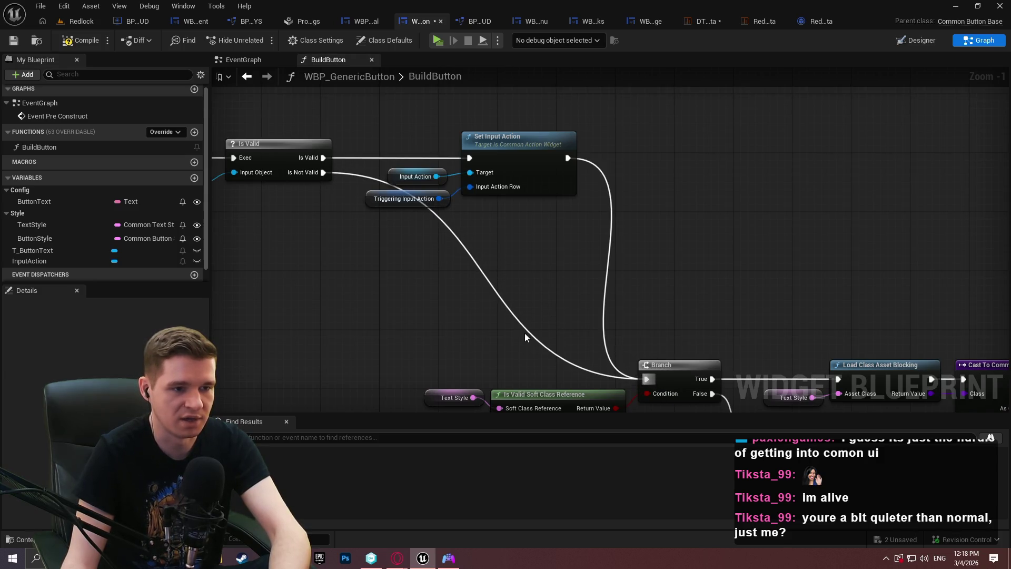
double_click(498, 294)
mouse_move(498, 294)
left_mouse_down()
mouse_move(435, 356)
mouse_move(395, 373)
mouse_move(424, 380)
mouse_move(391, 382)
left_mouse_up()
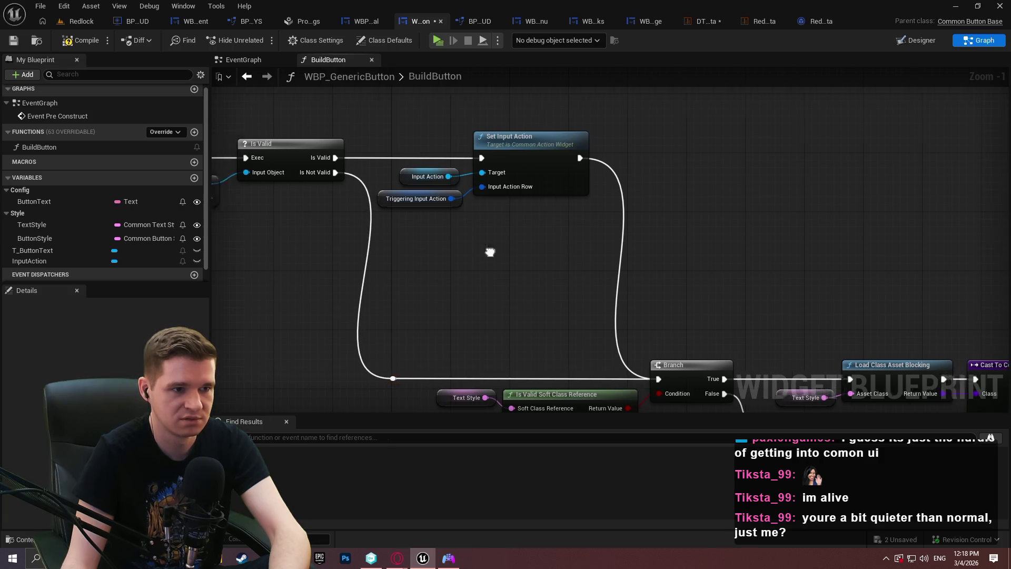
Step: Shift the function's leading nodes left to tidy the layout
left_click_drag(912, 239, 314, 97)
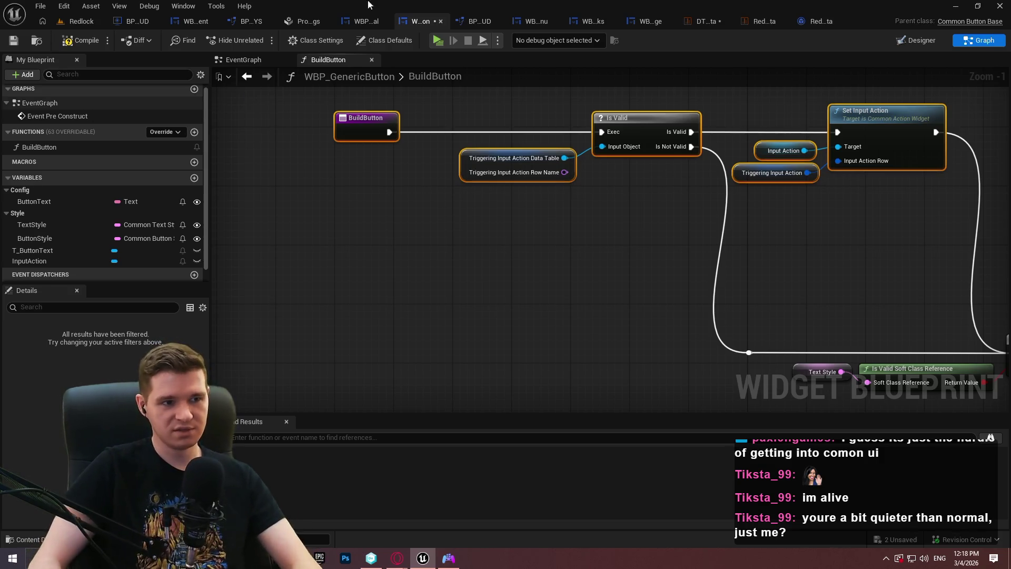
scroll(656, 208, "down", 1)
left_click_drag(658, 202, 801, 247)
left_click_drag(402, 143, 293, 90)
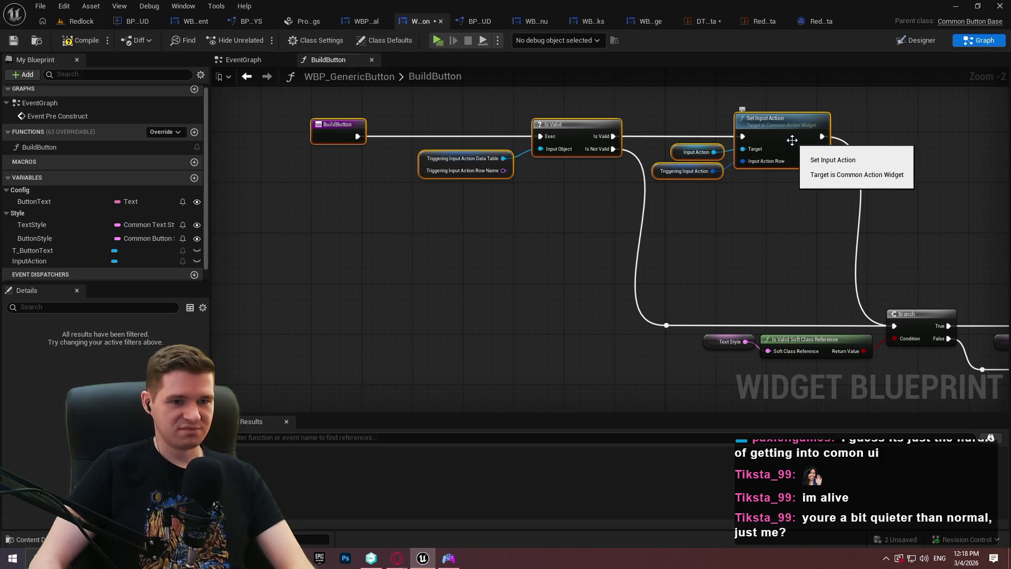
left_click(817, 226)
left_click_drag(813, 234, 277, 113)
left_click_drag(800, 140, 725, 140)
left_click(678, 378)
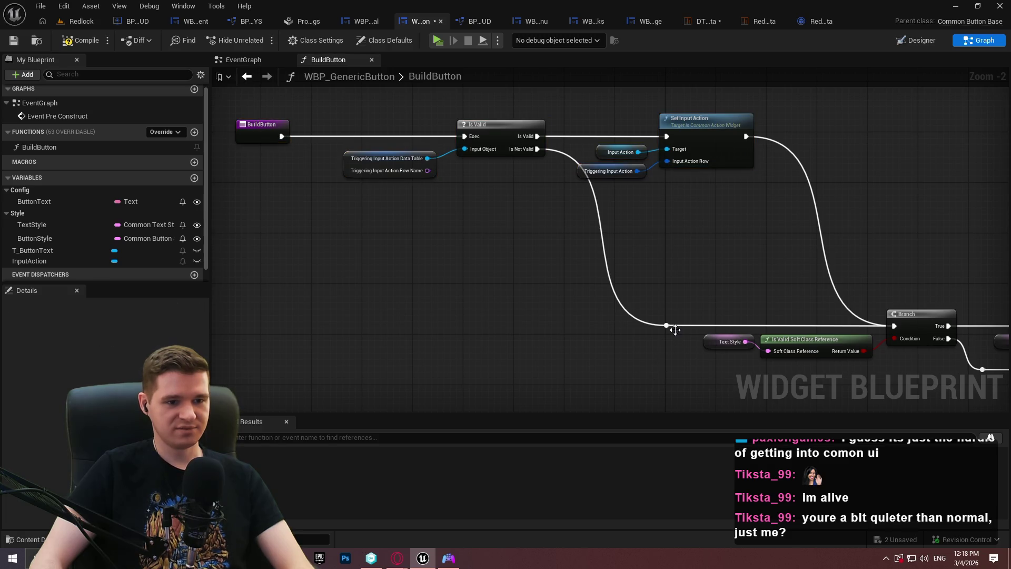
Step: Nudge the reroute point, Is Valid and the entry node left, then save the blueprint
left_click_drag(674, 329, 643, 330)
mouse_move(437, 232)
left_mouse_down()
mouse_move(605, 158)
mouse_move(561, 185)
left_mouse_up()
left_click_drag(363, 169, 293, 170)
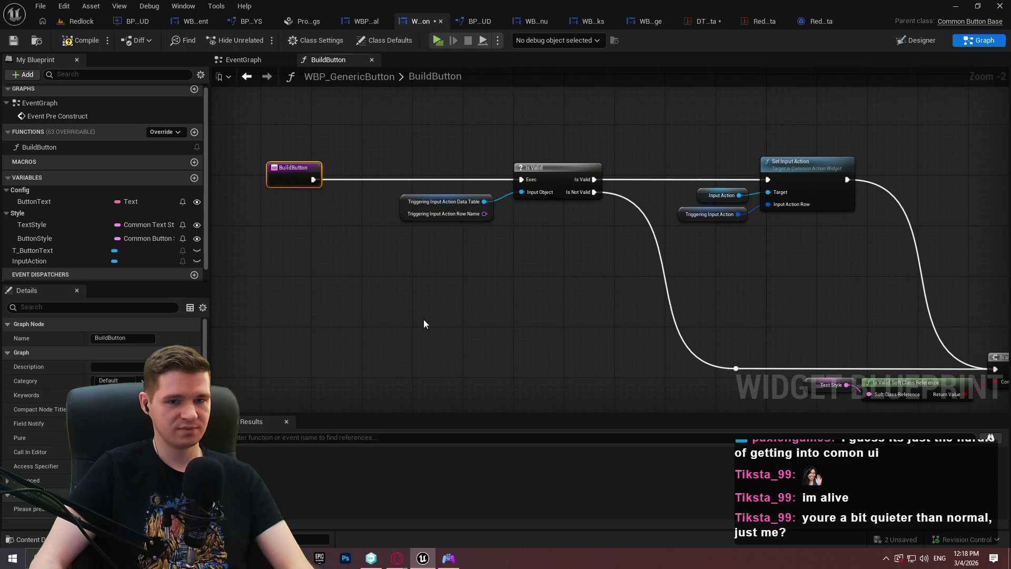
left_click(424, 322)
left_click(12, 44)
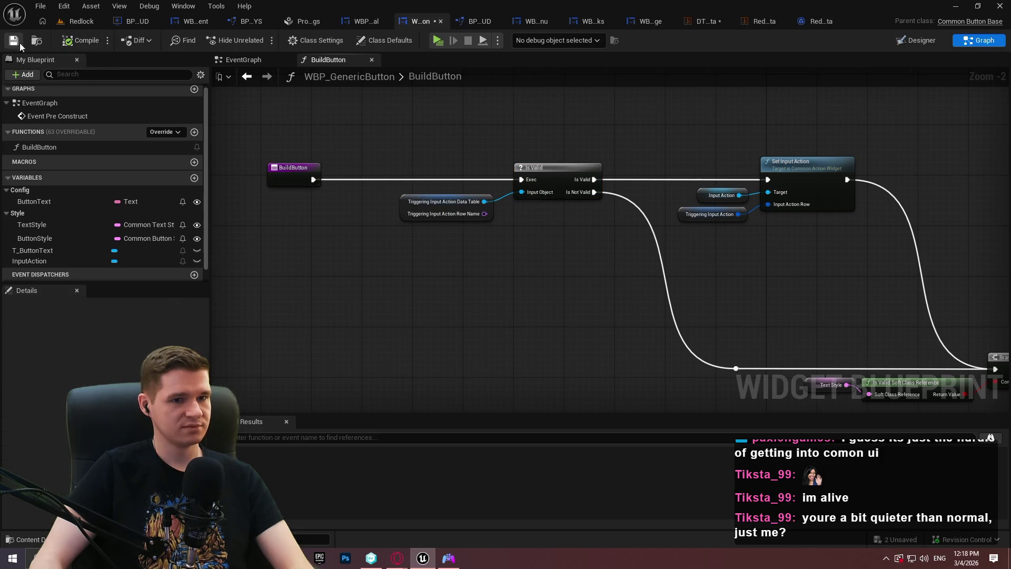
mouse_move(547, 213)
left_mouse_down()
mouse_move(668, 167)
mouse_move(688, 170)
left_mouse_up()
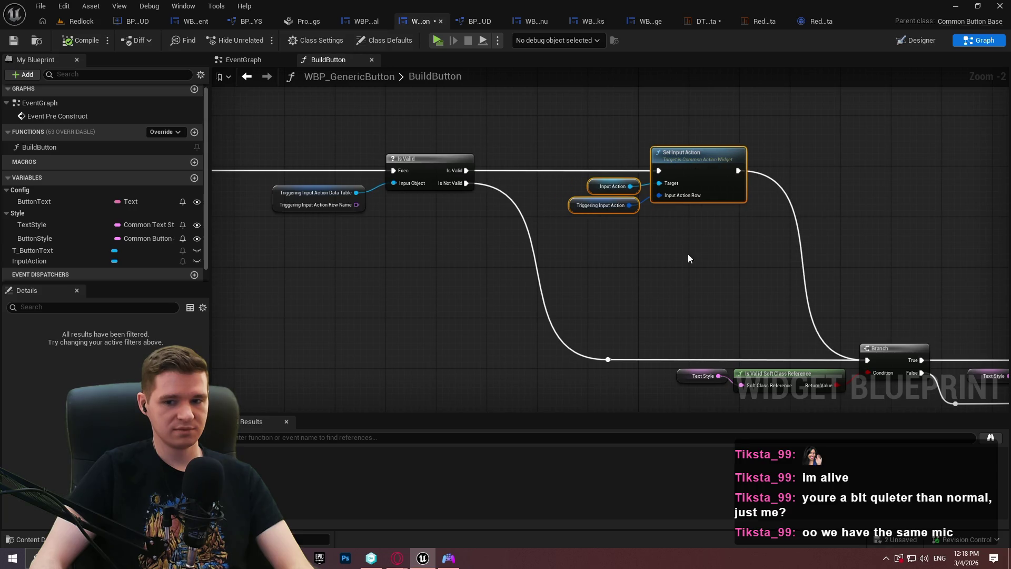
left_click(687, 254)
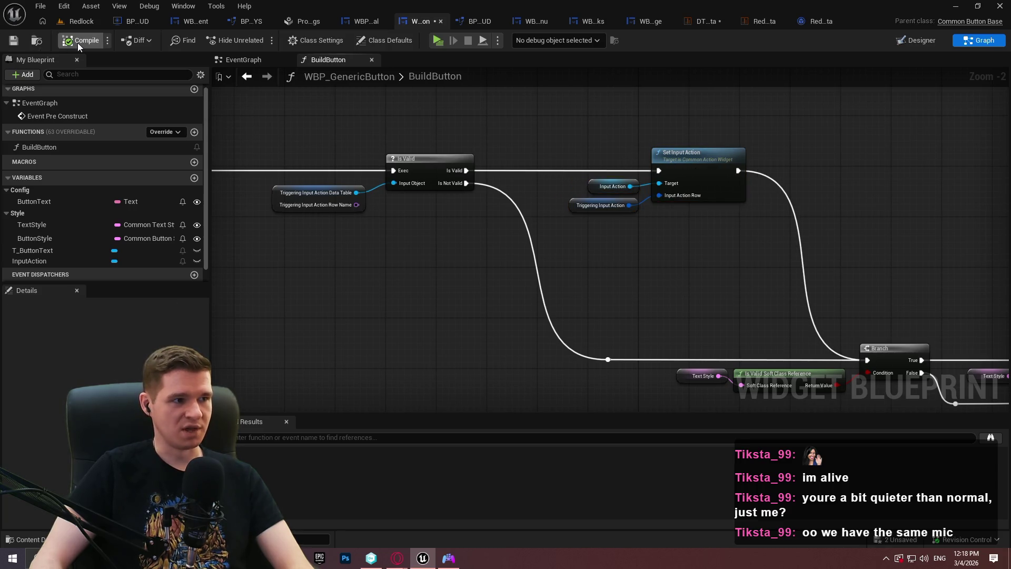
left_click(14, 45)
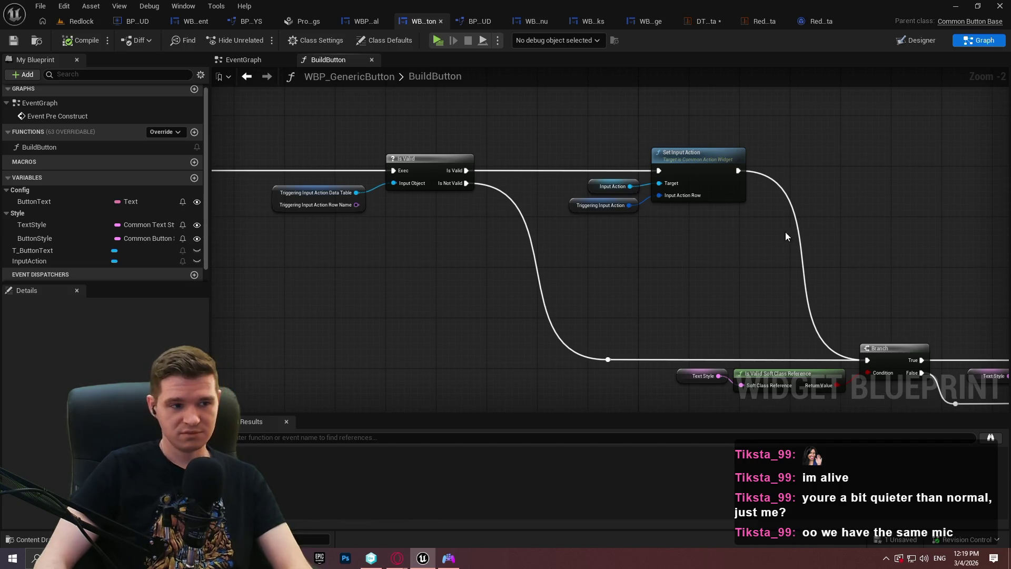
mouse_move(674, 277)
left_mouse_down()
mouse_move(756, 267)
mouse_move(510, 204)
left_mouse_up()
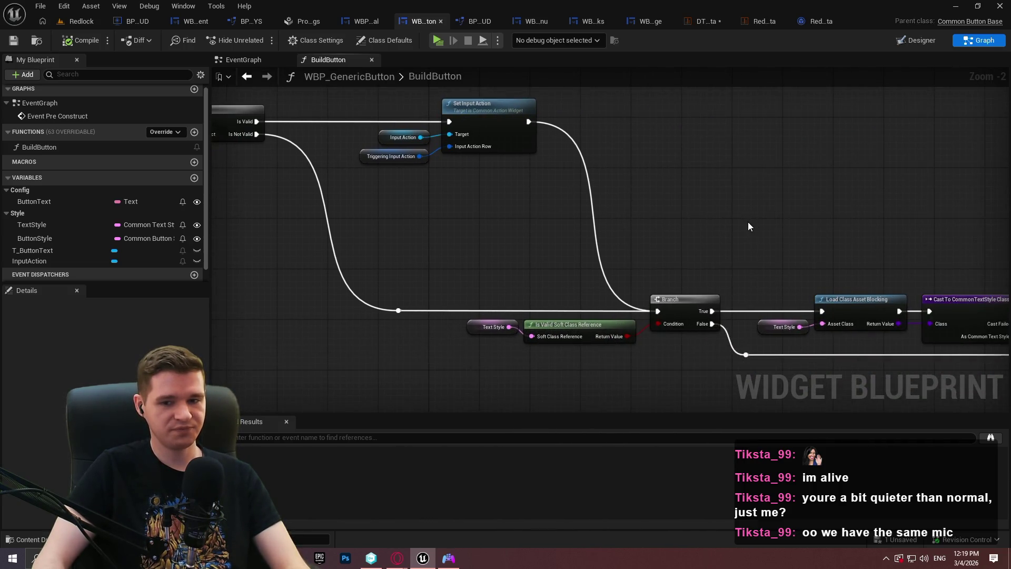
scroll(749, 227, "down", 3)
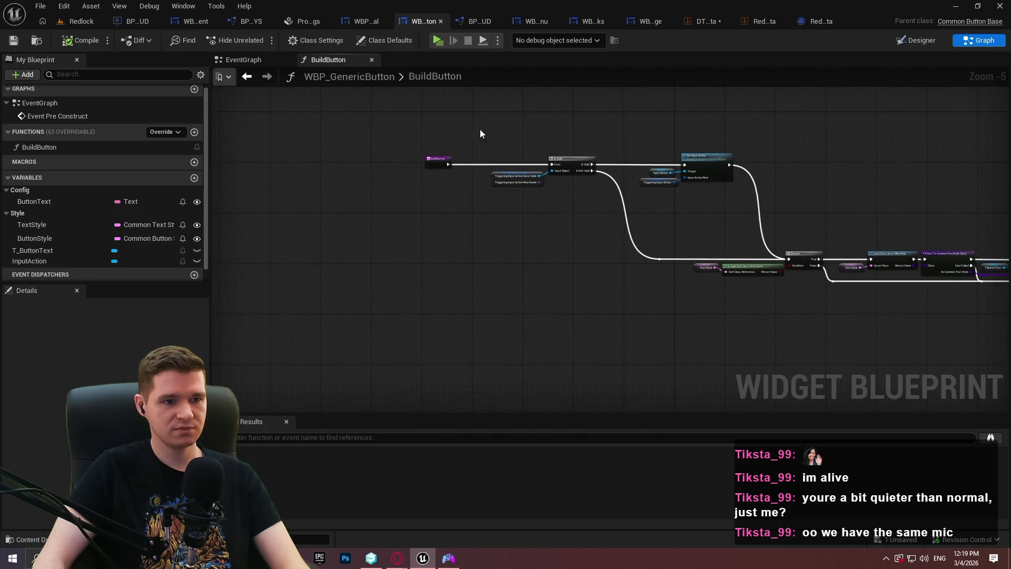
scroll(584, 140, "up", 3)
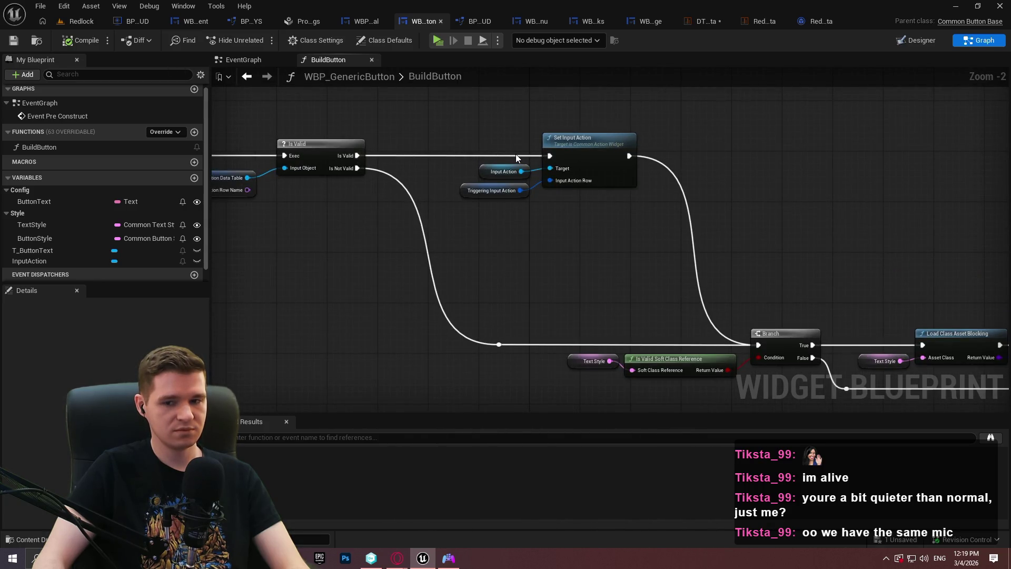
left_click_drag(396, 165, 500, 176)
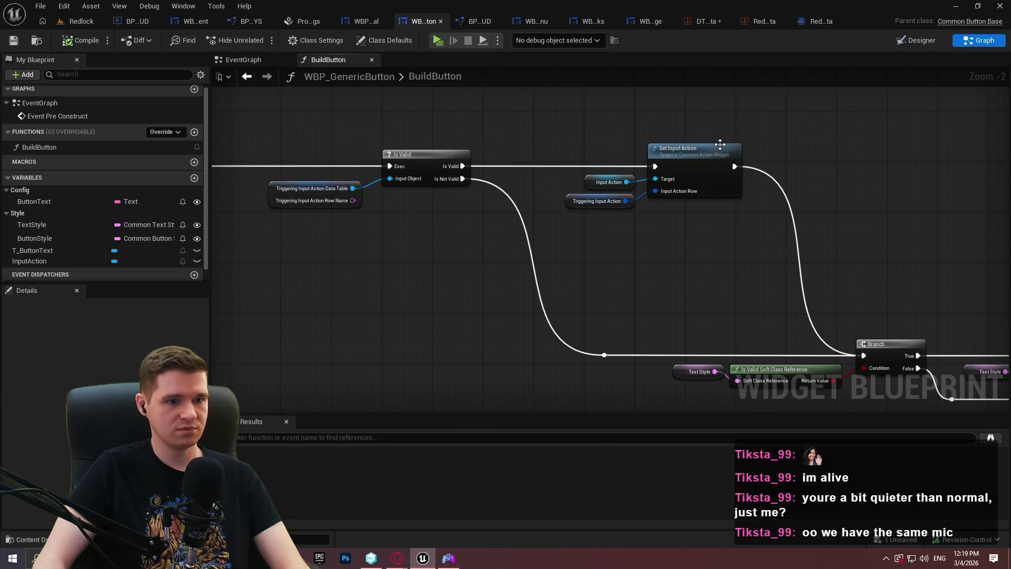
left_click_drag(558, 223, 668, 233)
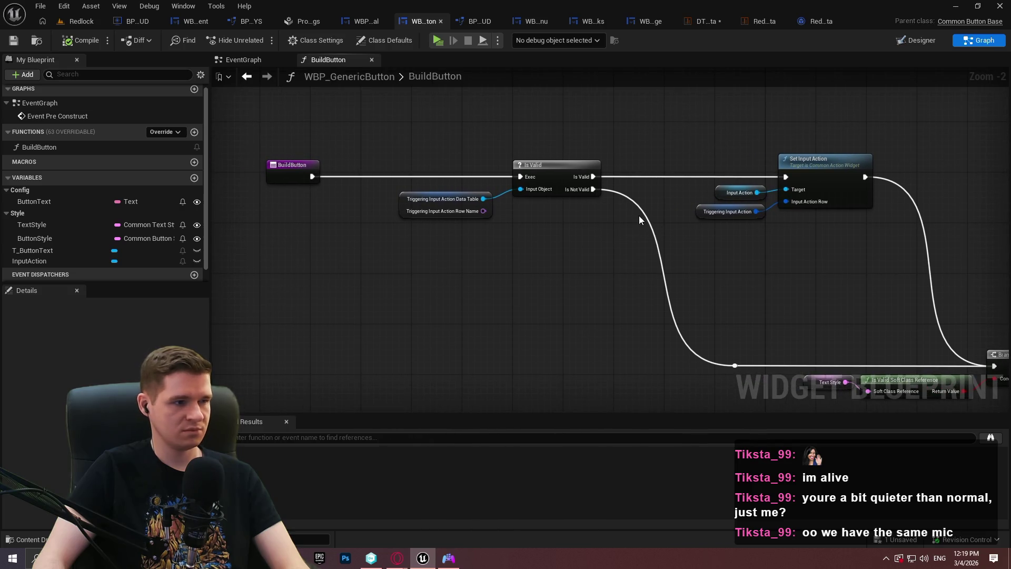
left_click_drag(400, 159, 402, 235)
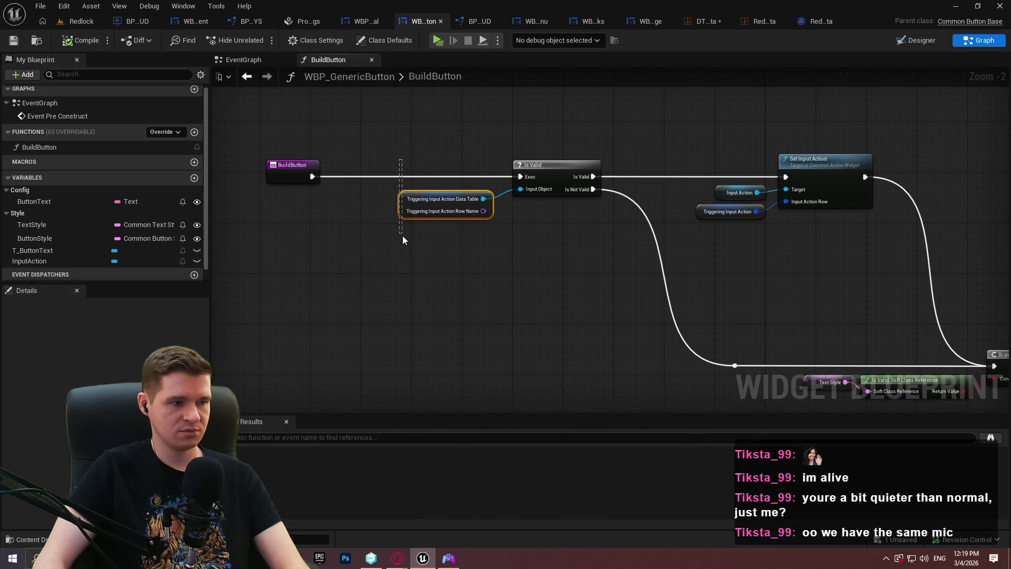
left_click(402, 235)
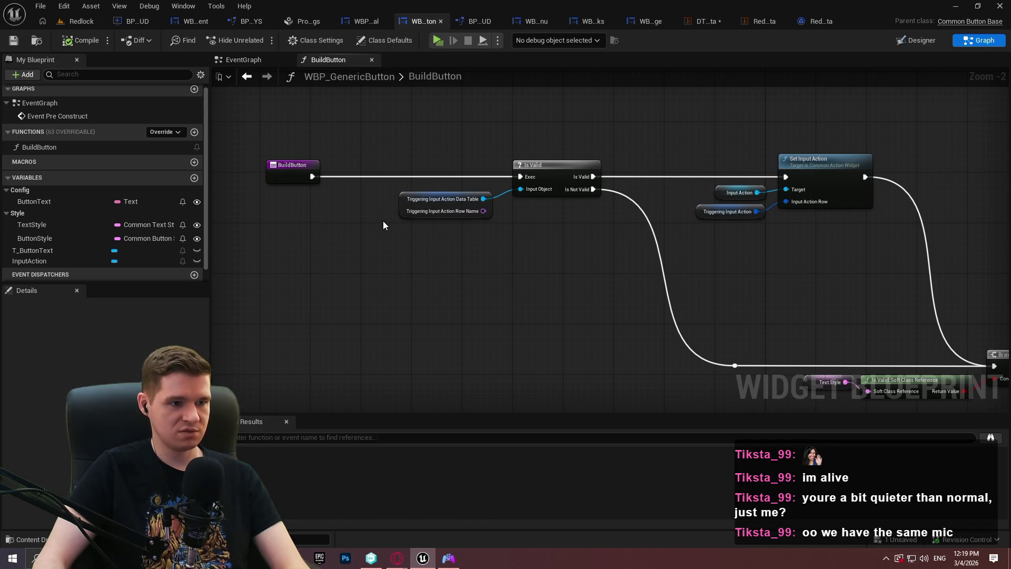
scroll(385, 223, "up", 2)
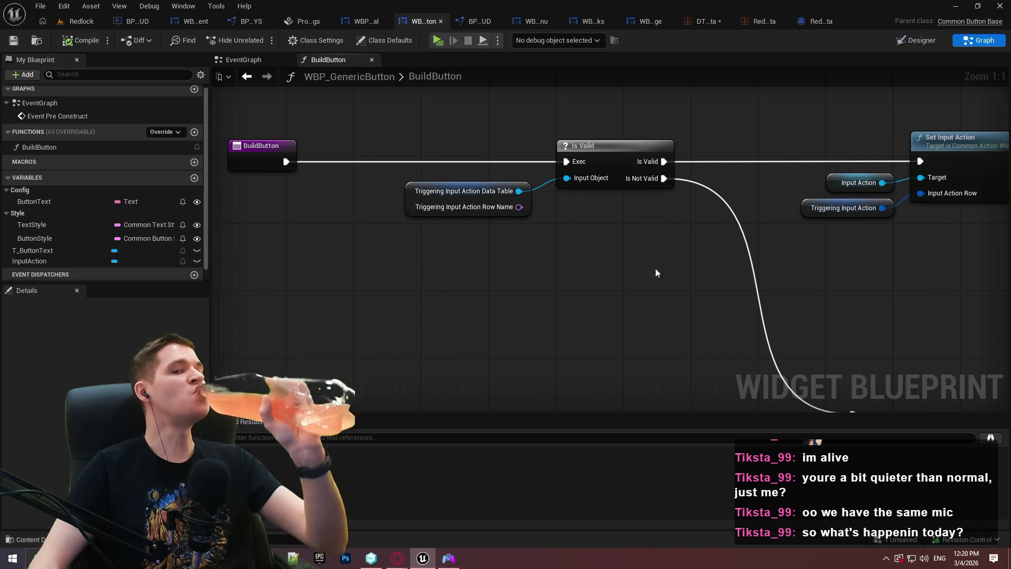
left_click(712, 21)
Step: Close the extra data table tab and view Common Input Settings in Project Settings
left_click(715, 21)
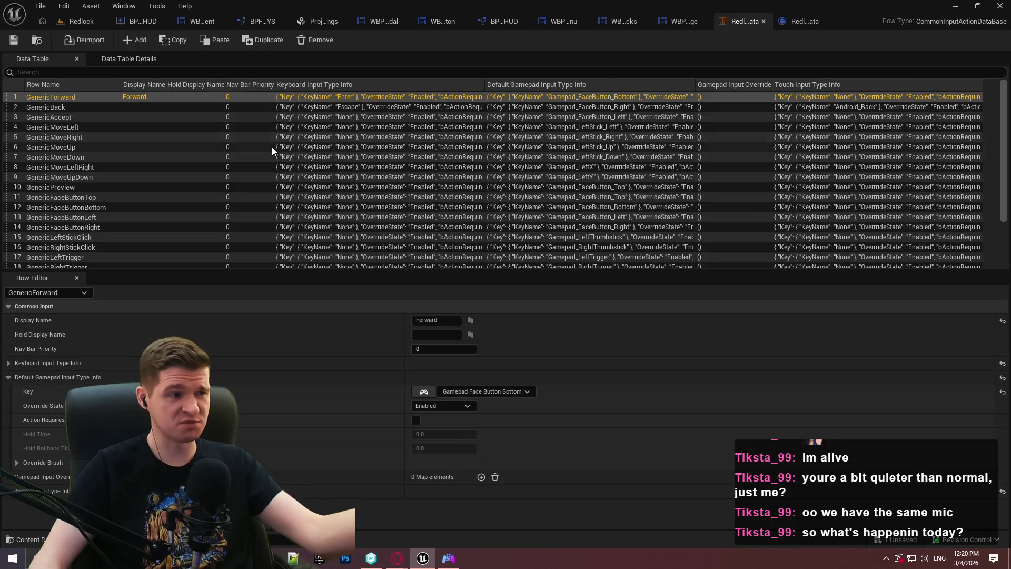
left_click(319, 21)
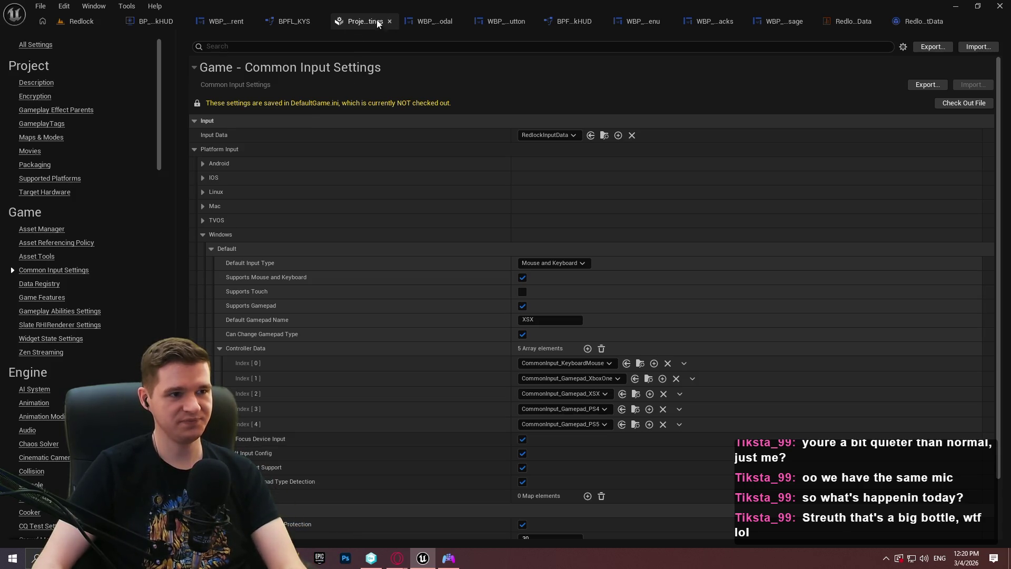
Step: Select the outer Border widget in the WBP_GenericModal layout
left_click(445, 23)
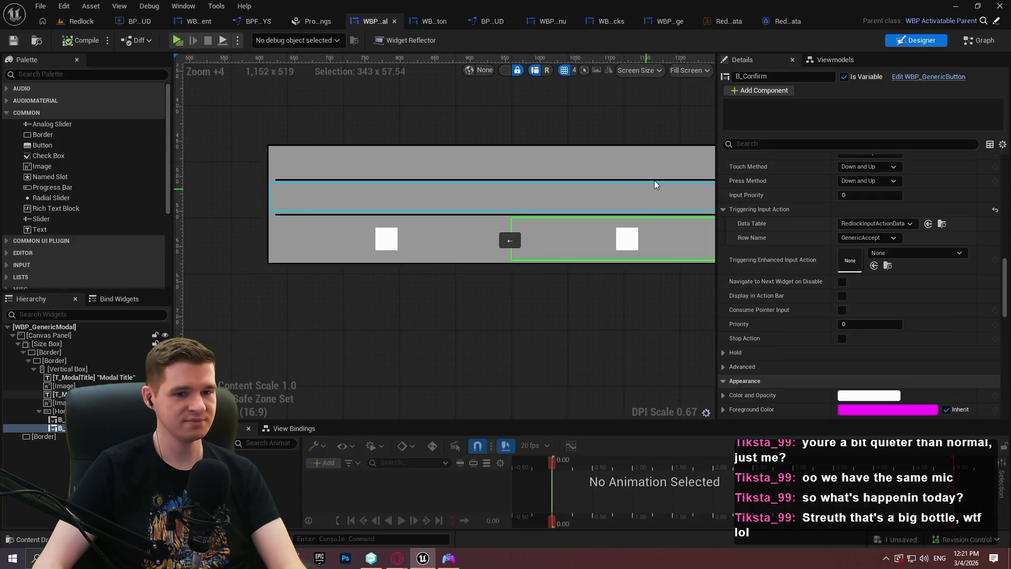
scroll(346, 173, "down", 1)
mouse_move(346, 173)
left_mouse_down()
mouse_move(572, 192)
mouse_move(516, 196)
left_mouse_up()
scroll(498, 200, "down", 1)
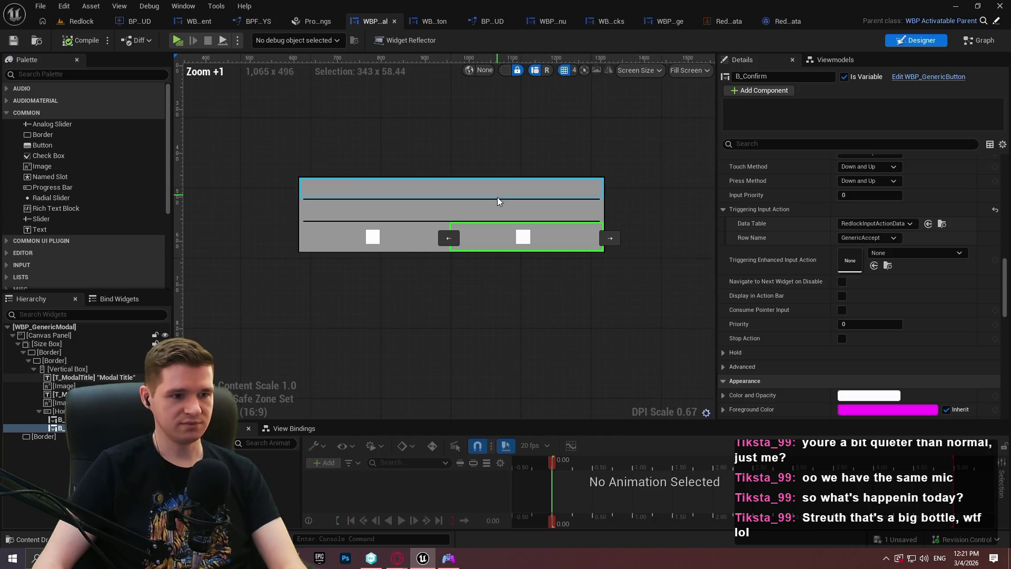
left_click(52, 437)
Step: Review the Border's slot and anchor settings, then bring up the Common UI input data blueprint defaults
scroll(515, 284, "down", 4)
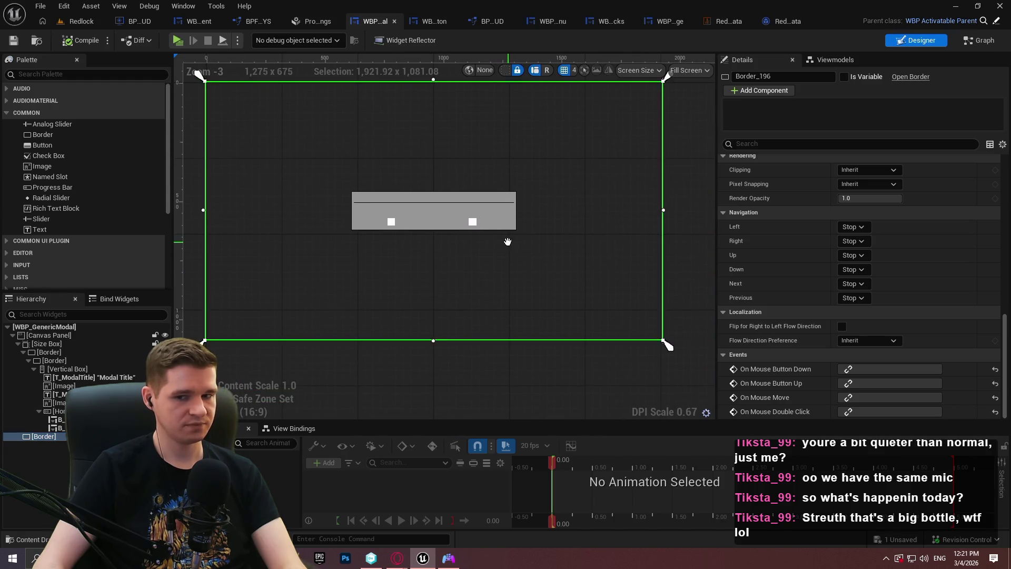
left_click_drag(506, 241, 504, 243)
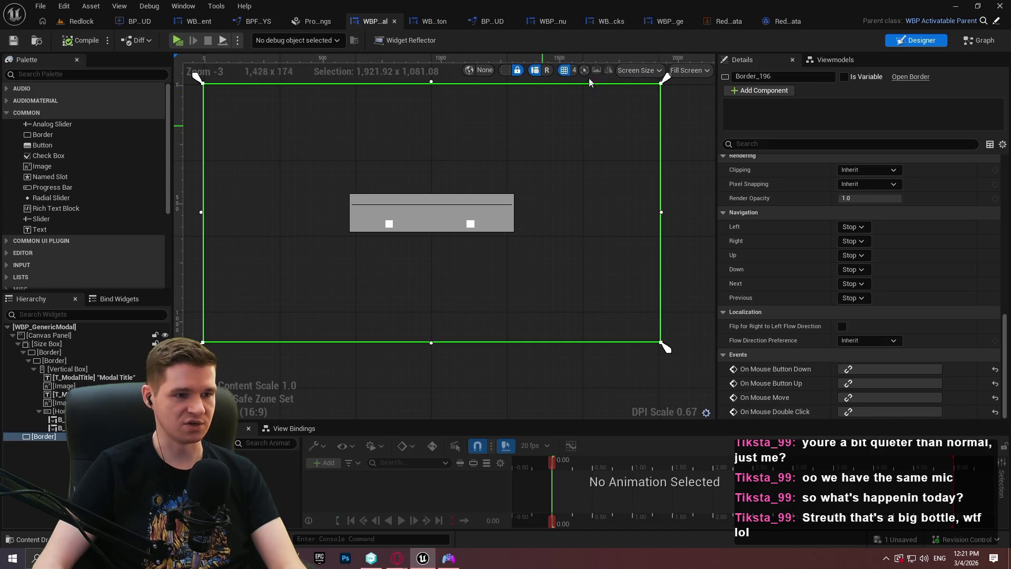
left_click(665, 115)
left_click_drag(665, 114, 711, 215)
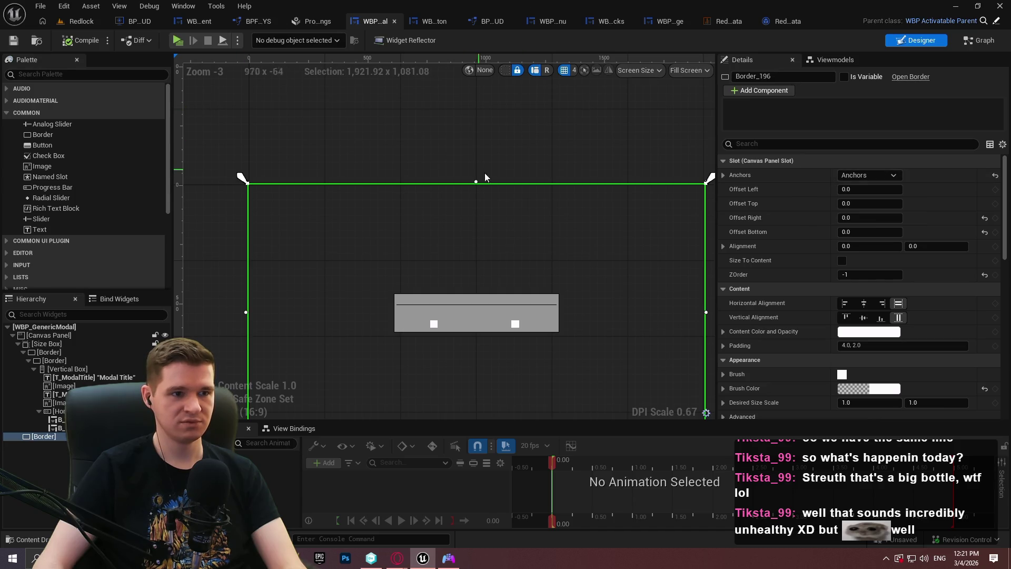
left_click_drag(464, 135, 415, 92)
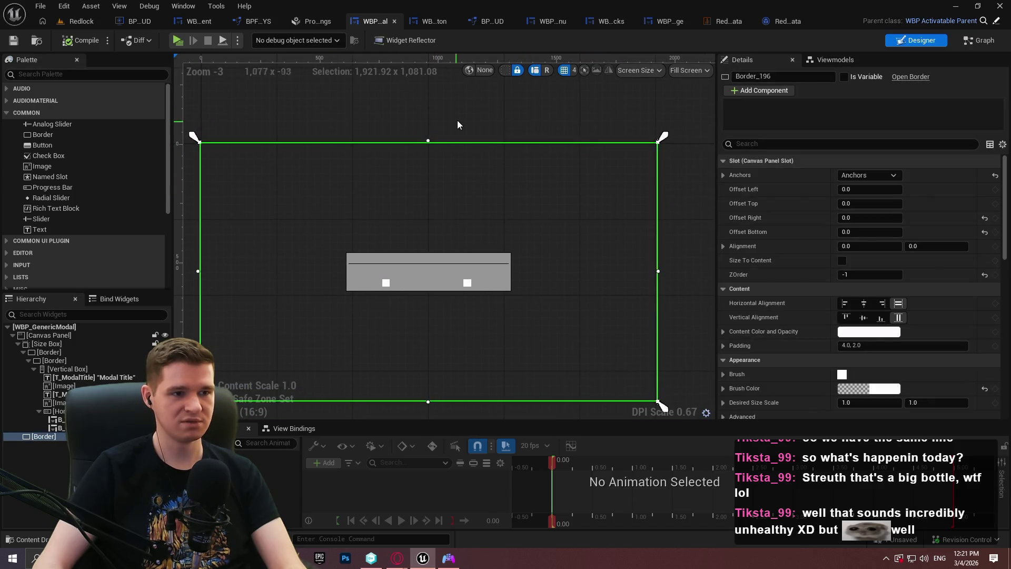
mouse_move(457, 125)
left_mouse_down()
mouse_move(533, 146)
mouse_move(433, 119)
left_mouse_up()
right_click(699, 211)
left_click(661, 198)
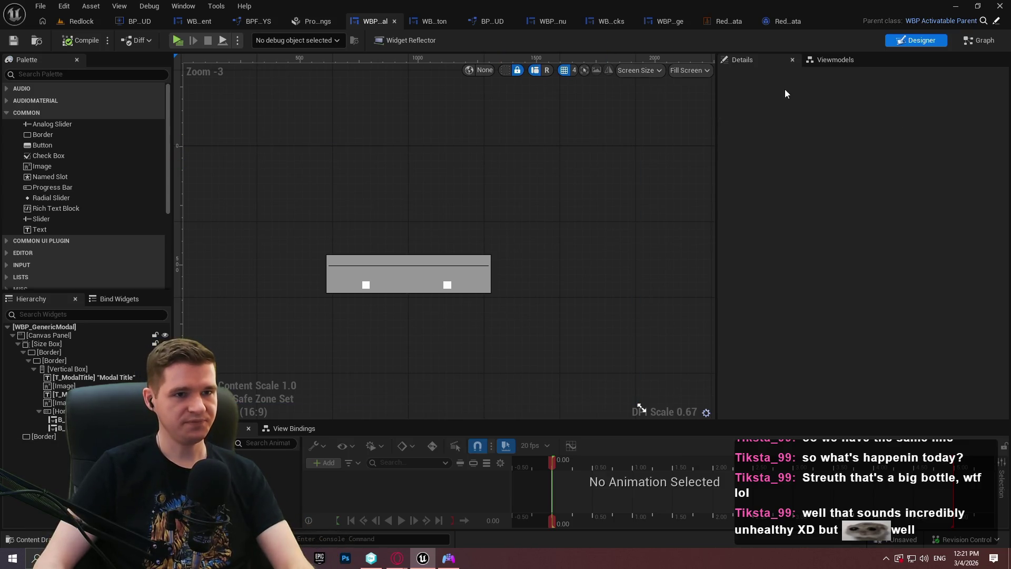
left_click(783, 23)
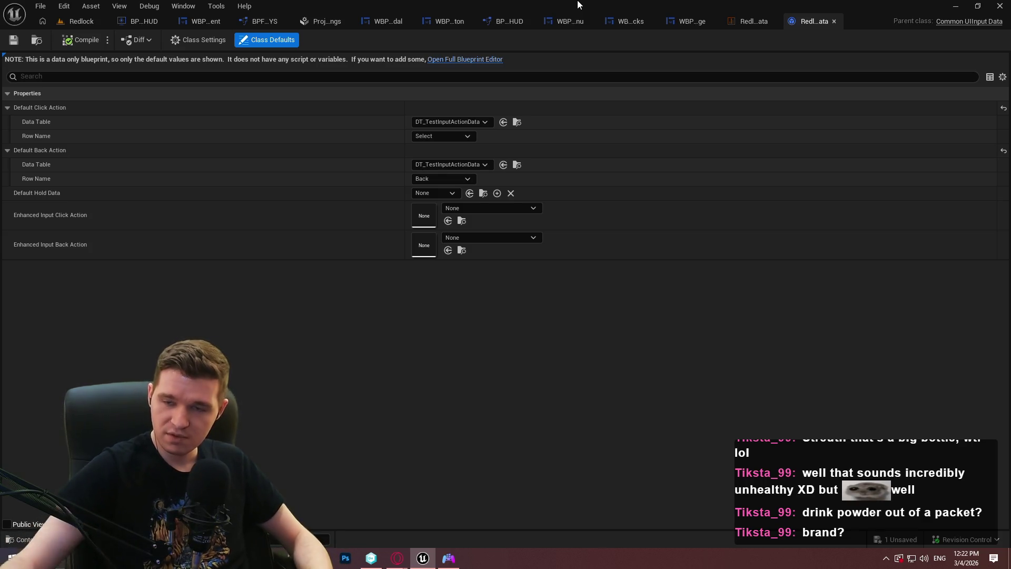
Step: Switch to the web browser and search Google for 'bolero'
key("alt+Tab")
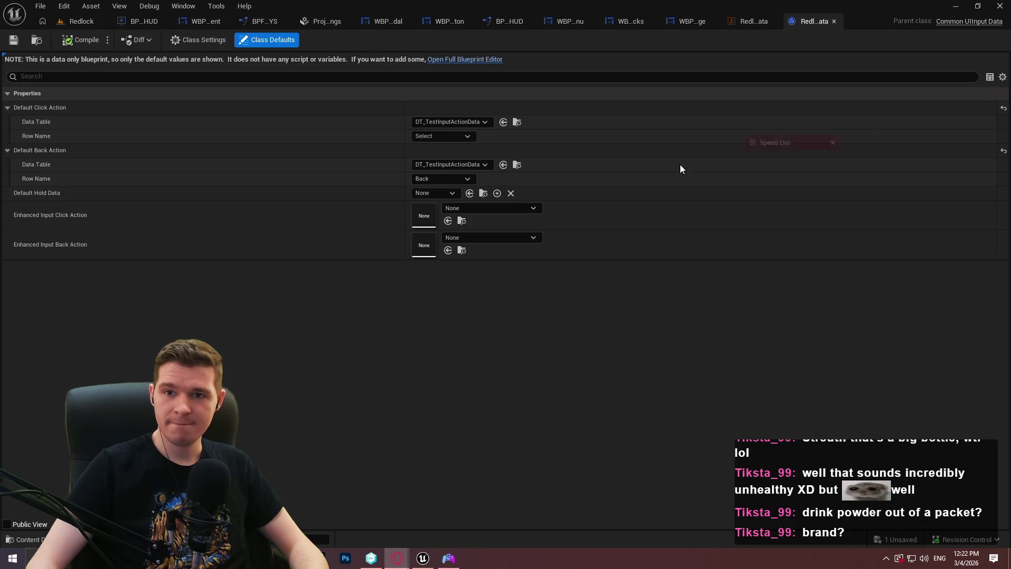
type("bolero")
key("Return")
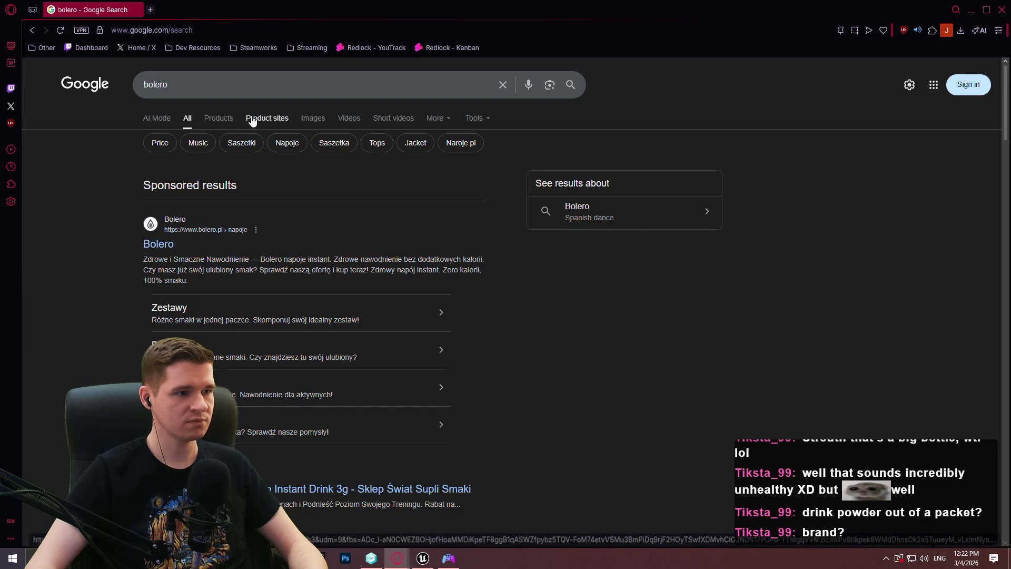
Step: View bolero image results and open the first bolero.pl image full-size in a new tab, then close it
left_click(312, 118)
scroll(436, 343, "down", 1)
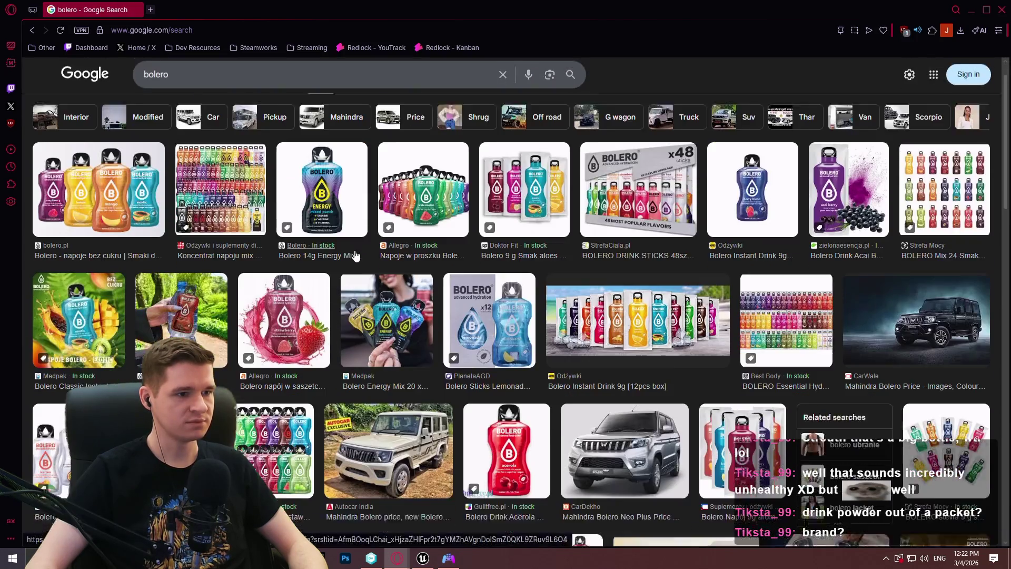
left_click(129, 174)
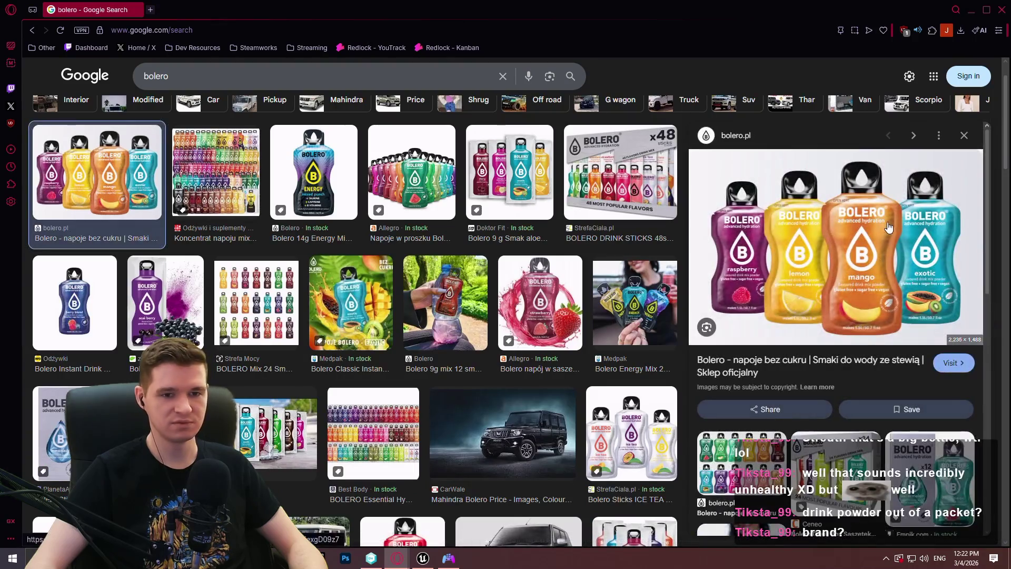
right_click(690, 183)
left_click(767, 304)
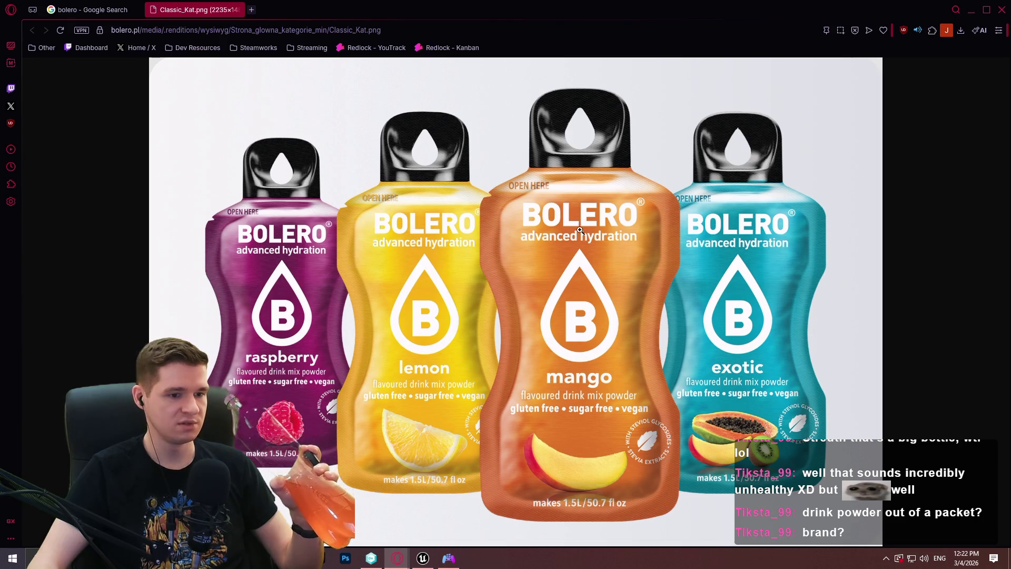
left_click(238, 10)
Step: Preview the Best Body bolero image, then minimize the browser to return to Unreal
scroll(557, 274, "down", 2)
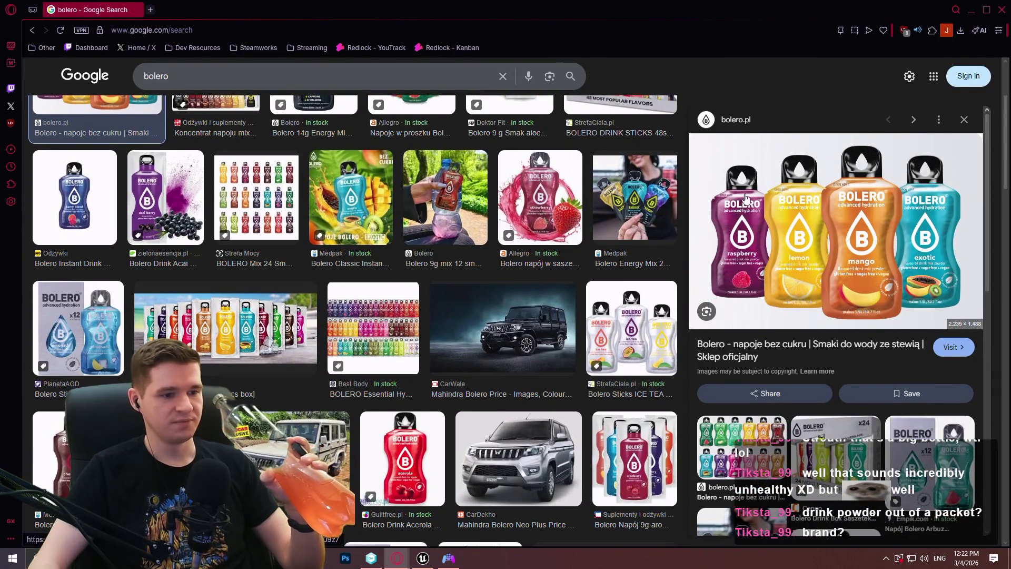
scroll(878, 238, "up", 1)
left_click(373, 376)
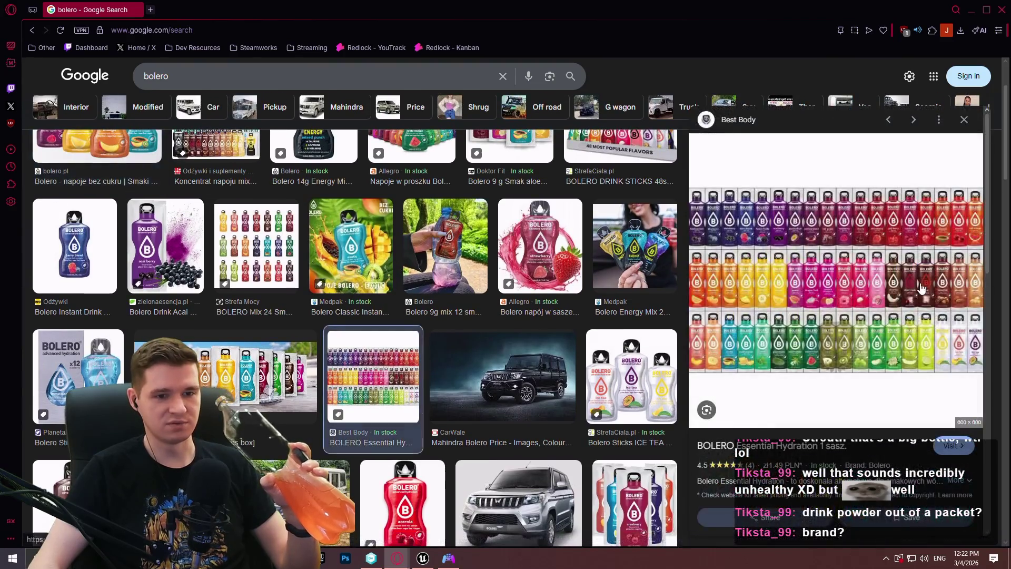
scroll(841, 274, "down", 1)
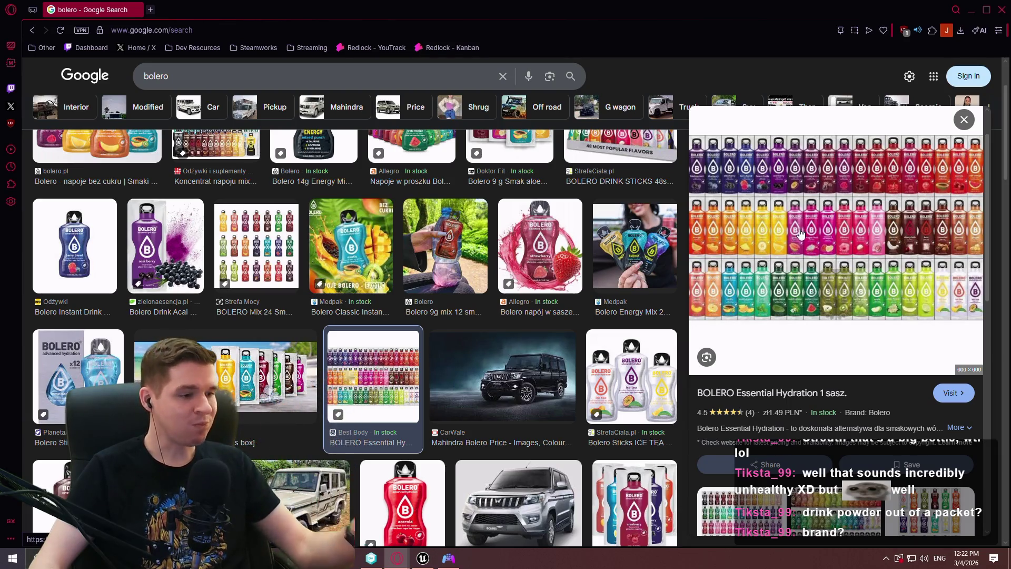
left_click(1002, 10)
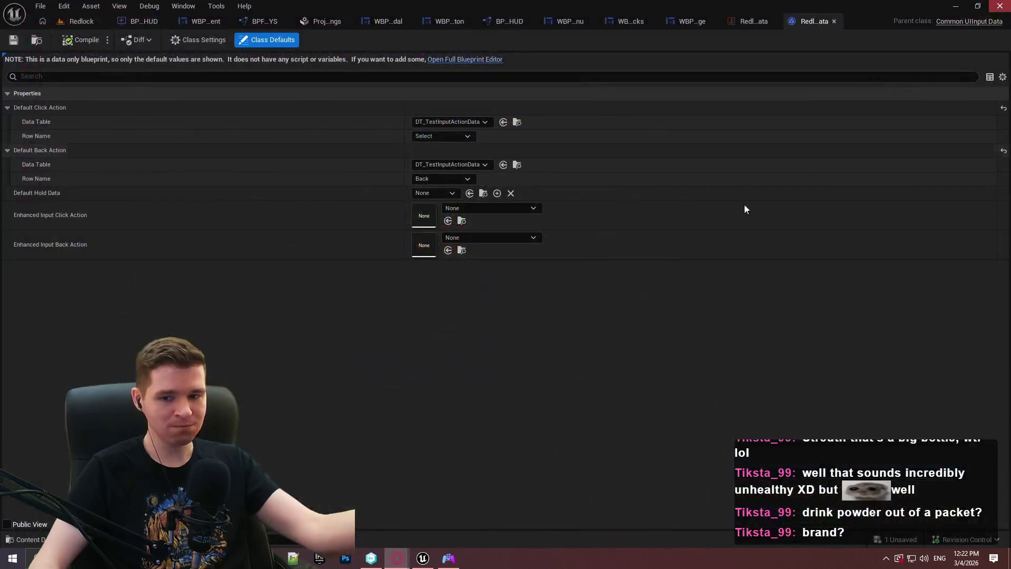
left_click(834, 21)
left_click(810, 22)
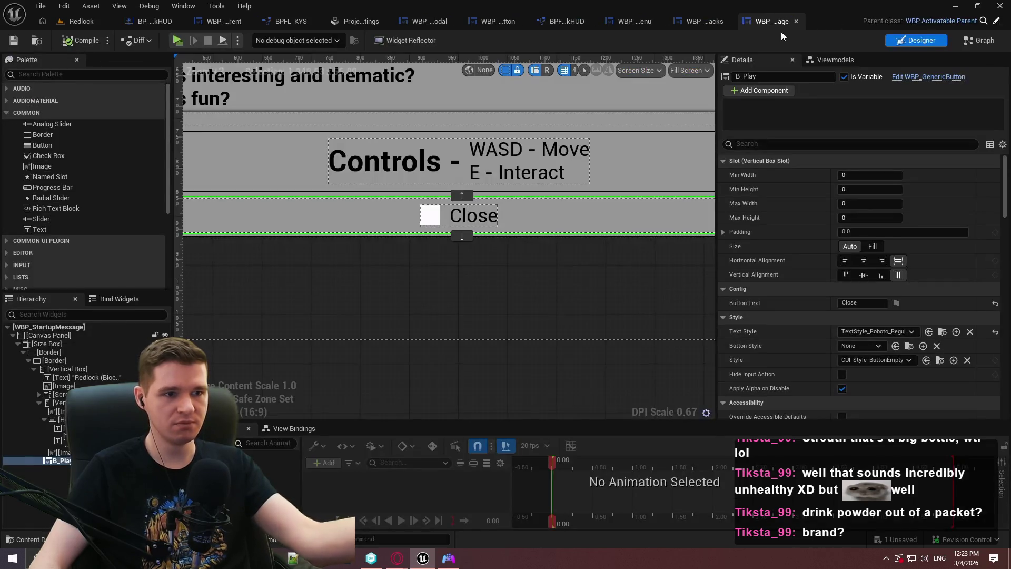
scroll(400, 273, "down", 2)
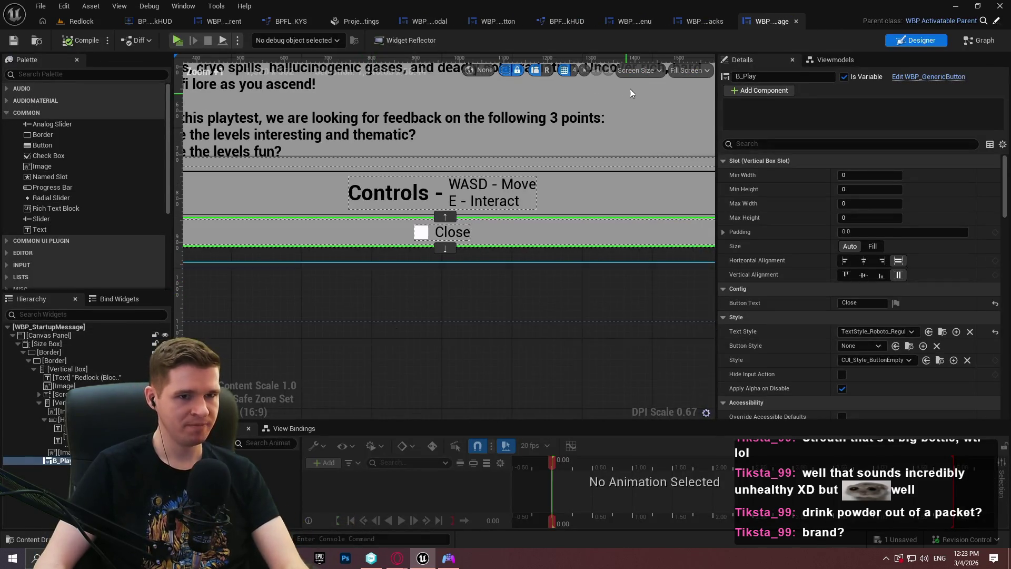
left_click(506, 21)
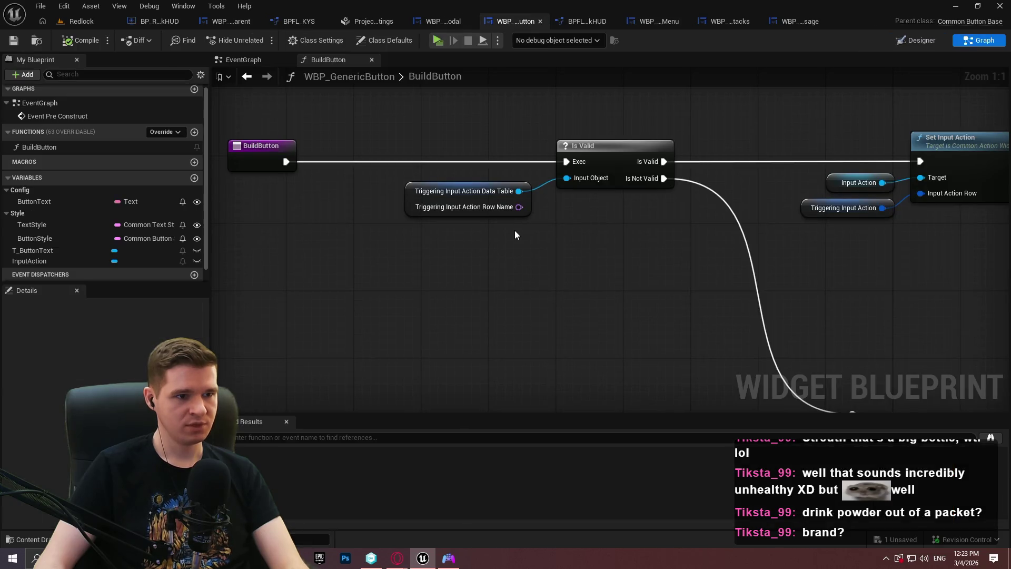
left_click(530, 203)
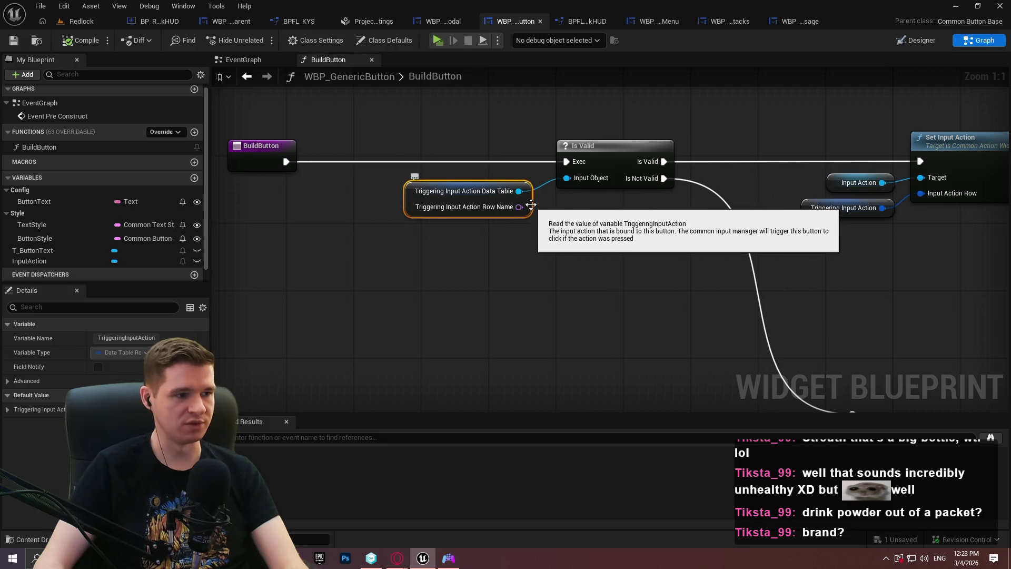
left_click(315, 356)
left_click_drag(440, 316, 426, 315)
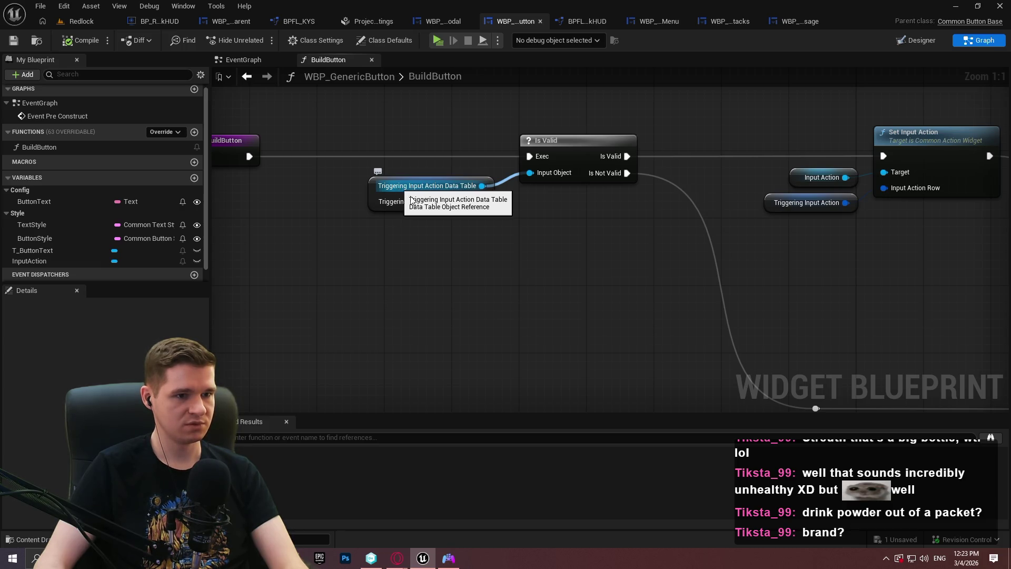
mouse_move(486, 229)
left_mouse_down()
mouse_move(251, 206)
mouse_move(85, 151)
mouse_move(214, 98)
mouse_move(418, 262)
left_mouse_up()
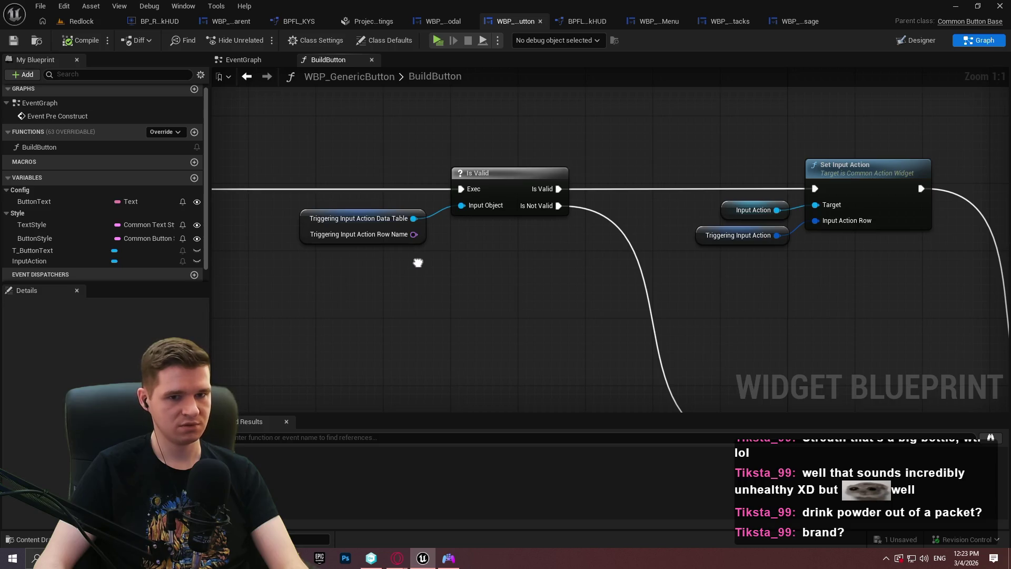
left_click(864, 205)
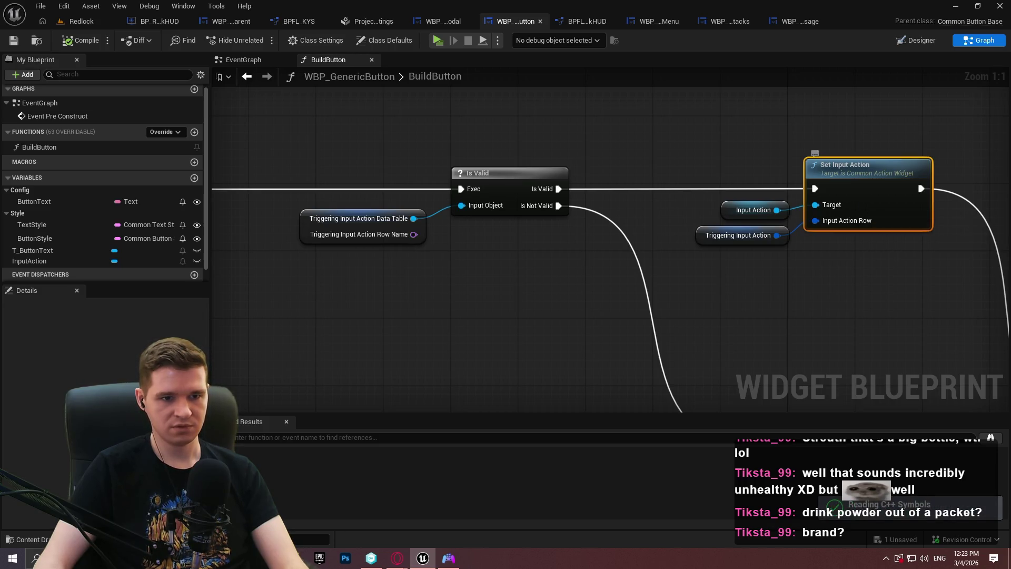
left_click_drag(866, 260, 661, 230)
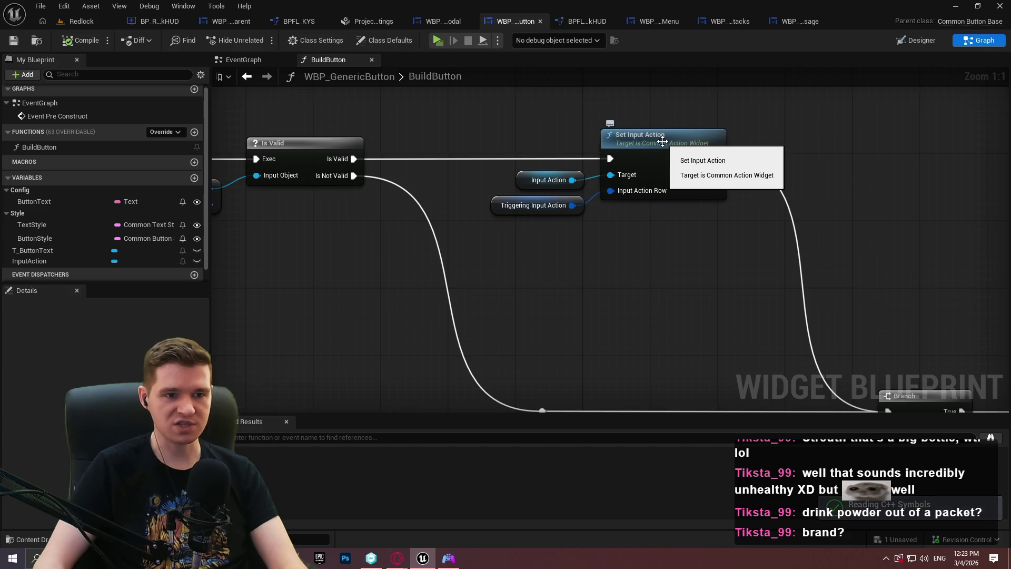
left_click_drag(484, 238, 699, 248)
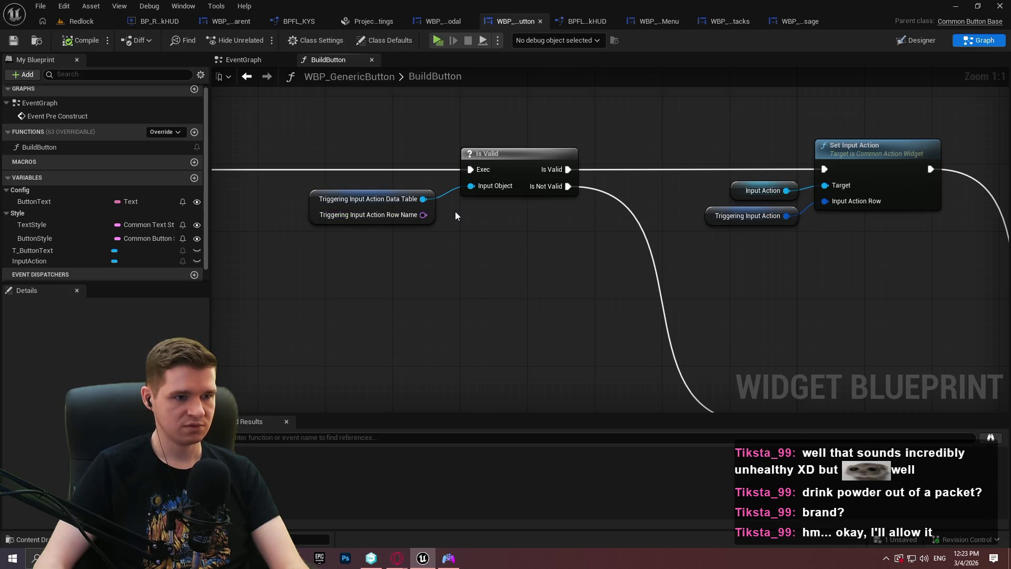
left_click_drag(422, 215, 492, 225)
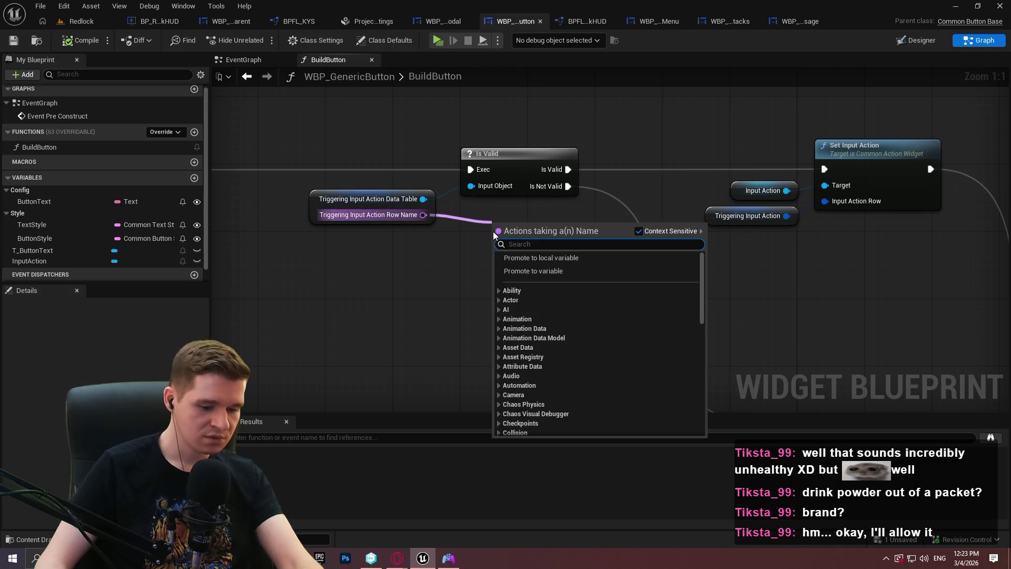
Step: Add a Row Name != check feeding a Branch between Is Valid and Set Input Action, True to Set Input Action
type("=")
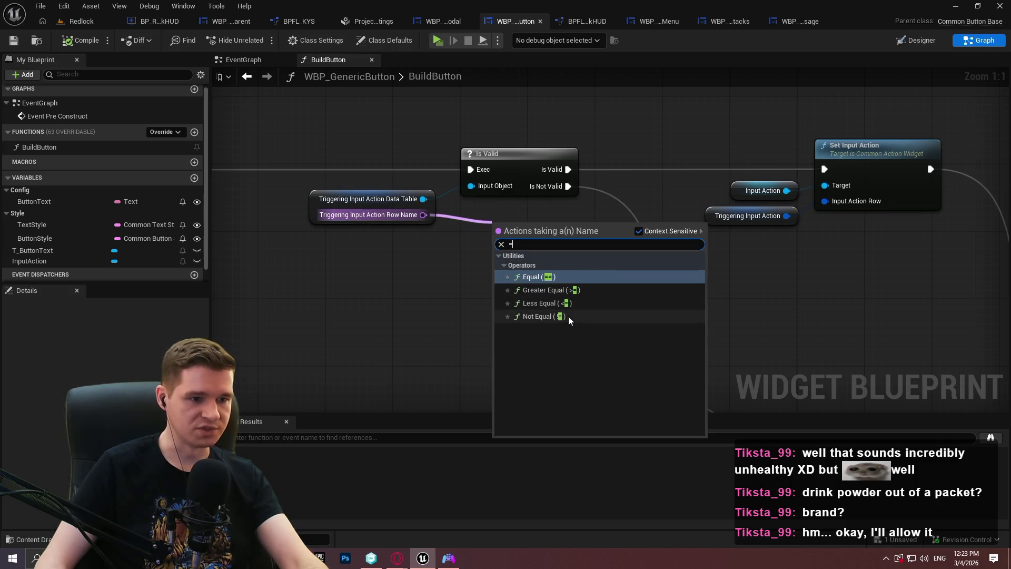
left_click(558, 315)
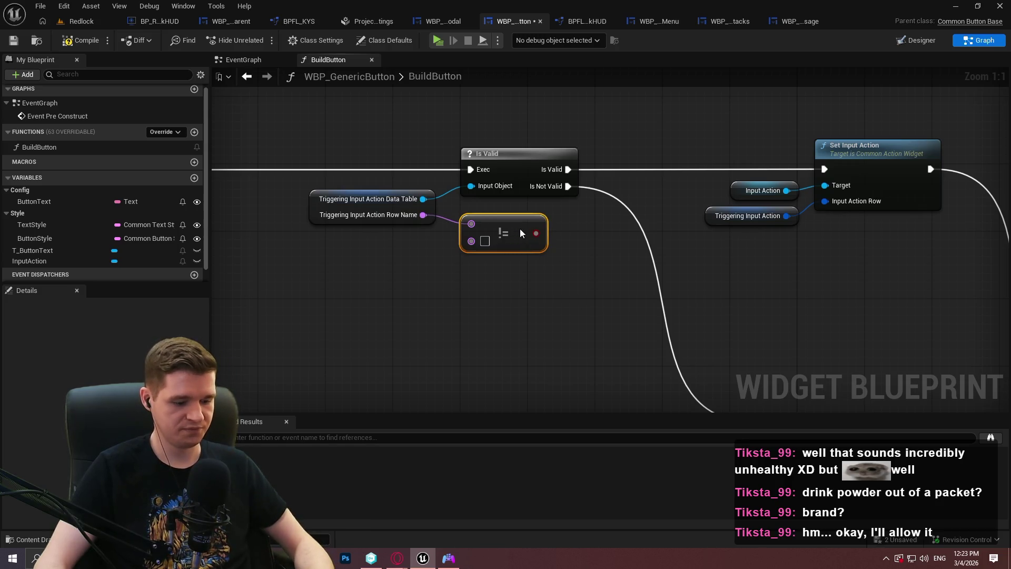
left_click(560, 217)
mouse_move(569, 253)
left_mouse_down()
mouse_move(531, 232)
mouse_move(596, 190)
mouse_move(568, 168)
left_mouse_up()
mouse_move(604, 234)
left_mouse_down()
mouse_move(640, 167)
mouse_move(825, 170)
left_mouse_up()
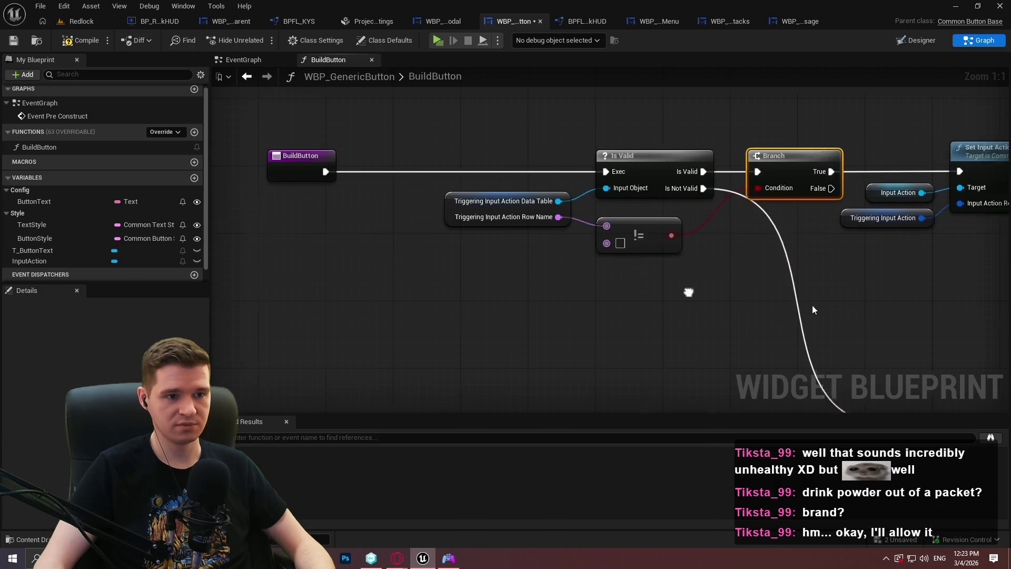
left_click_drag(778, 316, 621, 192)
Step: Add a reroute knot on the Is Not Valid wire
left_click_drag(724, 183, 408, 158)
mouse_move(636, 180)
left_mouse_down()
mouse_move(608, 180)
mouse_move(709, 396)
mouse_move(703, 406)
mouse_move(700, 298)
left_mouse_up()
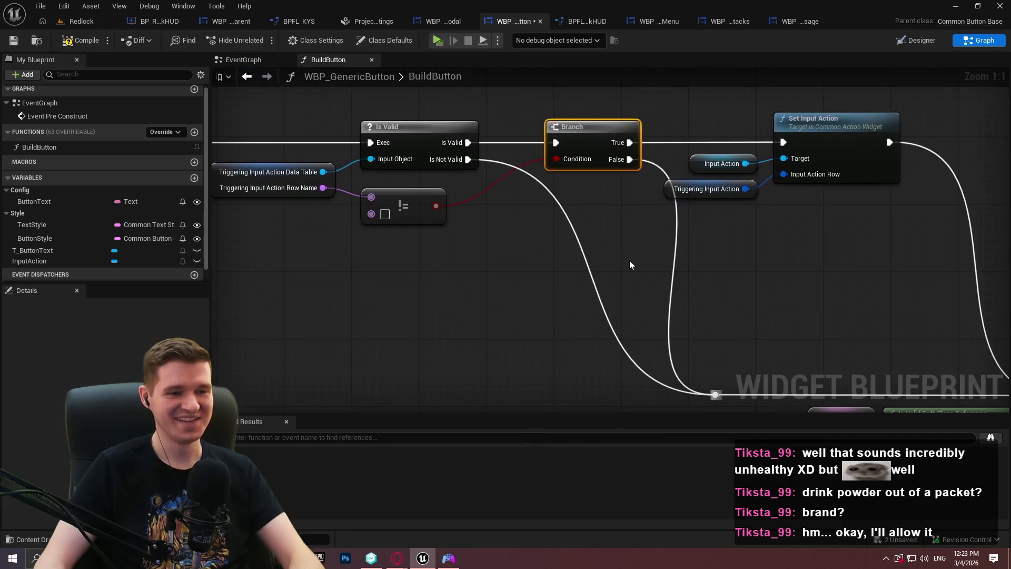
left_click_drag(809, 326, 640, 255)
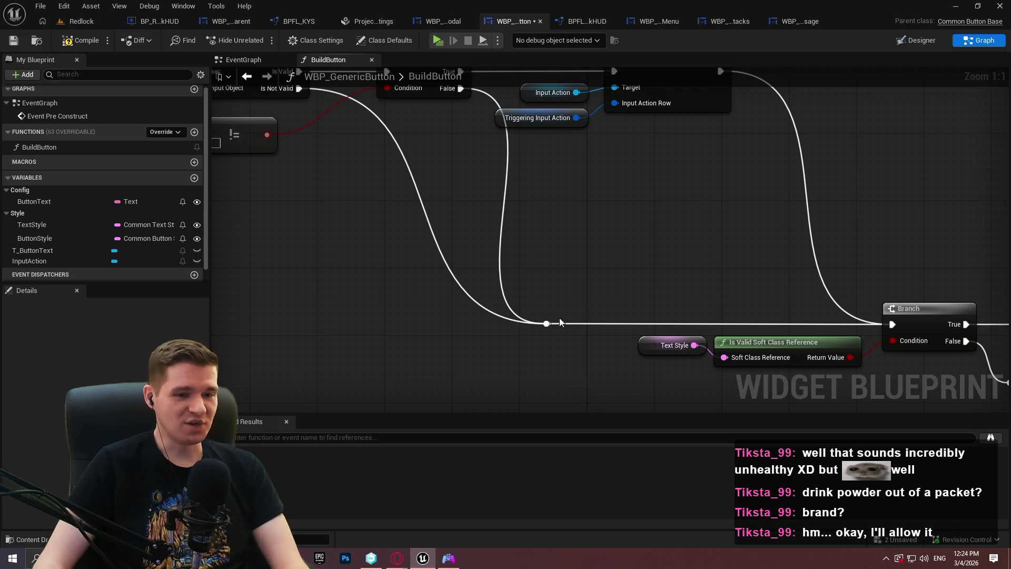
left_click_drag(634, 159, 593, 308)
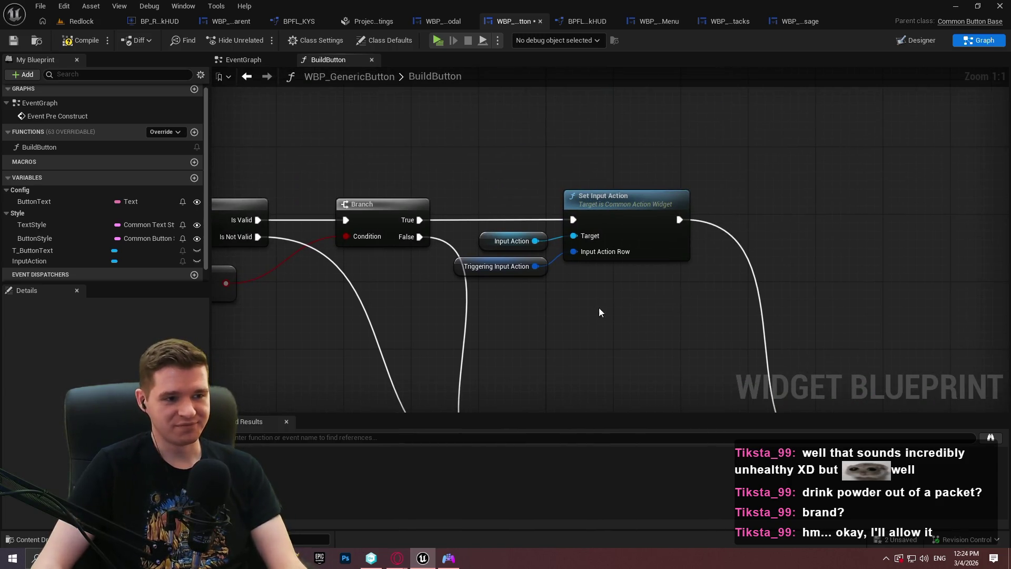
mouse_move(399, 405)
left_mouse_down()
mouse_move(544, 270)
mouse_move(525, 341)
left_mouse_up()
double_click(544, 269)
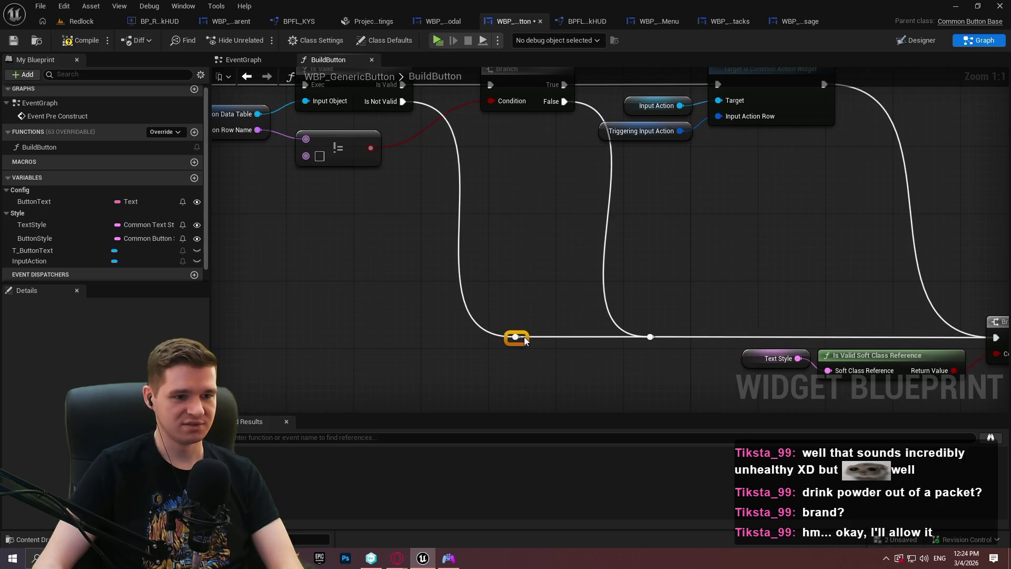
Step: Shift Set Input Action and its inputs right, then compile and save the widget blueprint
left_click_drag(566, 268, 509, 347)
left_click(448, 158)
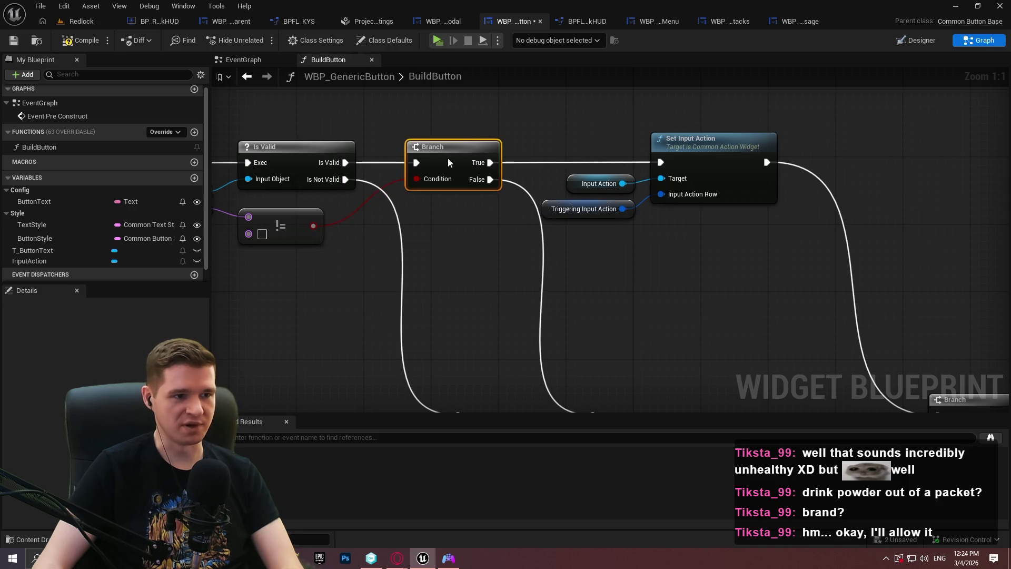
left_click_drag(705, 222, 576, 138)
left_click_drag(715, 150, 735, 151)
mouse_move(619, 414)
left_mouse_down()
mouse_move(563, 311)
mouse_move(574, 315)
left_mouse_up()
left_click(583, 263)
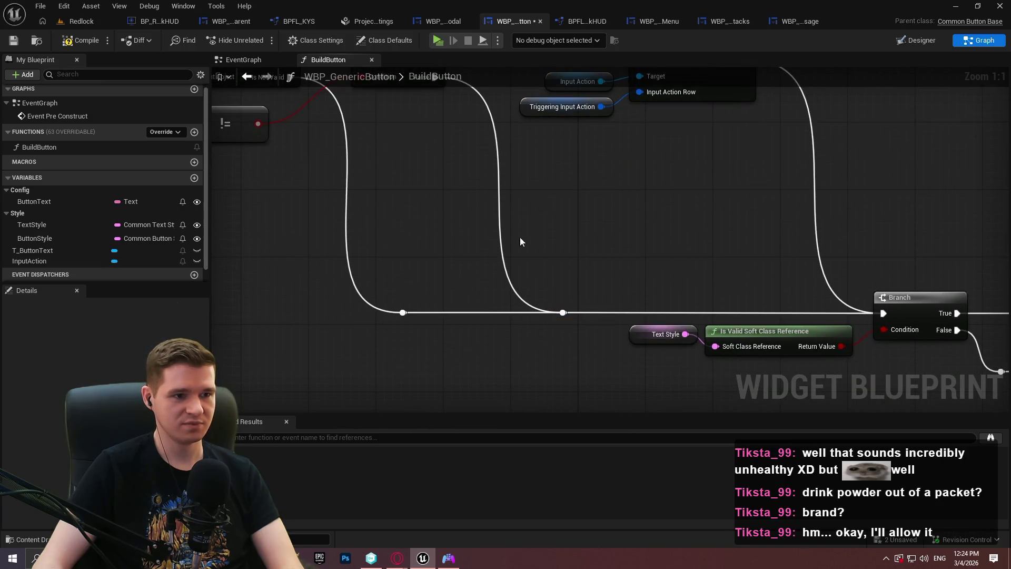
left_click_drag(463, 274, 526, 341)
left_click(13, 40)
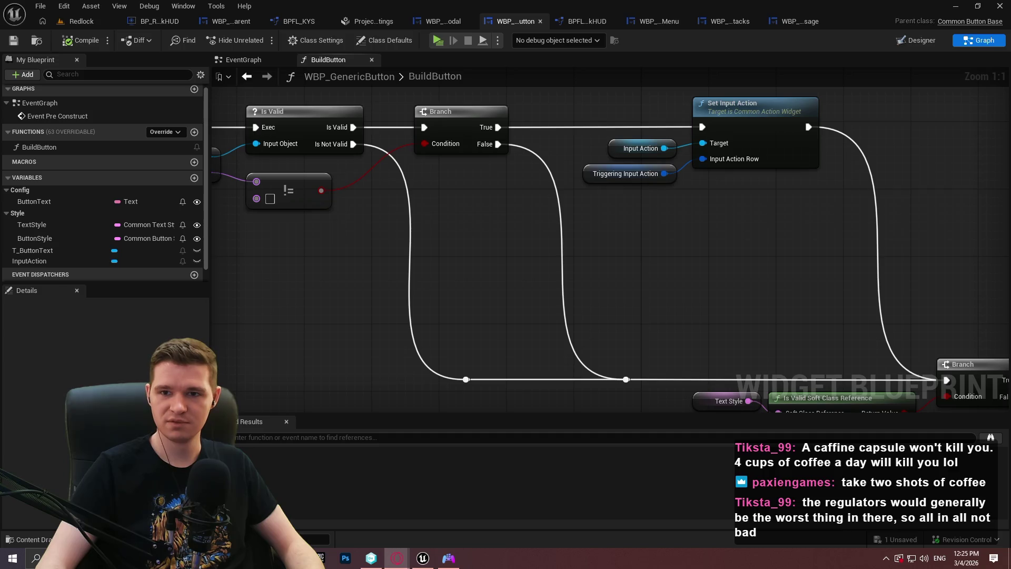
Step: Switch to the web browser showing Google results for cola caffeine per liter
key("alt+Tab")
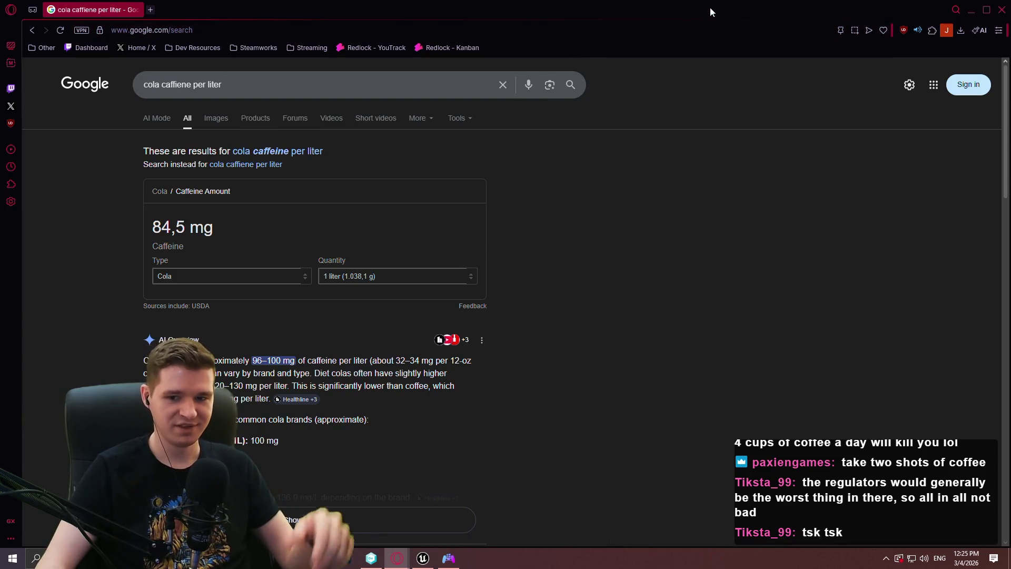
Step: Search Google for '100mg caffeine capsules' and show the image results
triple_click(238, 79)
type("100m")
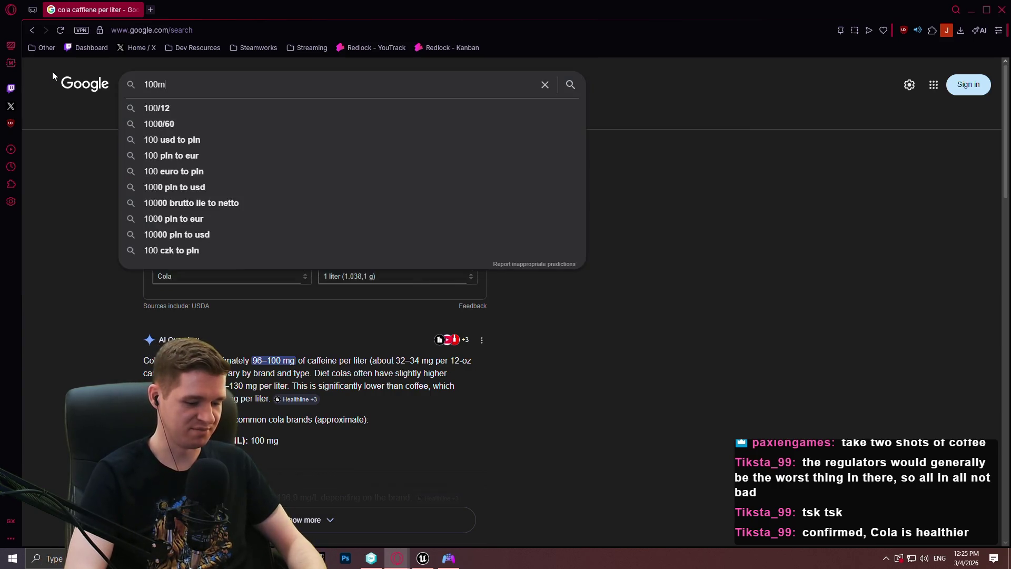
type("g caffi")
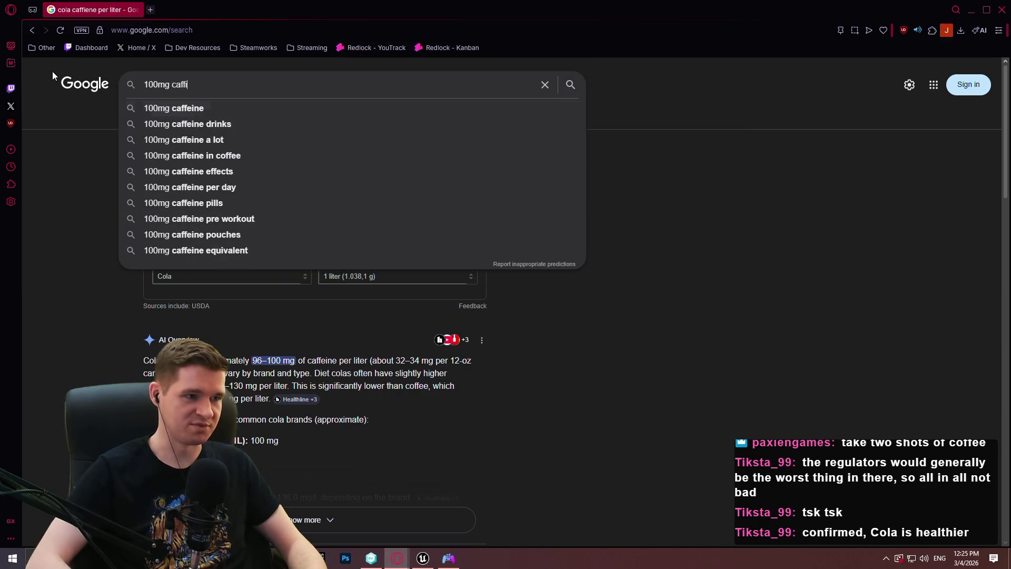
key("BackSpace")
type("eine capsules")
key("Return")
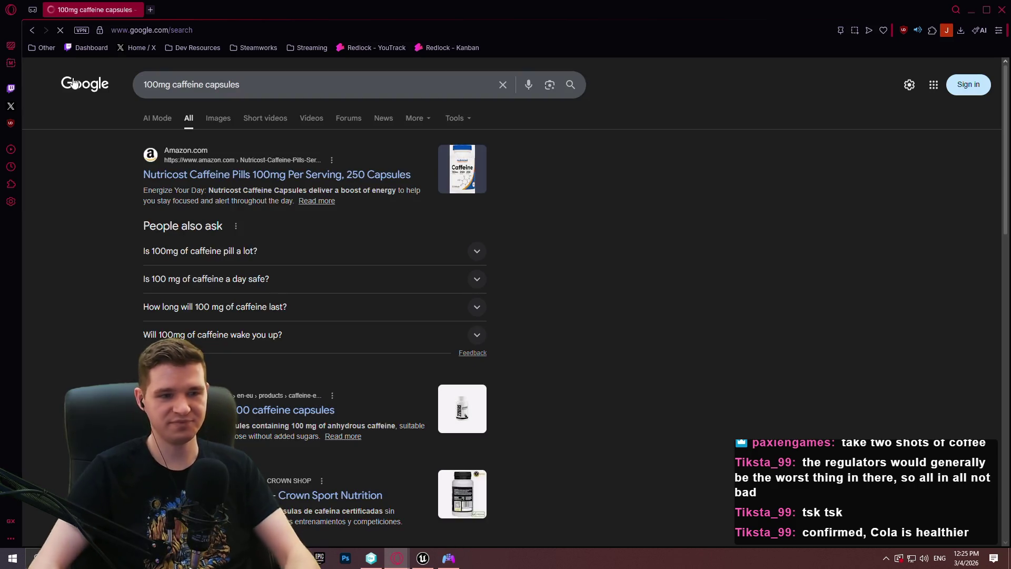
left_click(219, 118)
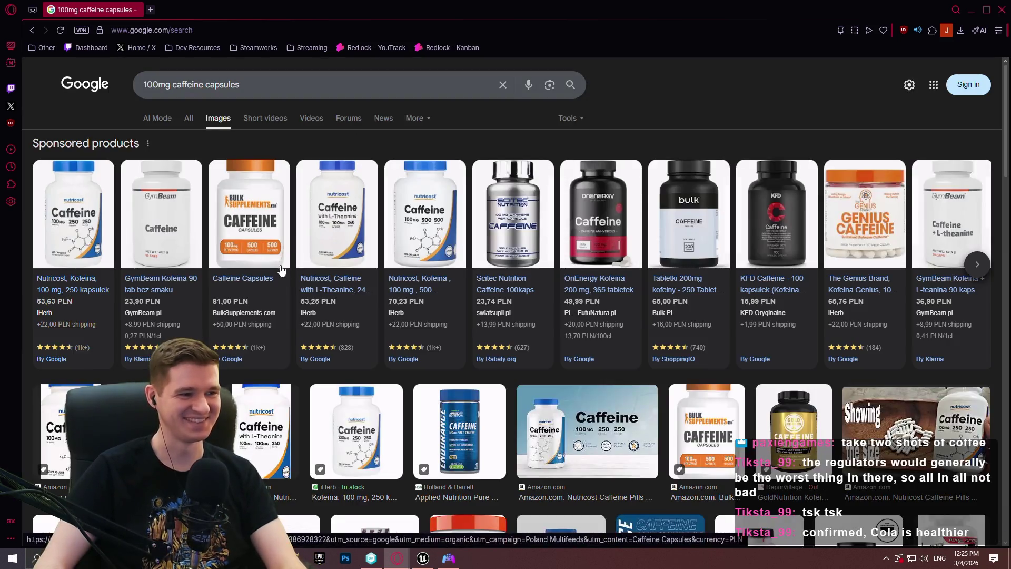
Step: Scan the caffeine capsule images, then return to the Unreal editor
scroll(435, 246, "down", 2)
scroll(273, 284, "up", 2)
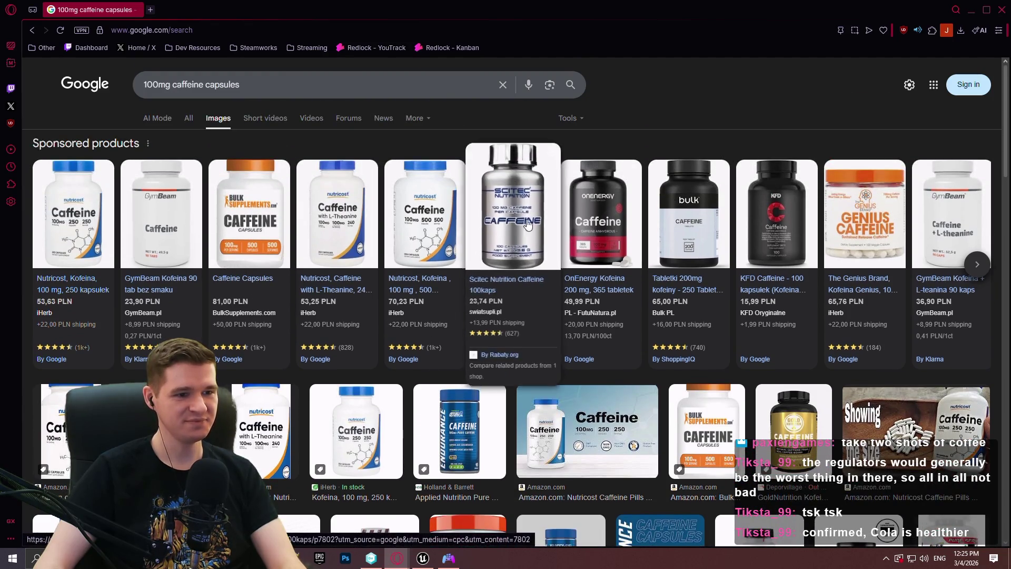
key("alt+Tab")
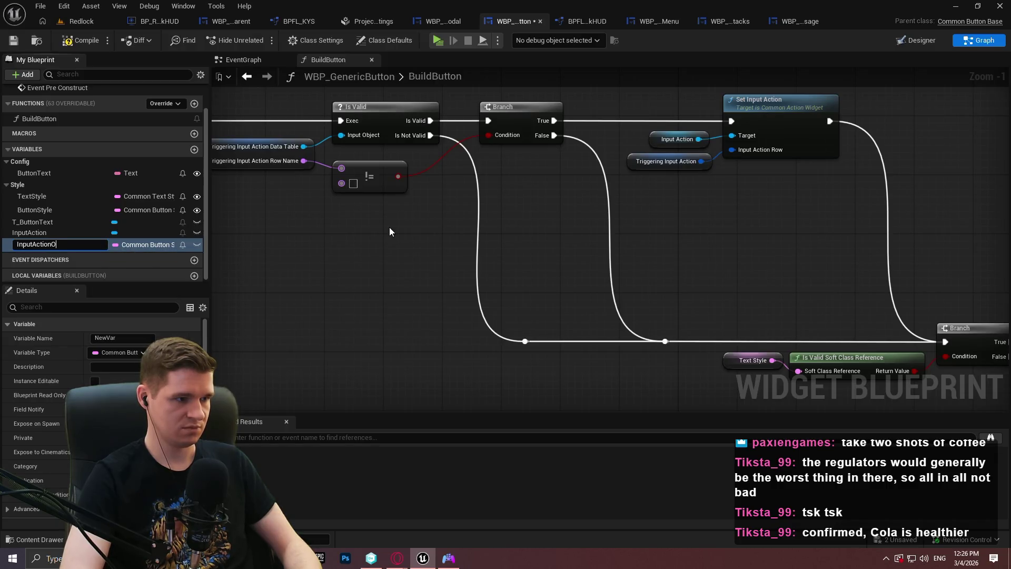
Step: Name the new variable InputActionOverride and make it a Data Table Row Handle
type("verride")
key("Return")
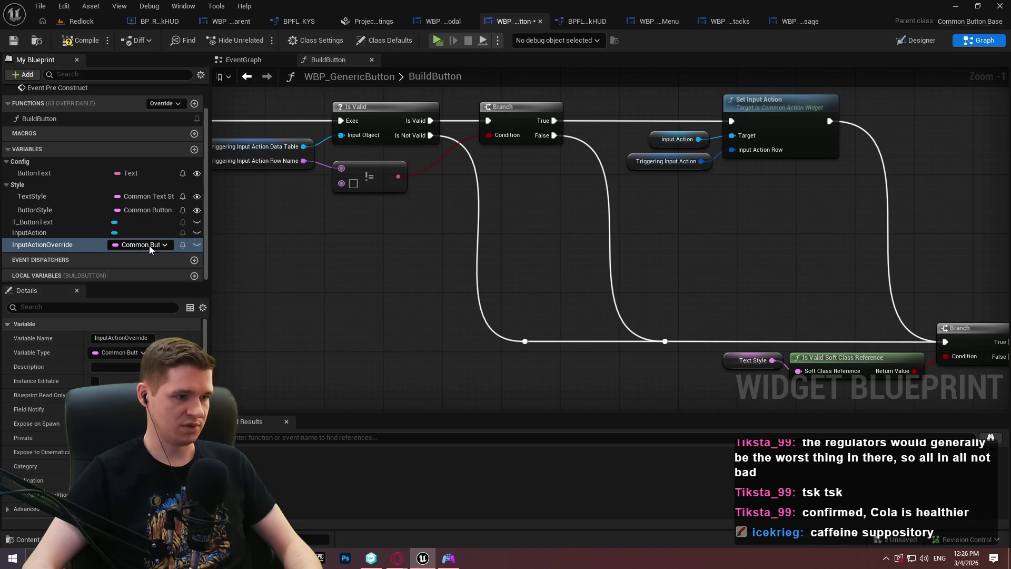
left_click(142, 245)
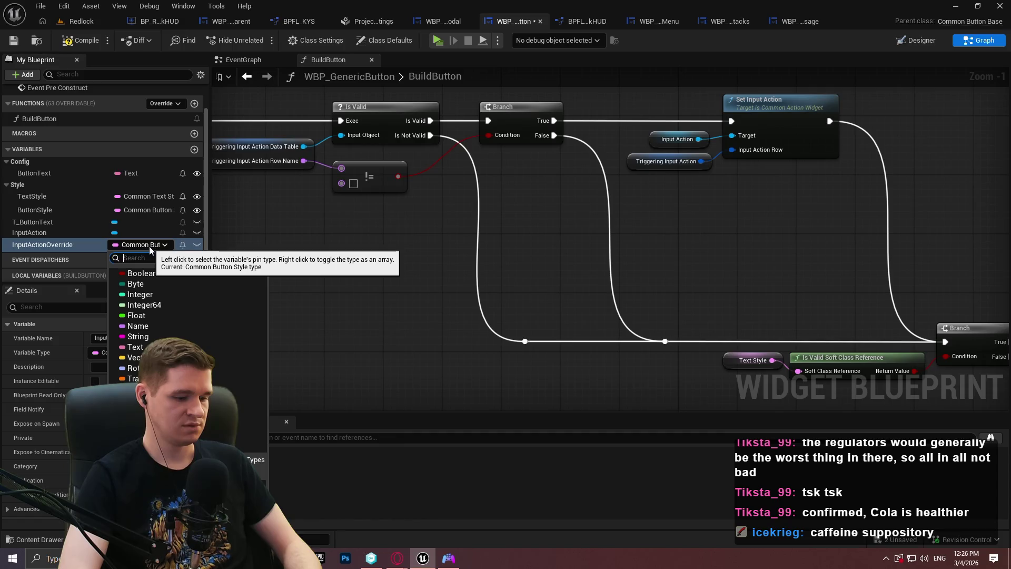
type("data table")
mouse_move(242, 389)
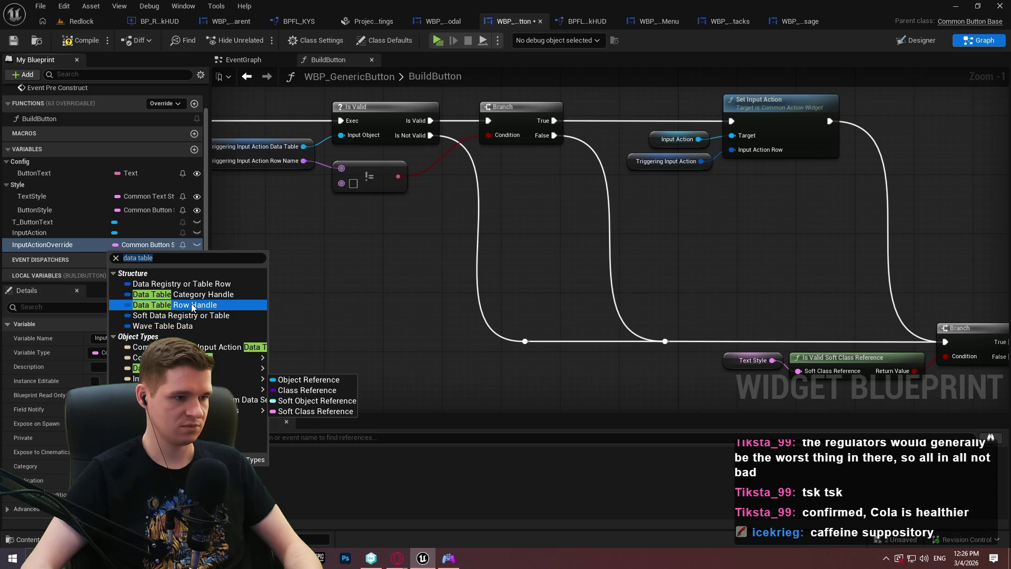
left_click(178, 303)
Step: Move InputActionOverride into Config after ButtonText, then save and compile the blueprint
mouse_move(29, 243)
left_mouse_down()
mouse_move(55, 175)
mouse_move(42, 179)
left_mouse_up()
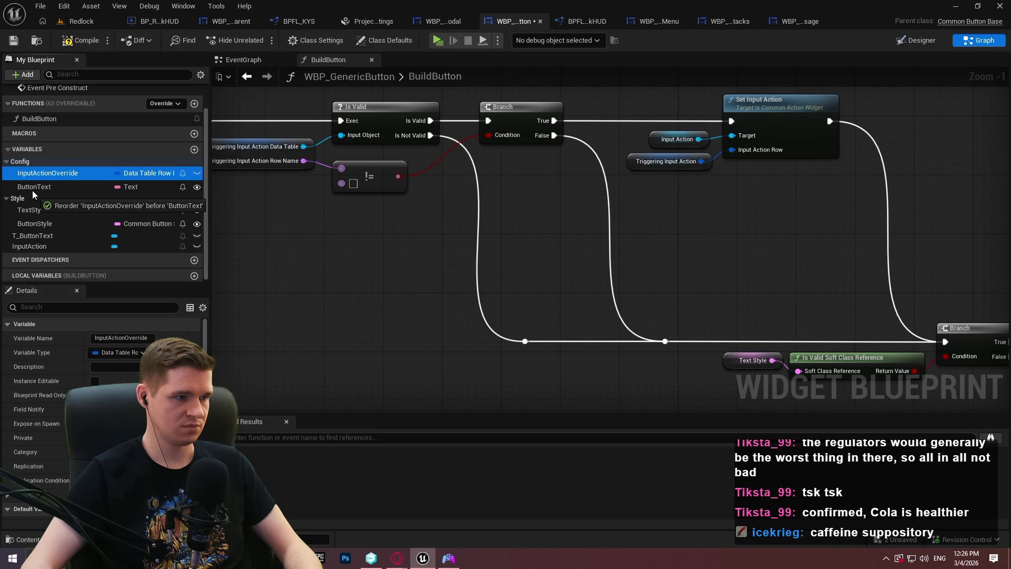
left_click_drag(37, 172, 55, 191)
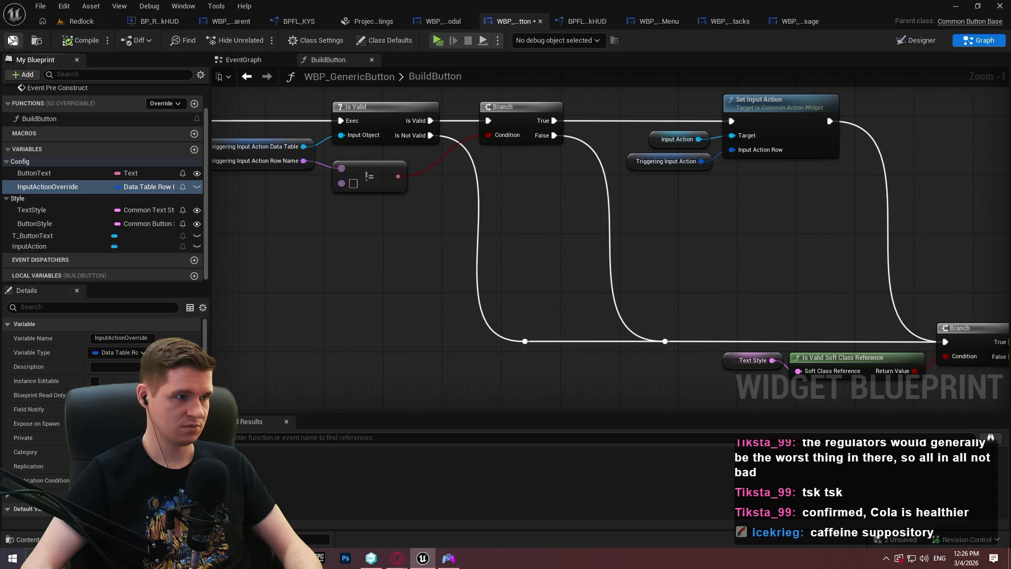
key("ctrl+s")
scroll(131, 328, "down", 1)
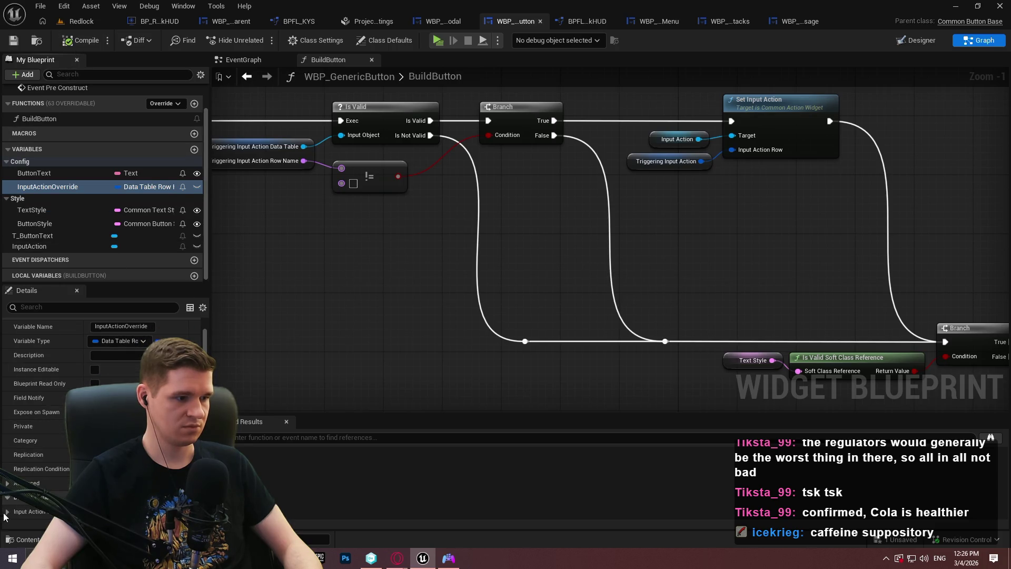
scroll(62, 483, "down", 2)
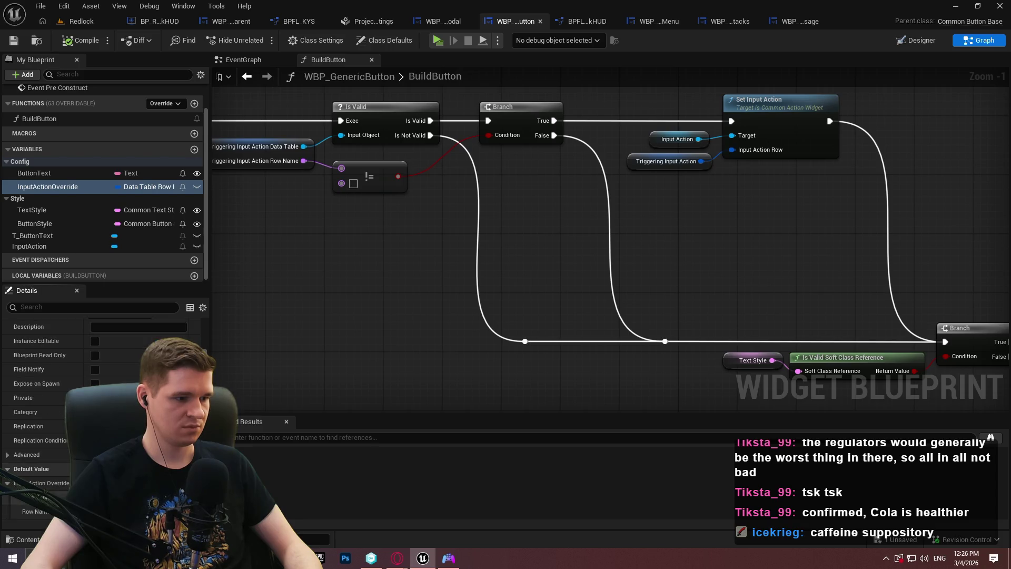
left_click(121, 497)
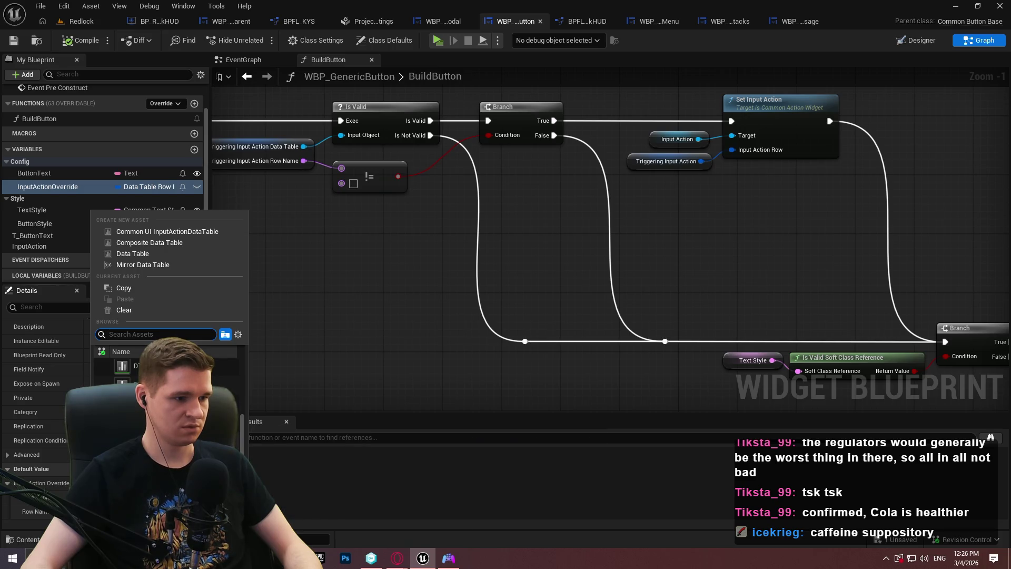
key("Escape")
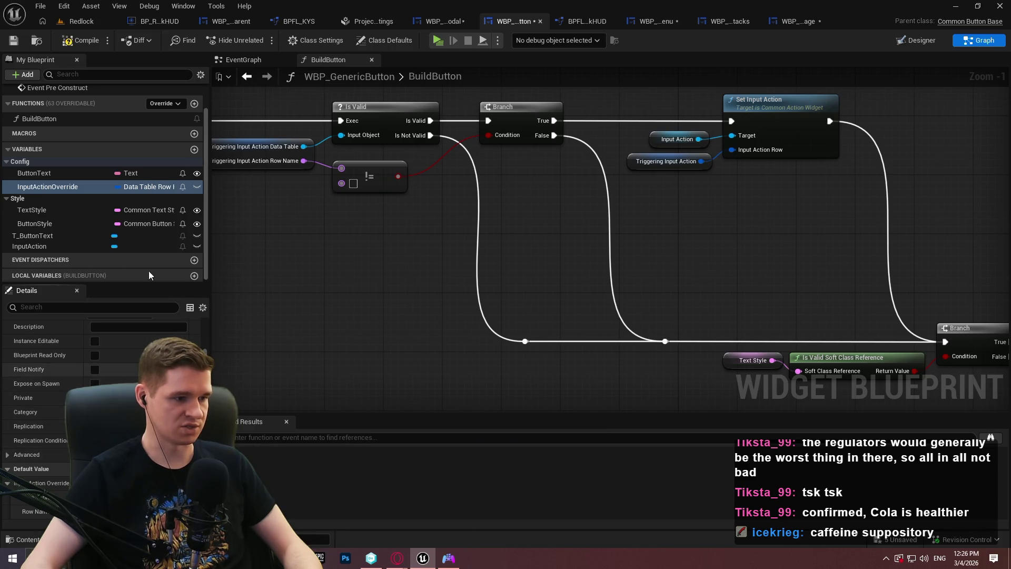
left_click(15, 42)
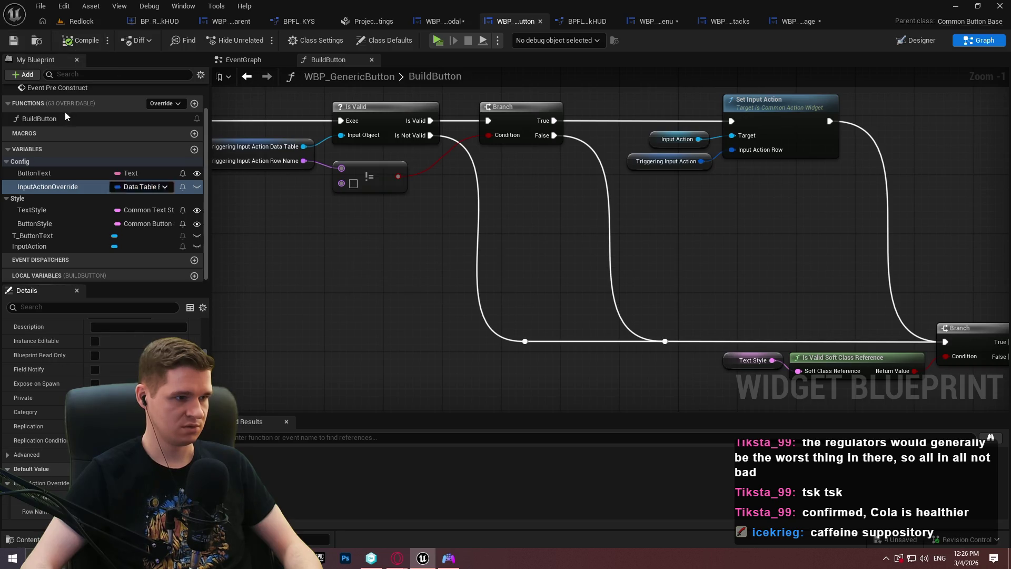
Step: Add two InputActionOverride getters, split one into Data Table and Row Name, and feed the other into Set Input Action
left_click_drag(48, 187, 303, 243)
left_click(316, 247)
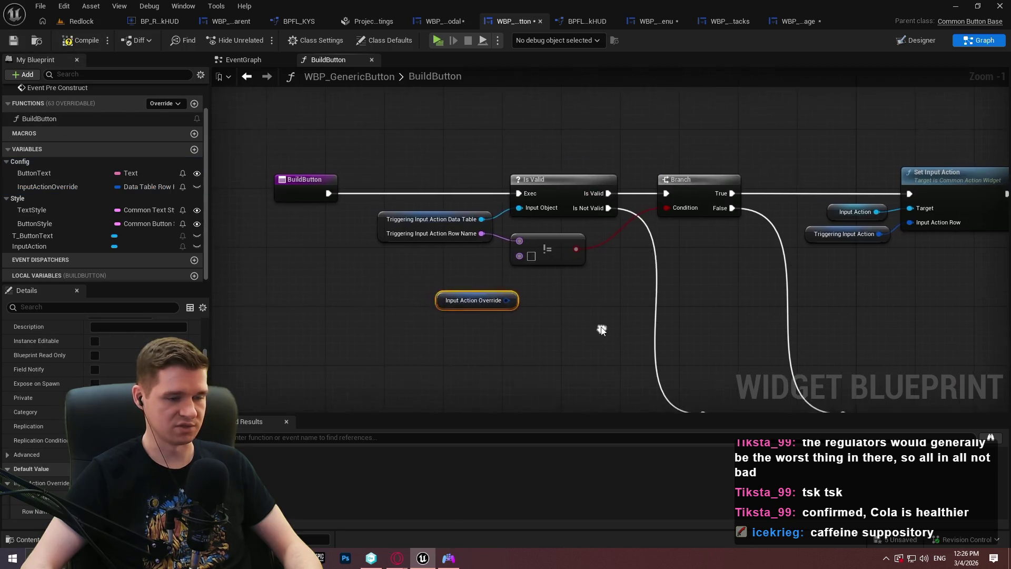
right_click(507, 296)
left_click(552, 352)
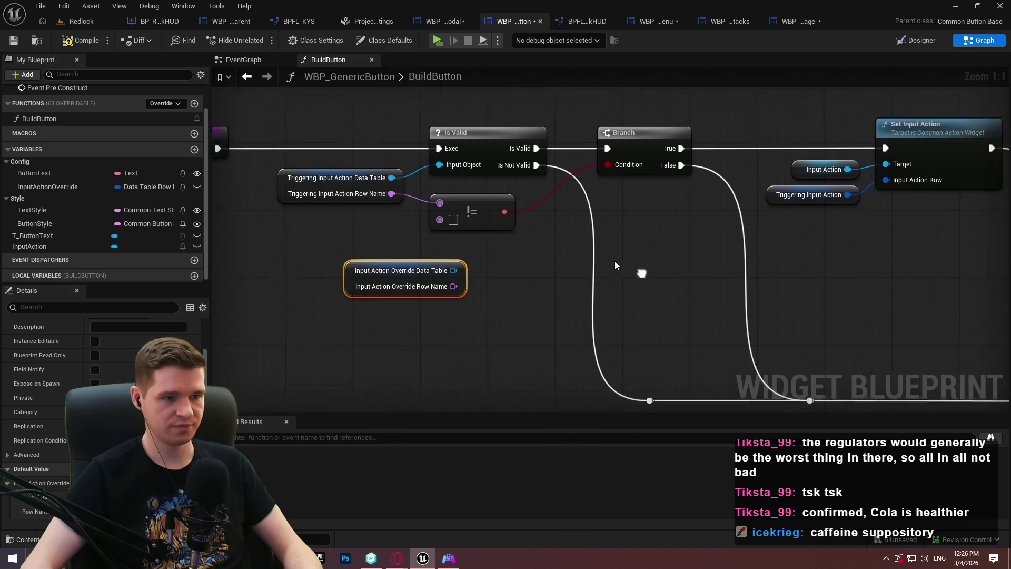
left_click_drag(47, 186, 705, 212)
left_click(726, 224)
left_click(805, 232)
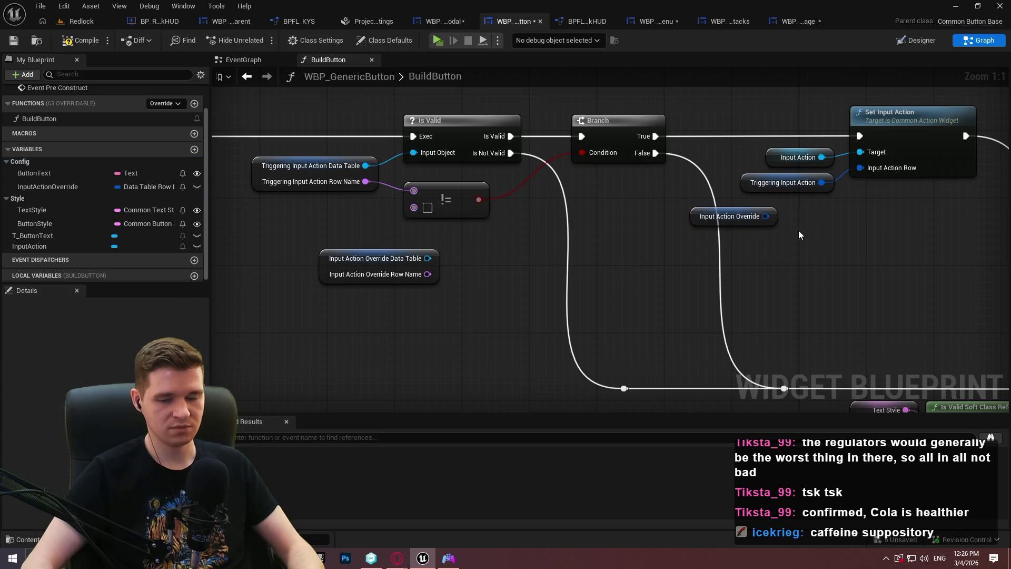
left_click_drag(765, 216, 863, 168)
mouse_move(765, 216)
left_mouse_down()
mouse_move(836, 188)
mouse_move(796, 191)
mouse_move(820, 176)
left_mouse_up()
left_click(751, 194)
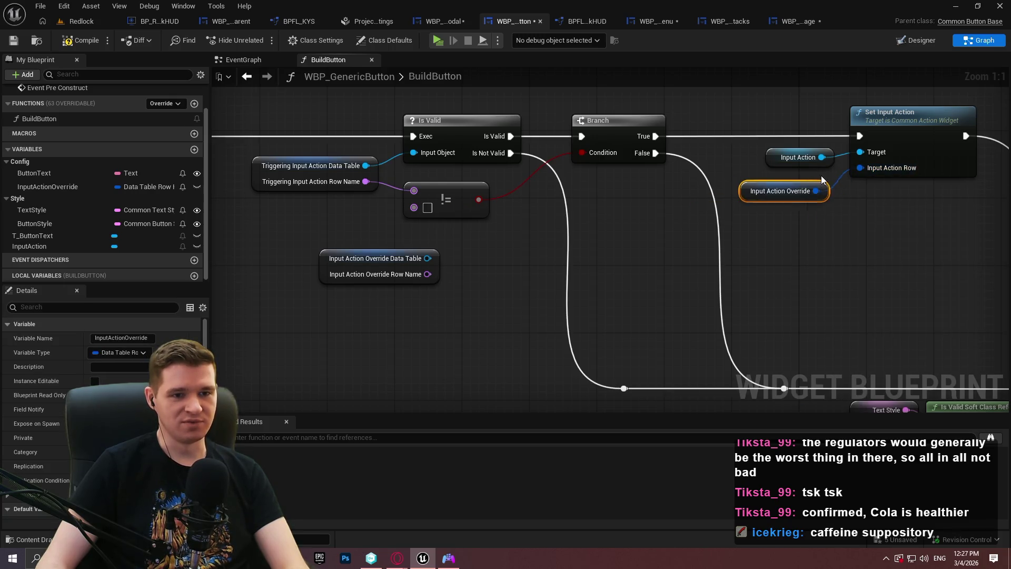
left_click(870, 200)
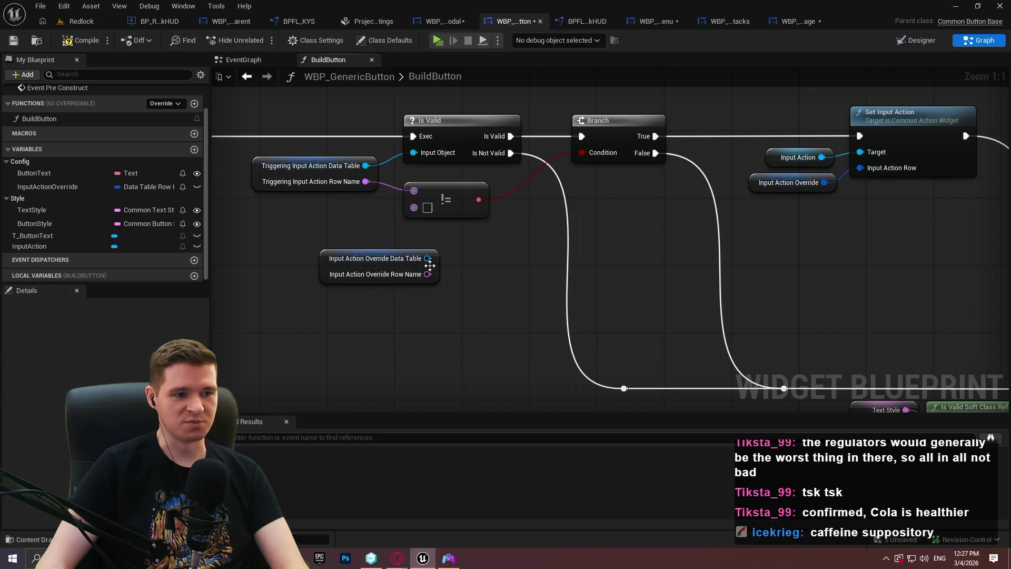
Step: Rewire Is Valid and != to the override's Data Table and Row Name, delete Triggering Input Action, and save
left_click_drag(428, 258, 414, 153)
mouse_move(426, 274)
left_mouse_down()
mouse_move(423, 191)
mouse_move(414, 190)
left_mouse_up()
left_click_drag(342, 218, 289, 140)
key("Delete")
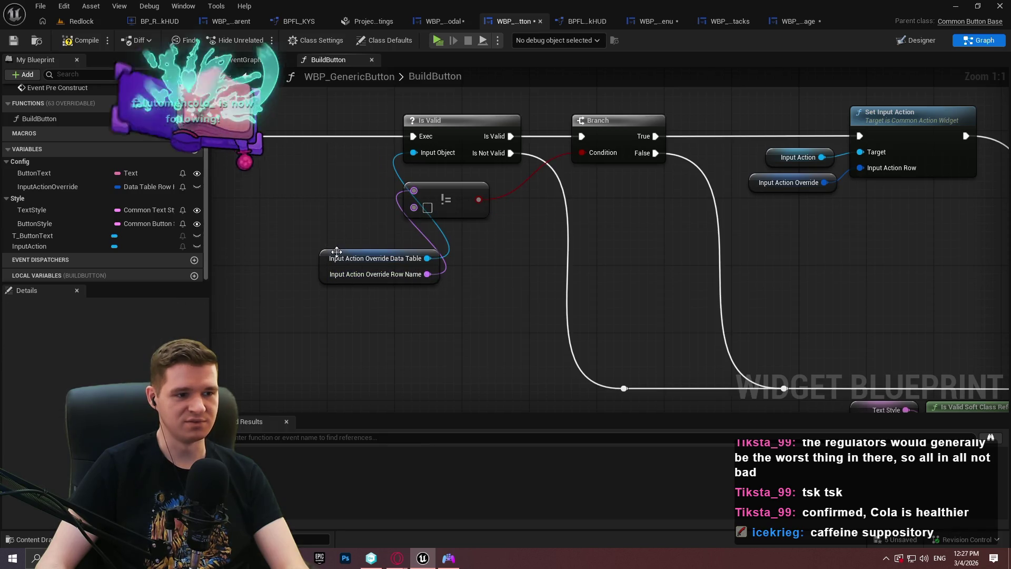
left_click_drag(336, 252, 277, 159)
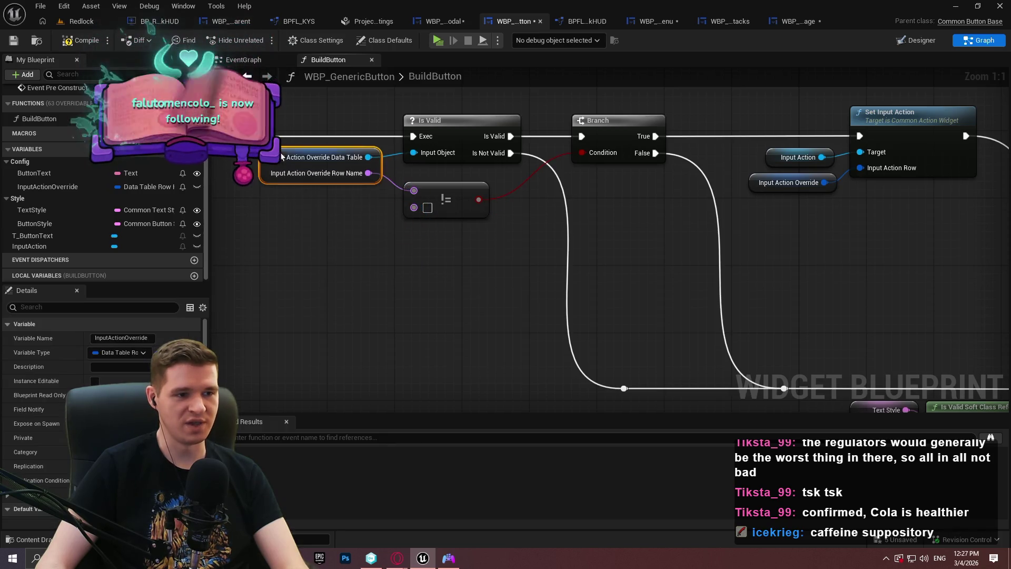
left_click(406, 252)
left_click(14, 40)
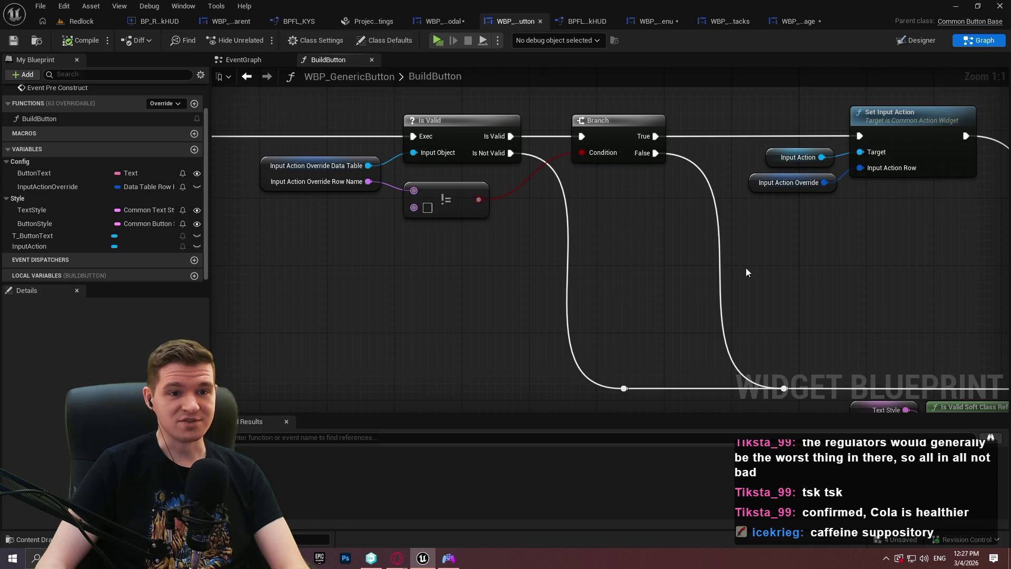
mouse_move(642, 234)
left_mouse_down()
mouse_move(727, 150)
mouse_move(678, 159)
left_mouse_up()
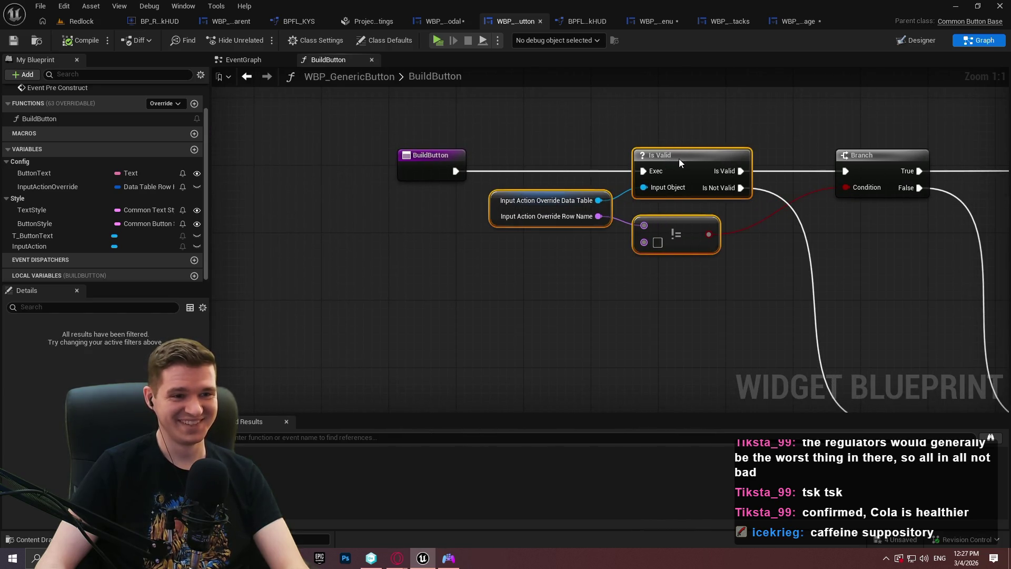
Step: Nudge the Is Valid and != nodes left, try File > Save, and cancel the asset check-out
left_click(405, 169)
scroll(381, 229, "down", 2)
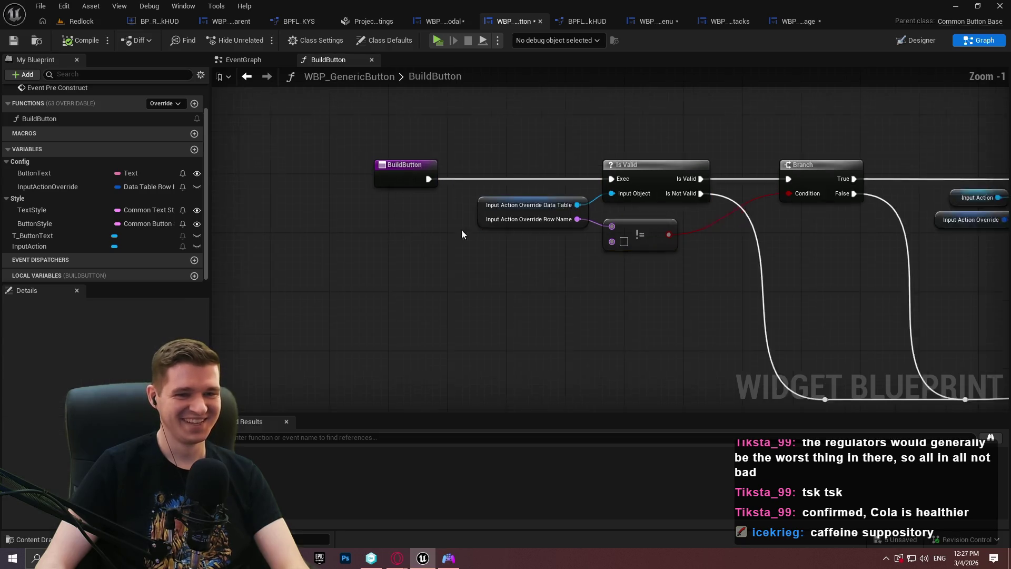
left_click(375, 228)
left_click(41, 6)
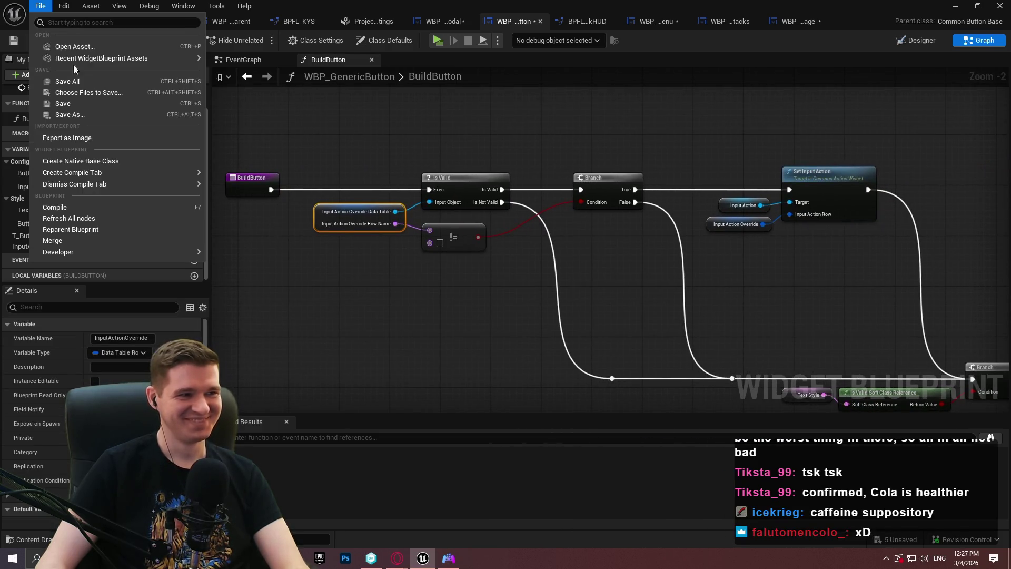
left_click(58, 86)
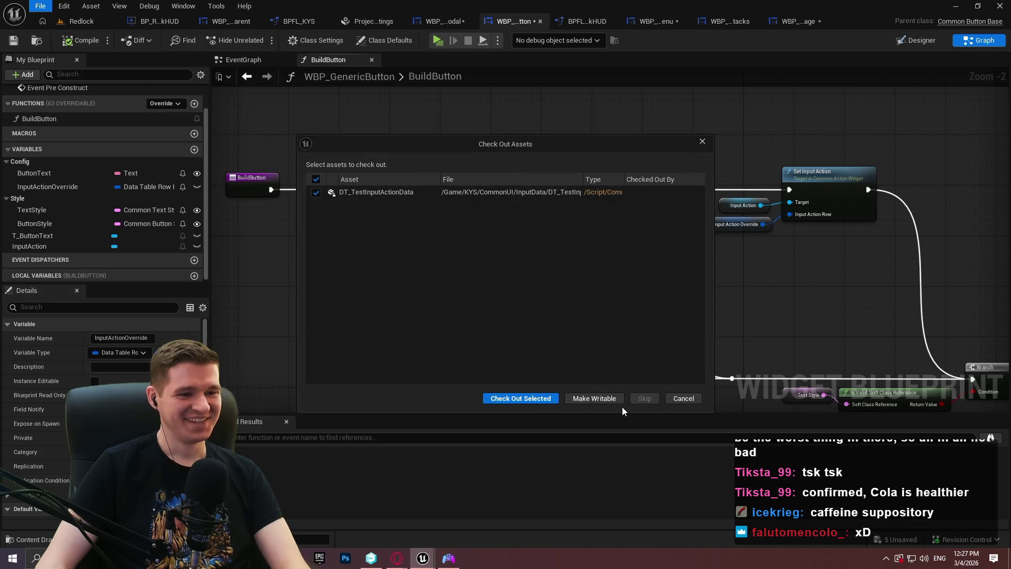
left_click(682, 399)
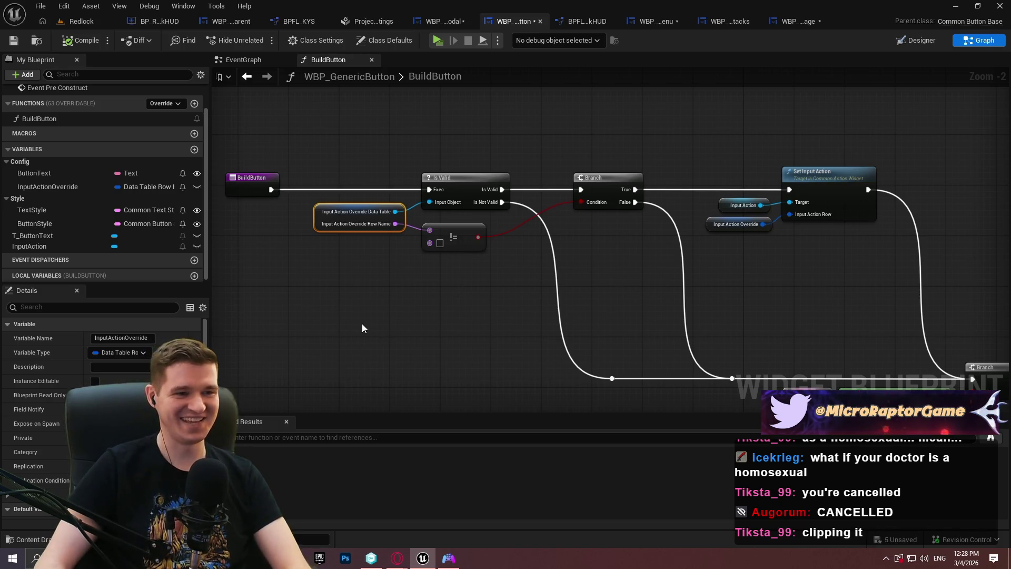
scroll(540, 316, "up", 2)
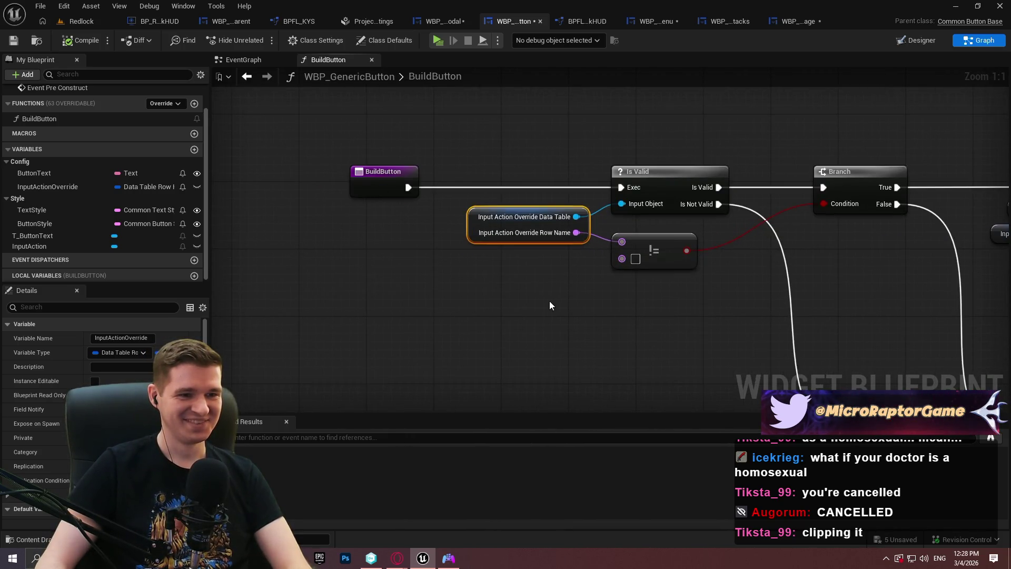
scroll(549, 304, "right", 10)
mouse_move(658, 288)
left_mouse_down()
mouse_move(703, 106)
mouse_move(431, 165)
mouse_move(674, 272)
left_mouse_up()
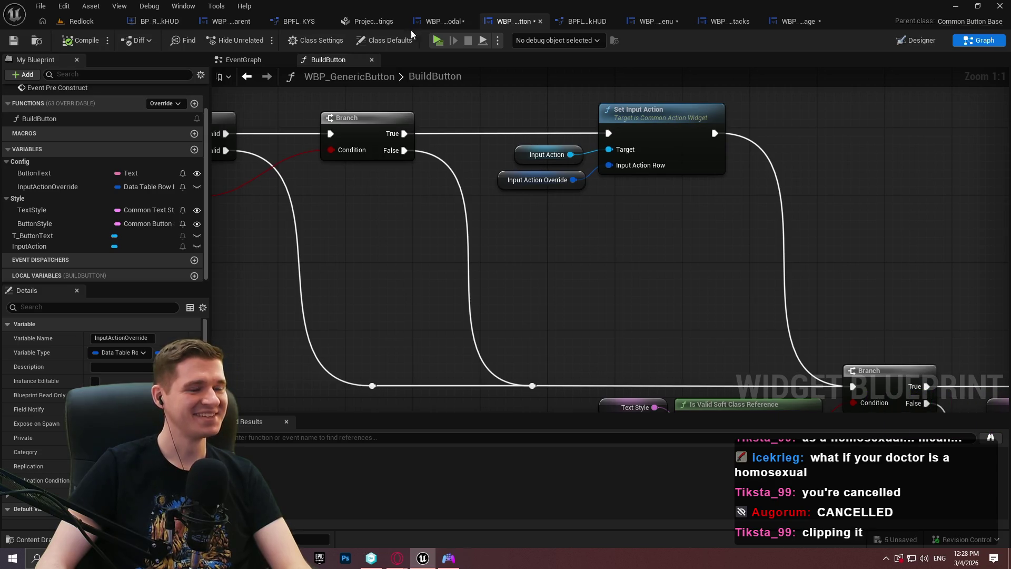
Step: Make InputActionOverride instance-editable in WBP_GenericButton and save the blueprint
left_click(447, 23)
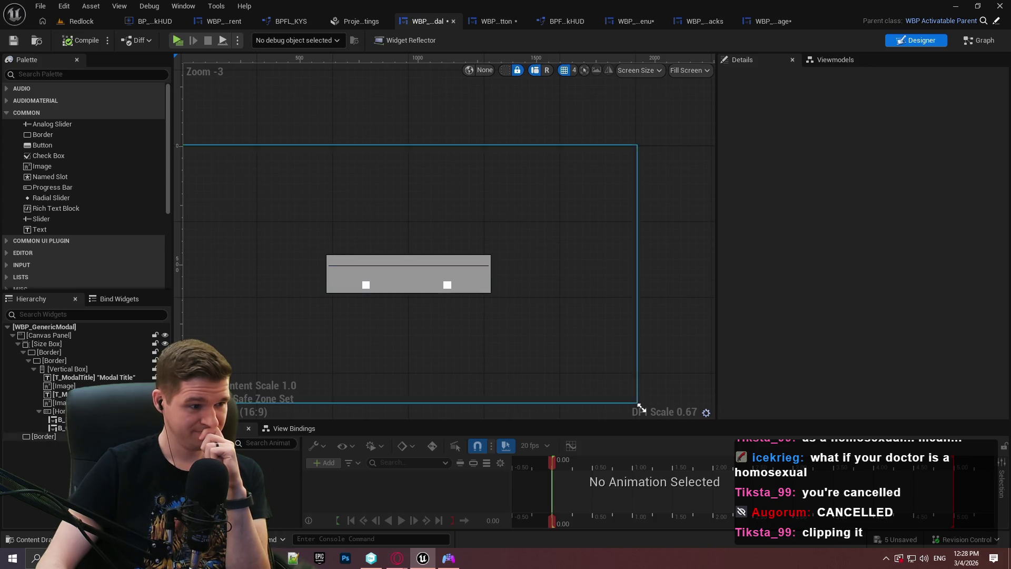
left_click(495, 21)
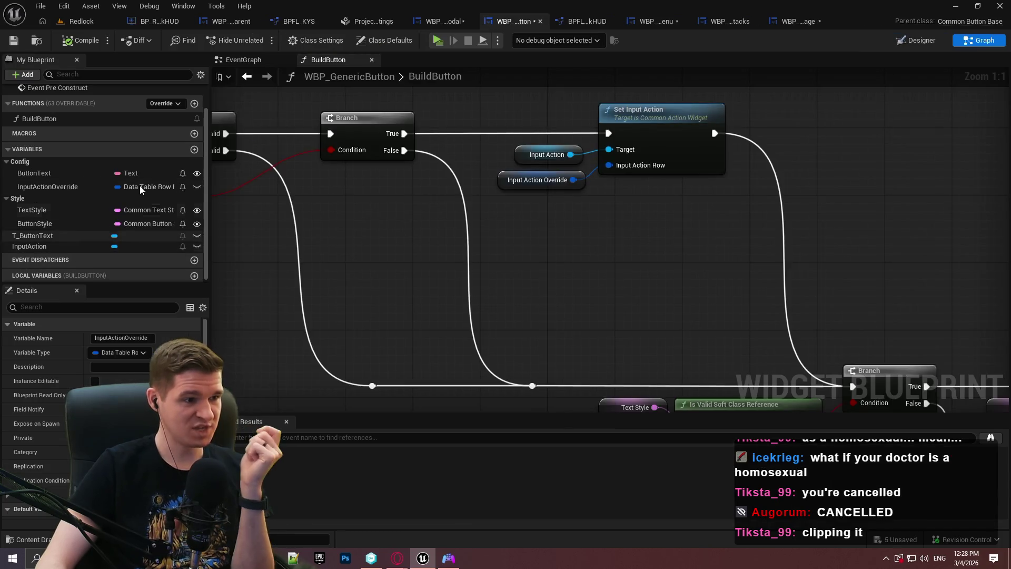
left_click(196, 186)
left_click(14, 40)
Step: Set B_Deny's Input Action Override row to GenericBack in WBP_GenericModal, compile, and open SetupModal
left_click(422, 21)
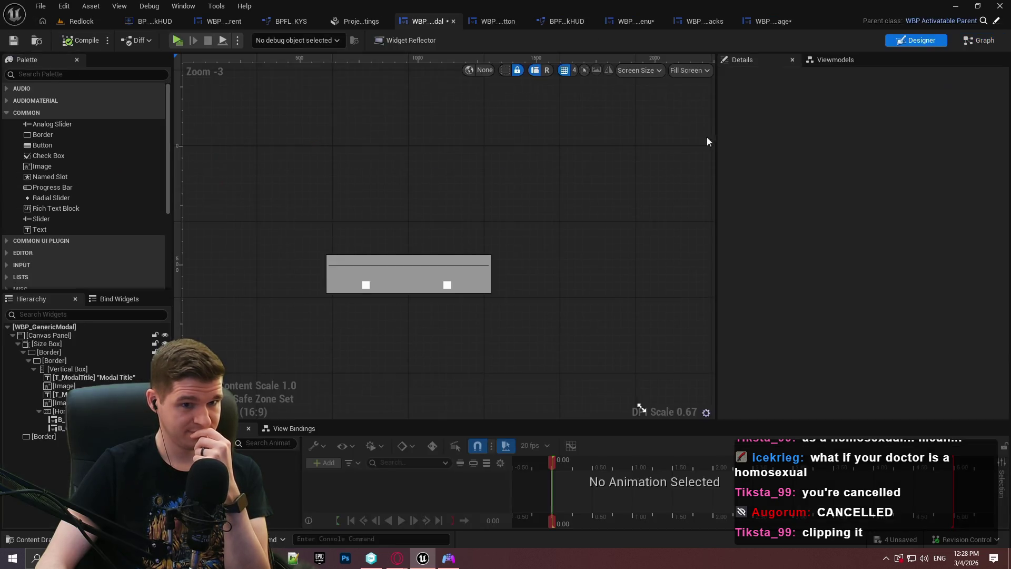
left_click(382, 288)
scroll(729, 250, "down", 5)
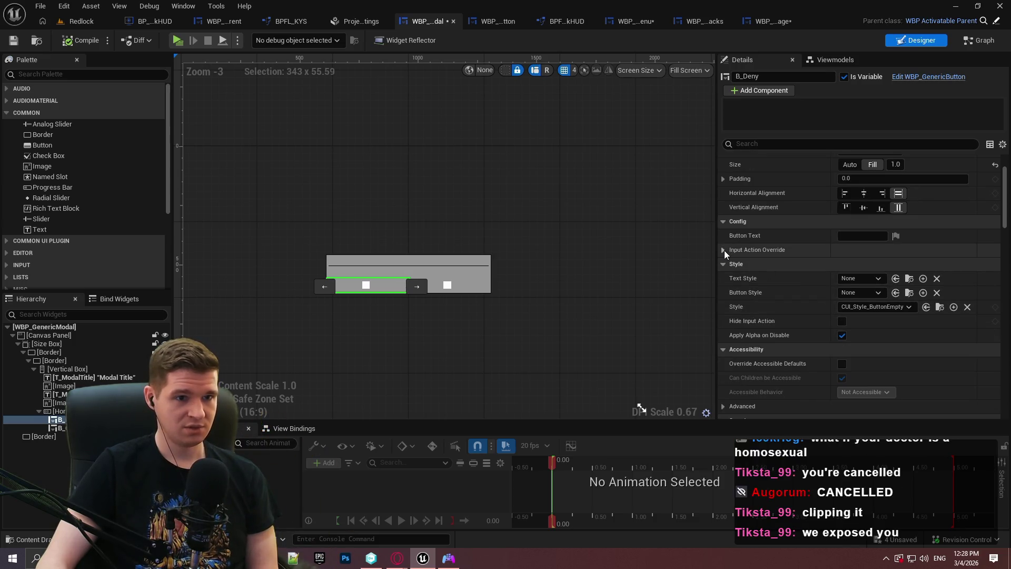
left_click(724, 250)
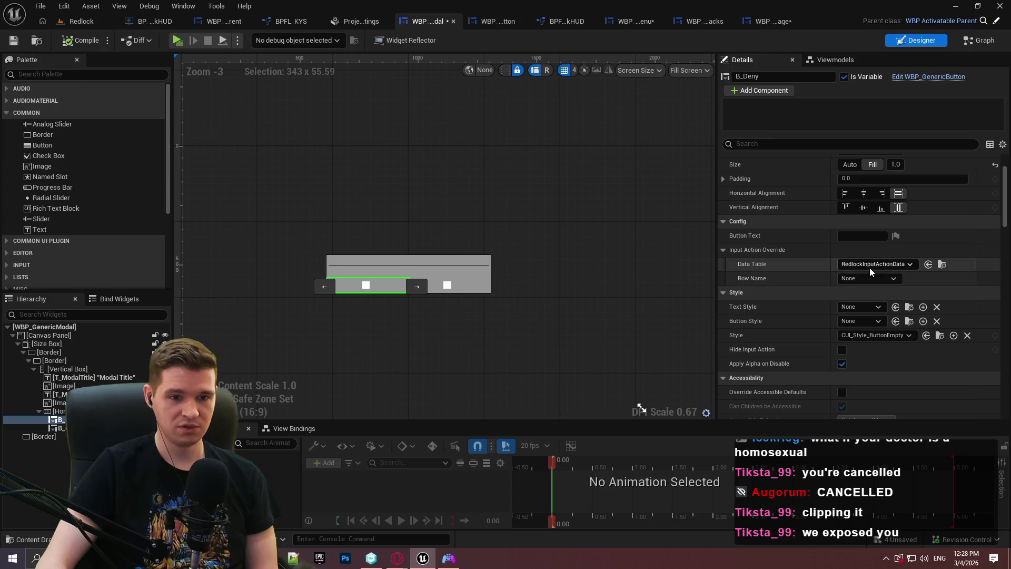
left_click(876, 281)
left_click(879, 314)
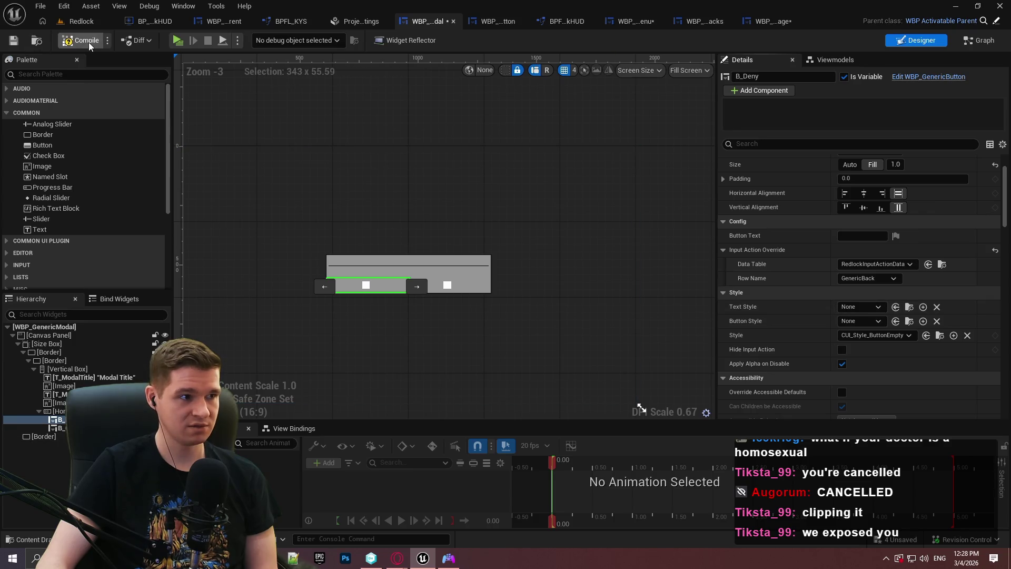
left_click(13, 41)
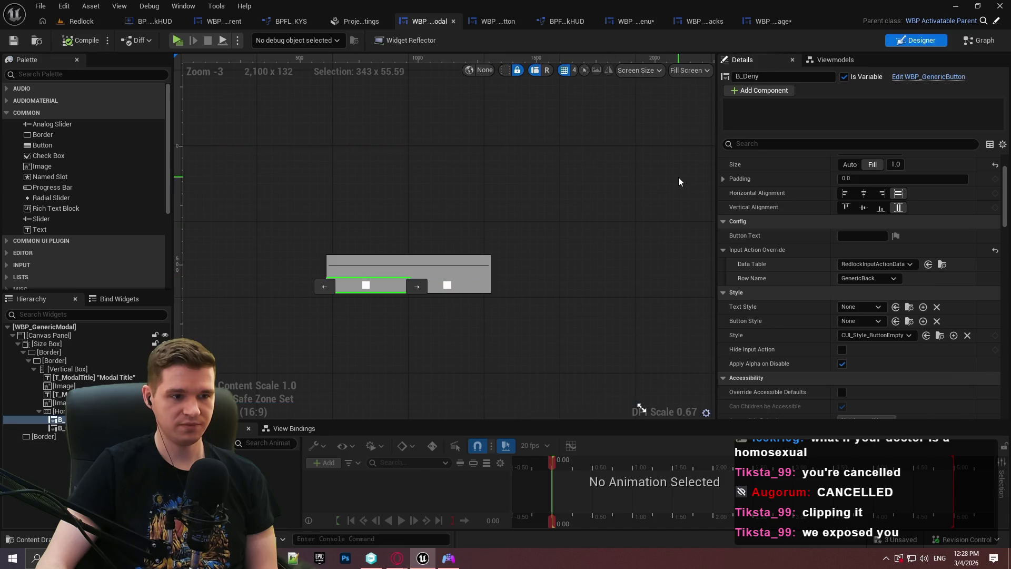
left_click(979, 41)
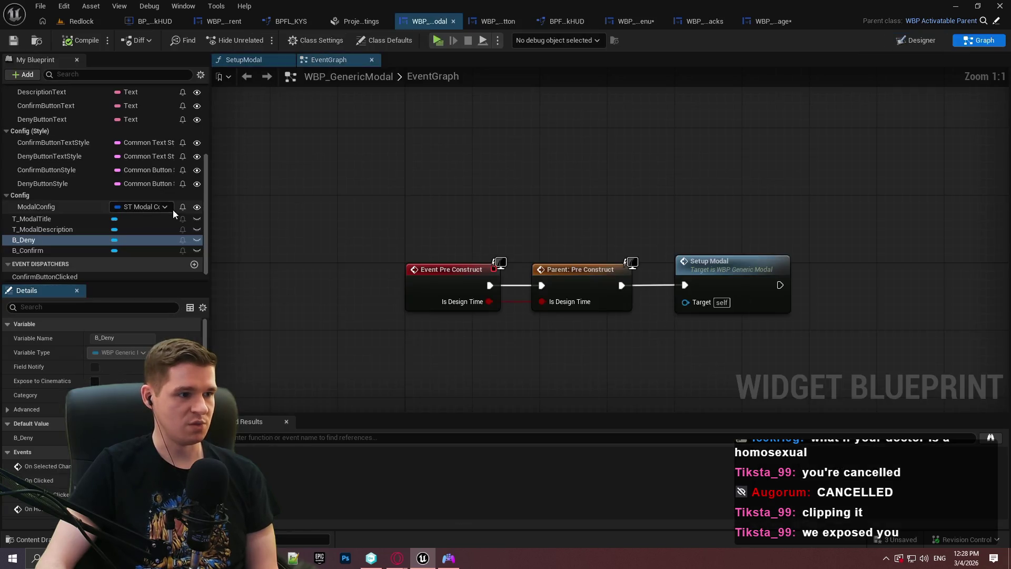
double_click(707, 270)
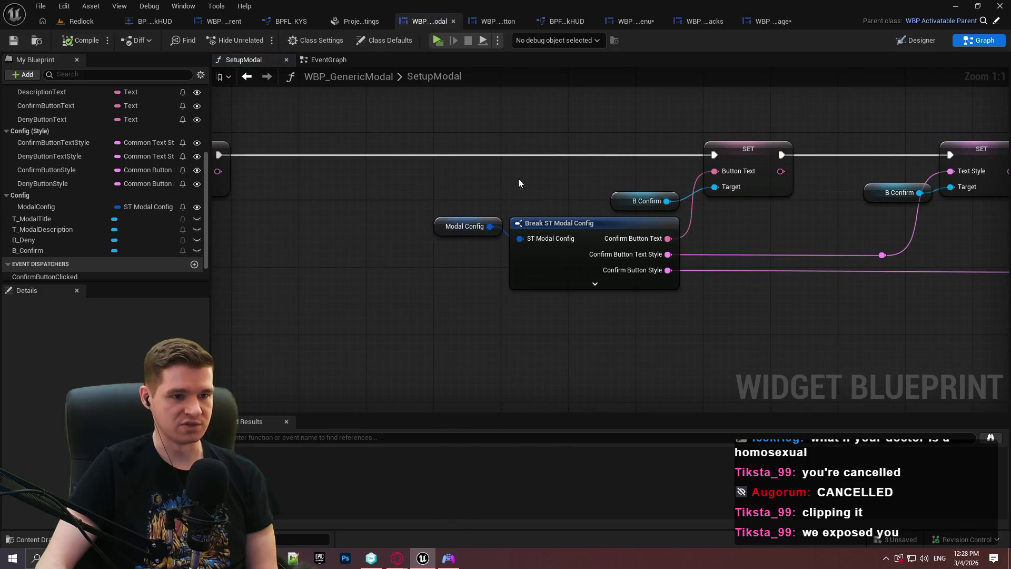
Step: Review SetupModal's Deny button and SET nodes, save with the check-out declined, then open Project Settings
mouse_move(485, 283)
left_mouse_down()
mouse_move(316, 274)
mouse_move(500, 210)
mouse_move(674, 184)
mouse_move(482, 193)
left_mouse_up()
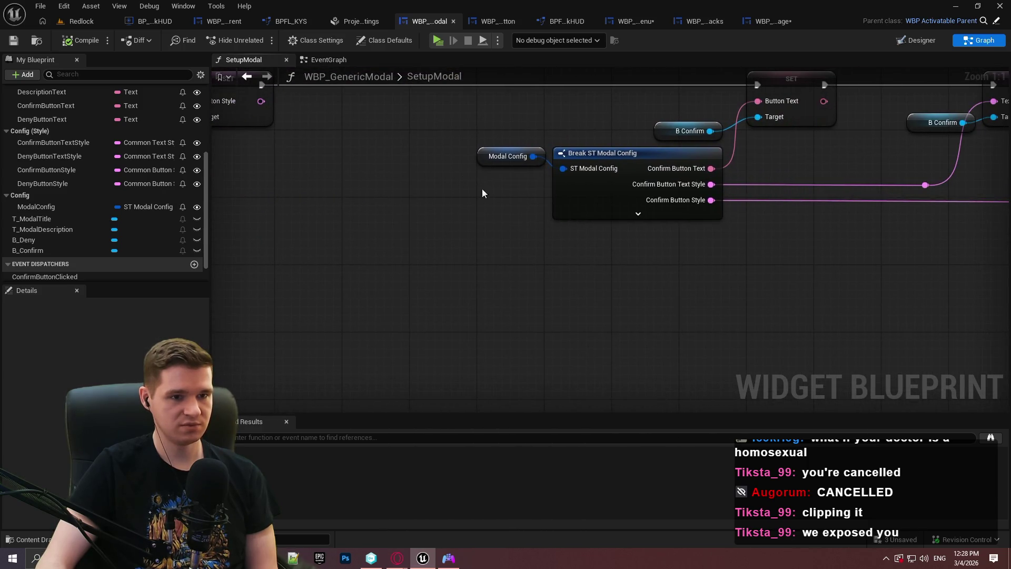
left_click(40, 5)
left_click(74, 83)
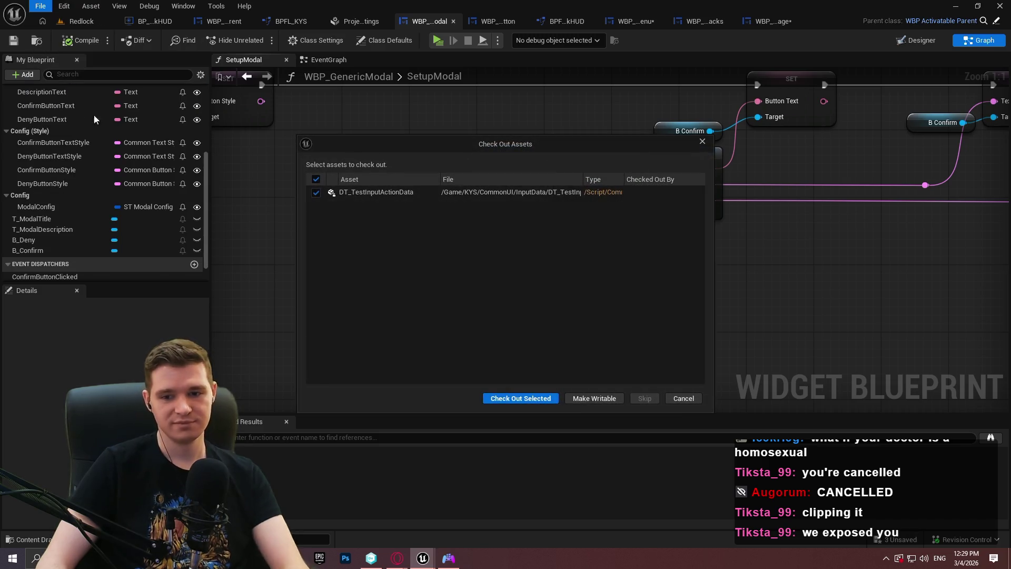
left_click(683, 398)
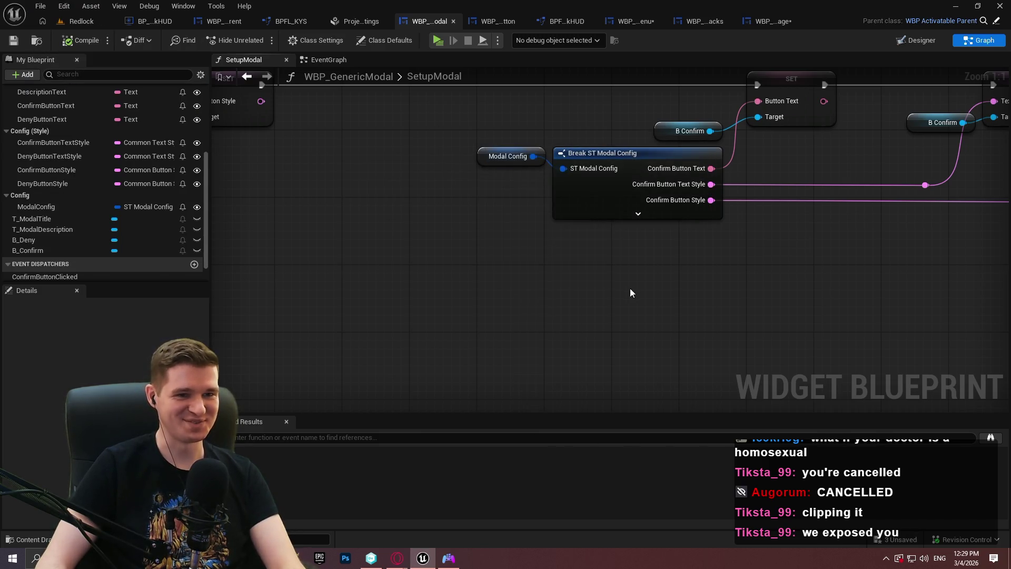
left_click_drag(621, 293, 520, 290)
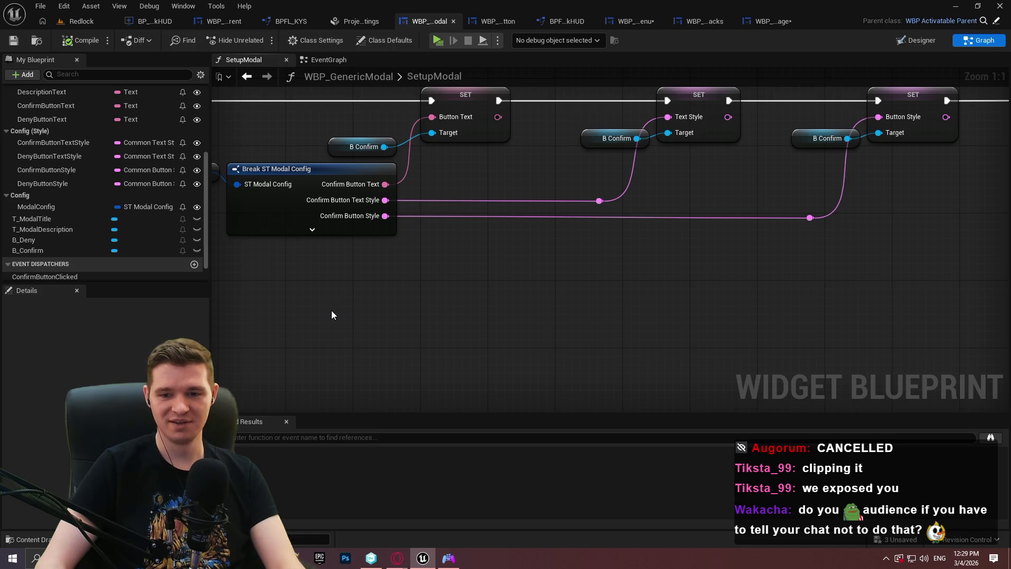
scroll(661, 273, "down", 4)
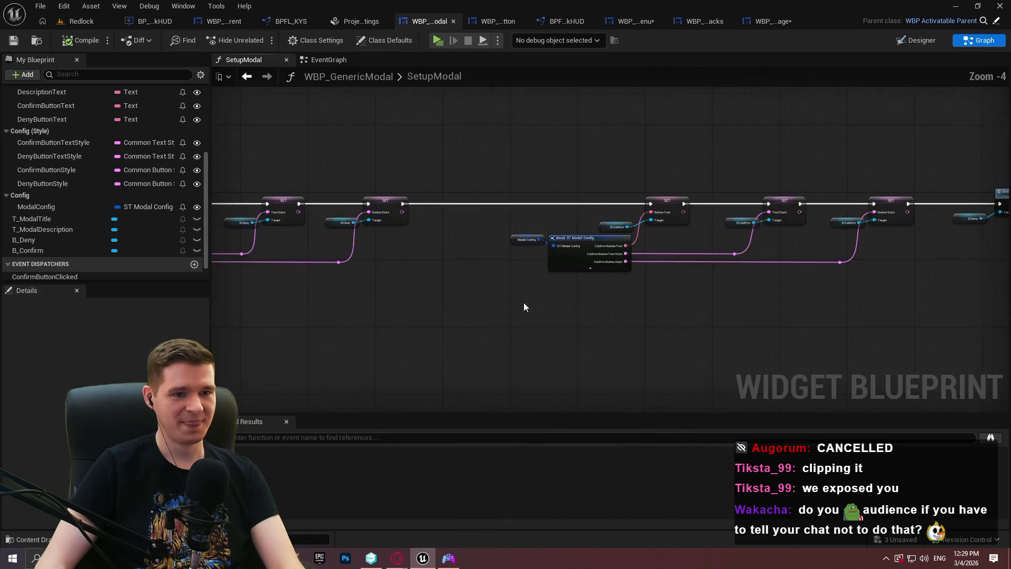
scroll(511, 275, "up", 1)
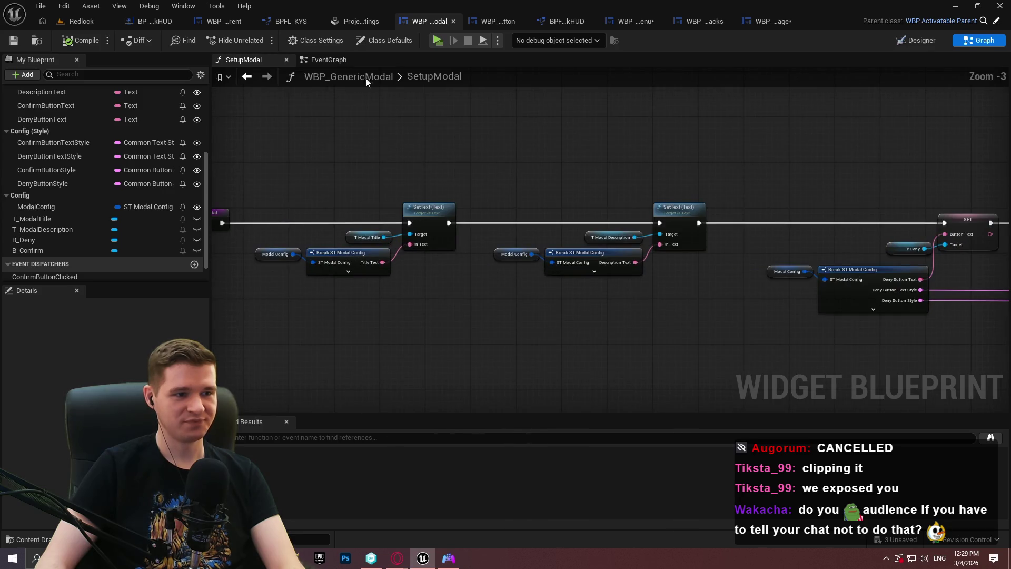
left_click(371, 21)
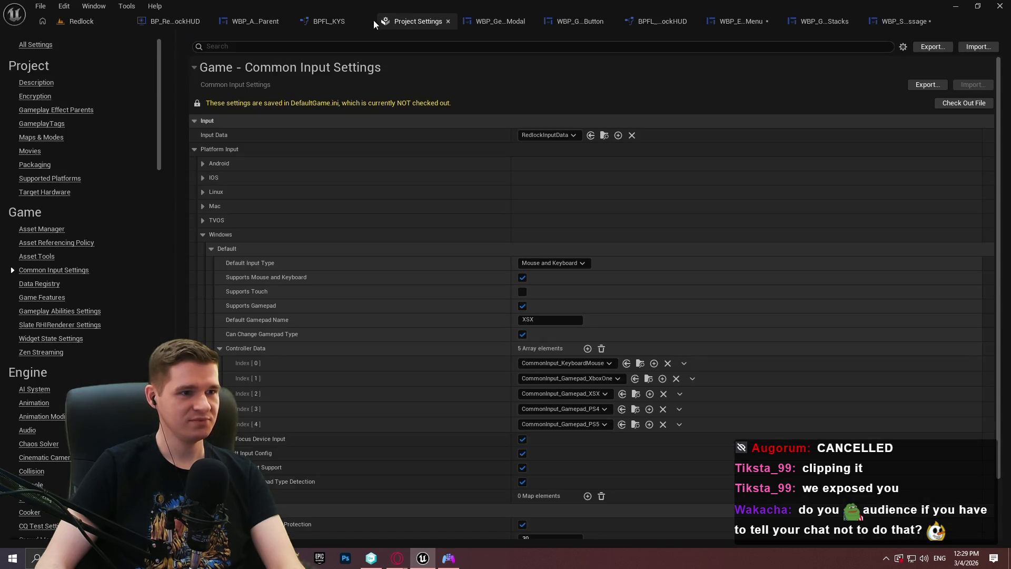
Step: Close Project Settings, return to the Redlock level editor's KYS folder, then switch to the Grok page
left_click(442, 20)
left_click(608, 21)
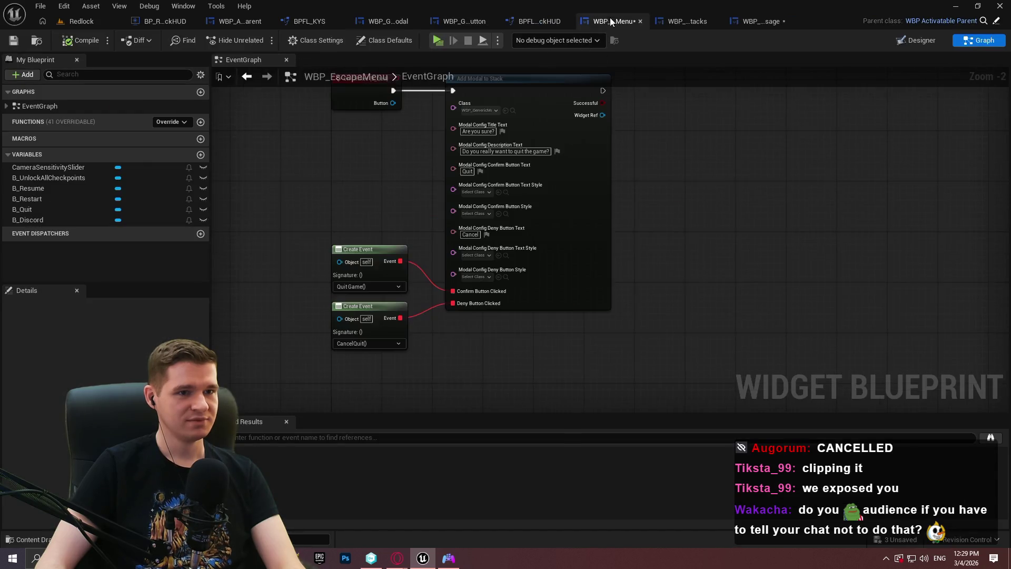
left_click(117, 20)
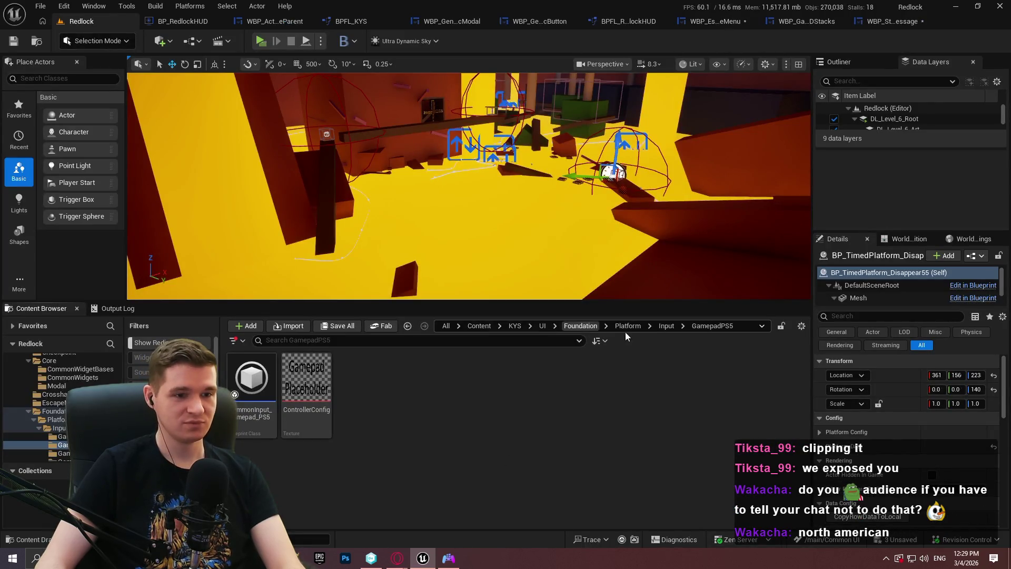
left_click(533, 327)
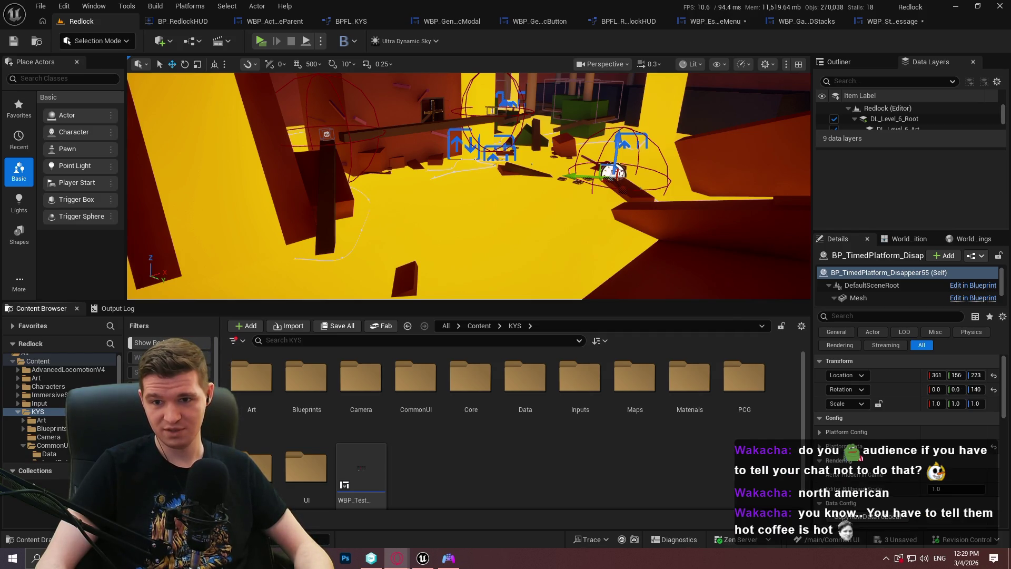
key("alt+Tab")
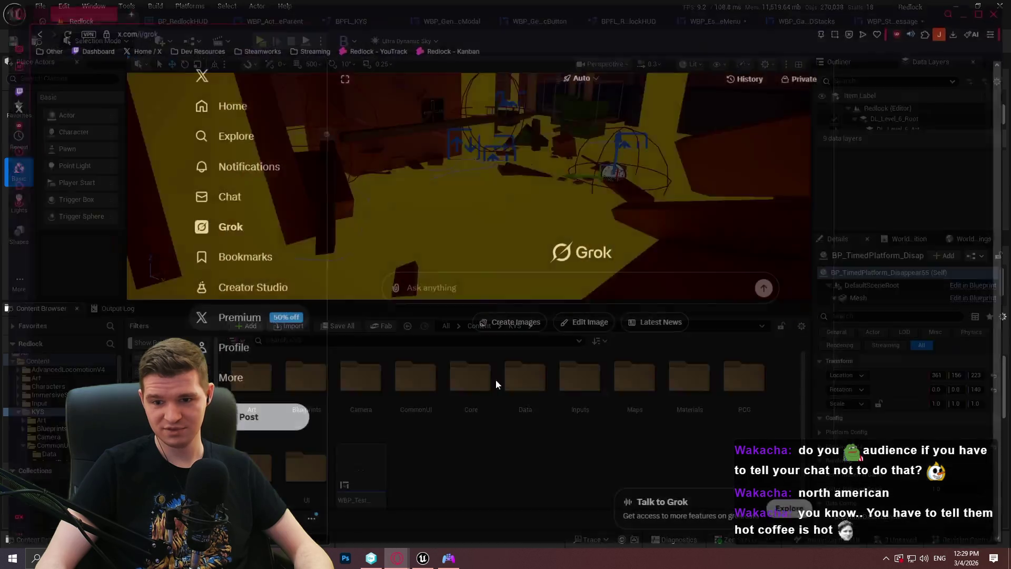
Step: Ask Grok whether the teen alcohol trend is only North American, read the reply, and close the browser
type("Is it just a north")
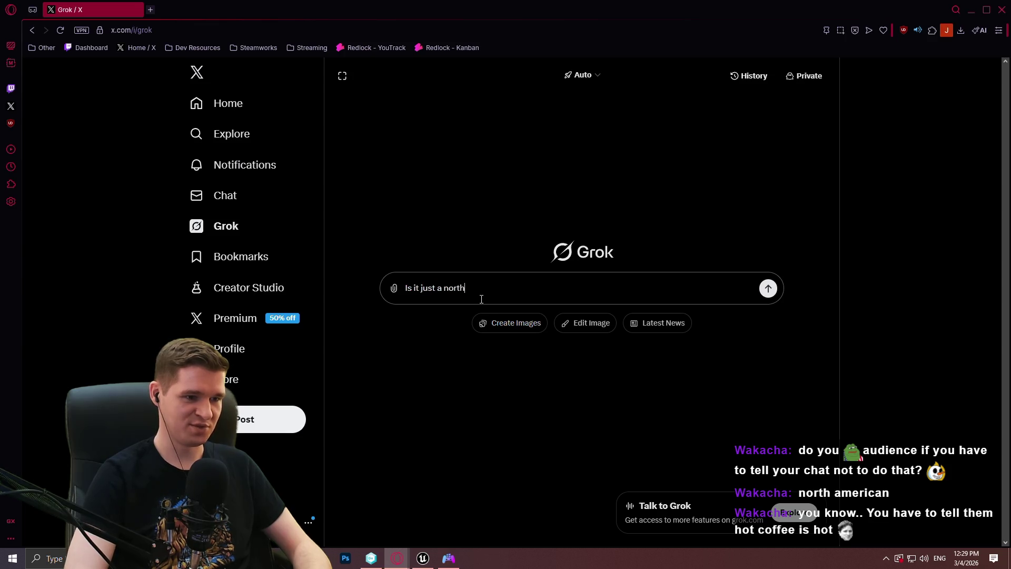
type("enomenon")
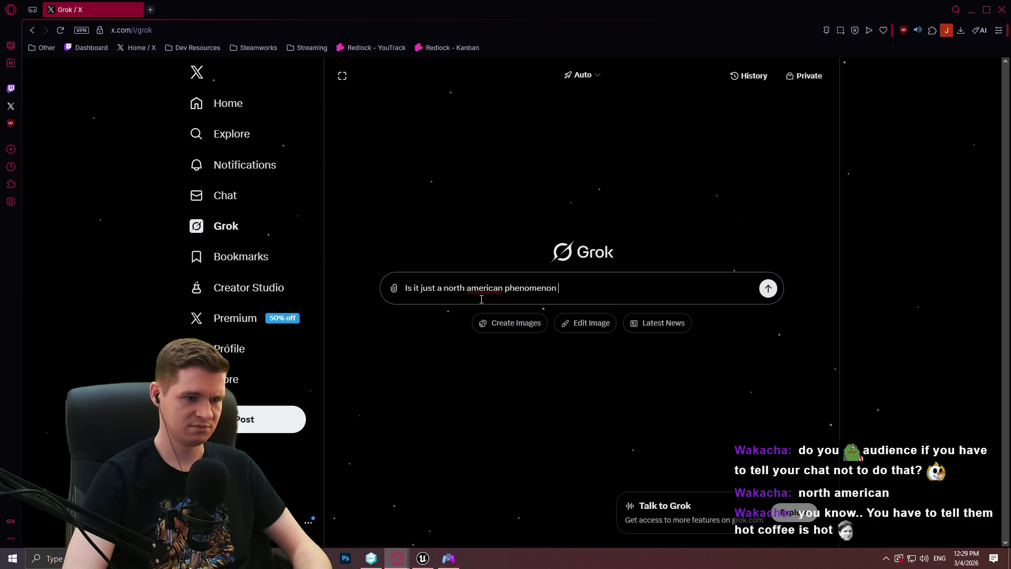
type(" kids were putting tampons soaked with")
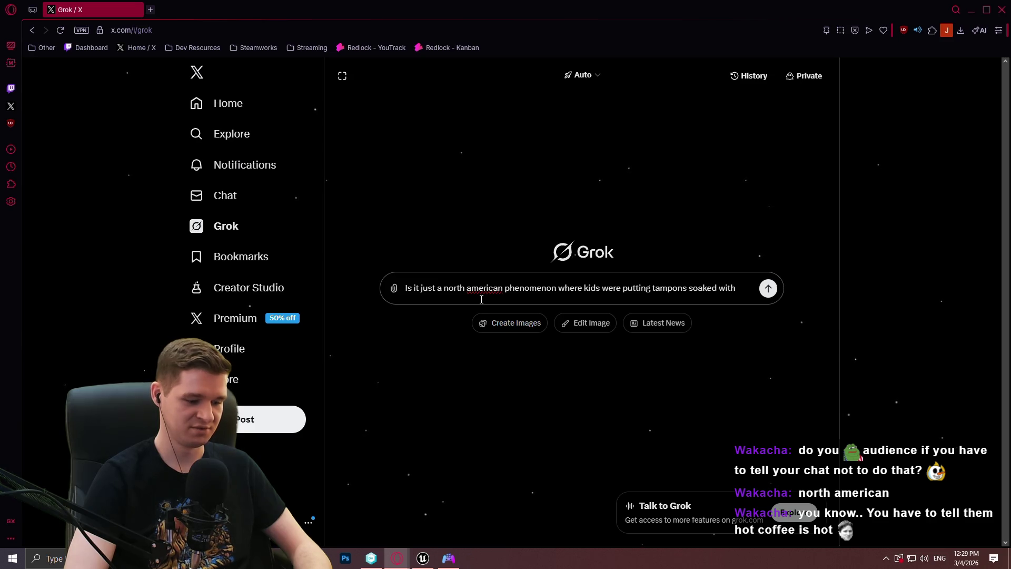
type("dka ")
type("in their")
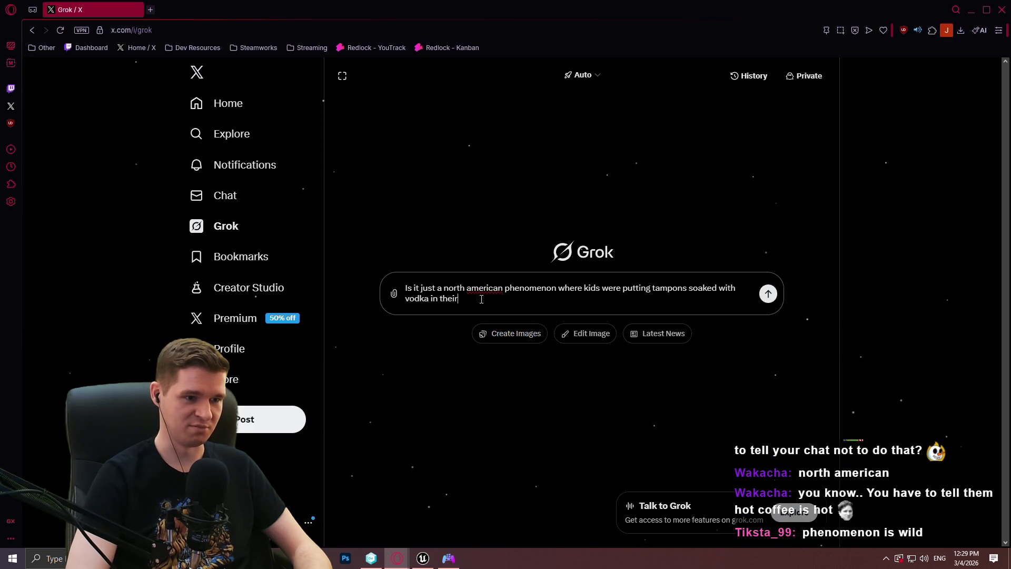
type(" butsts")
key("Return")
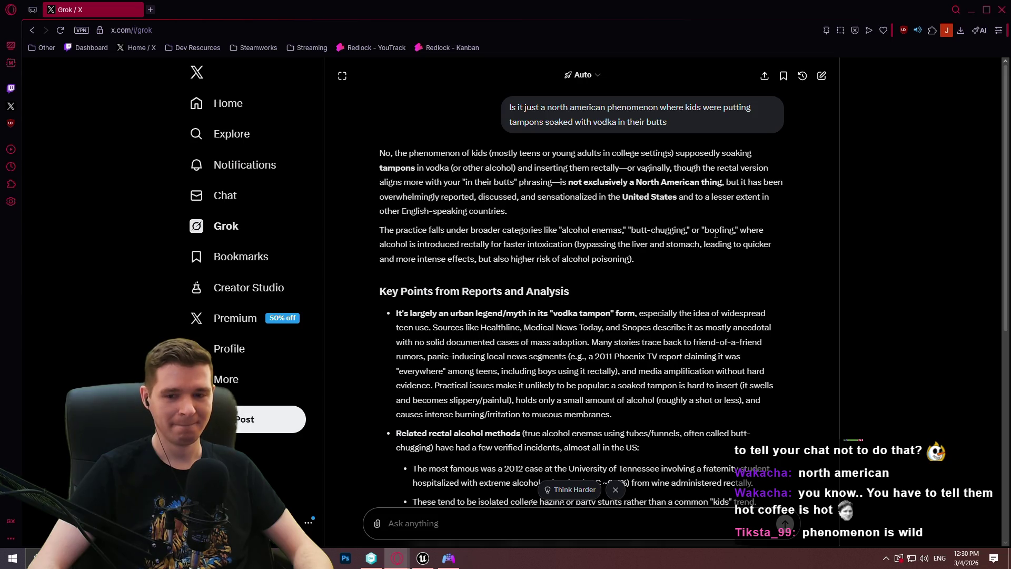
scroll(716, 237, "down", 4)
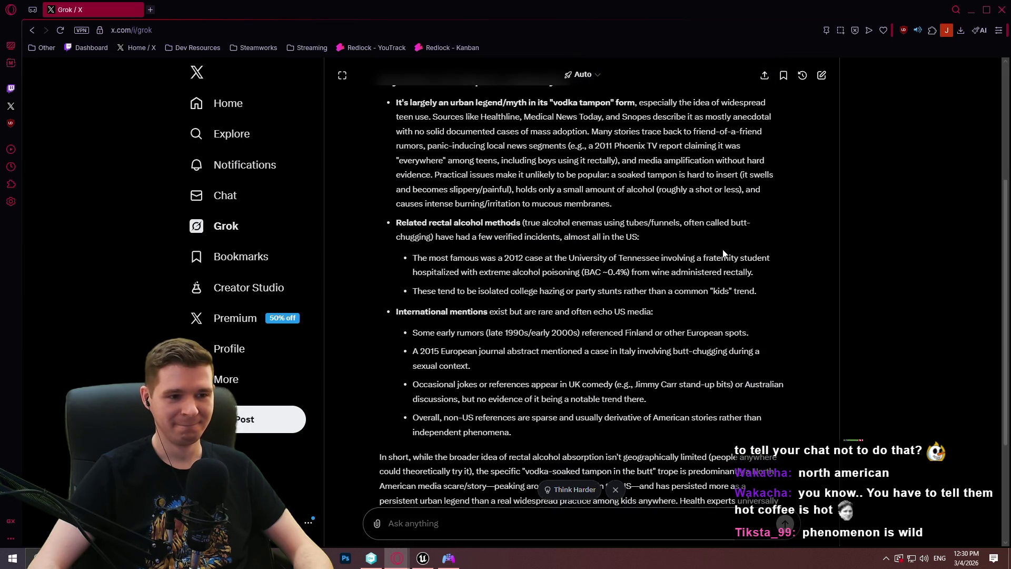
scroll(723, 254, "down", 2)
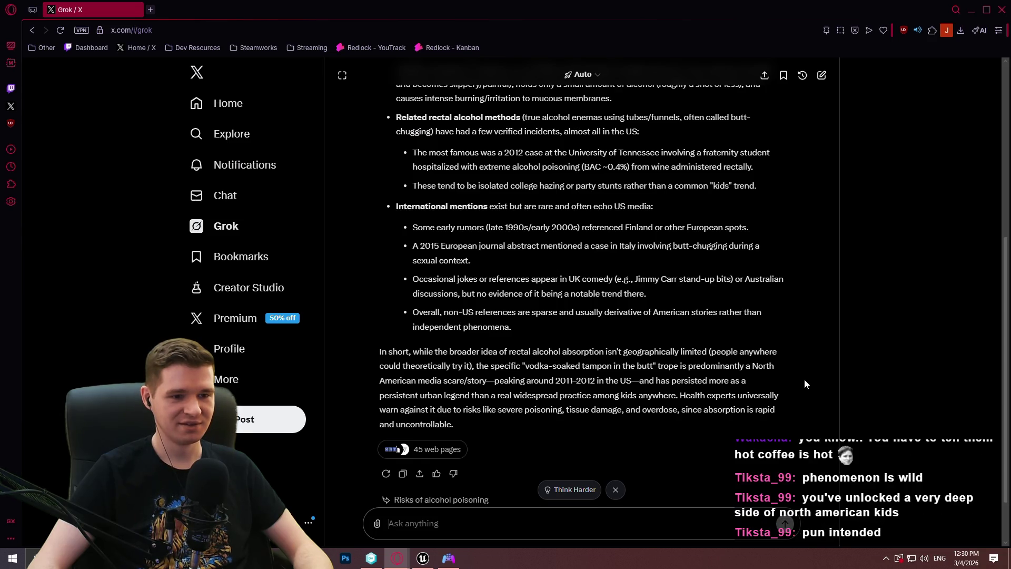
scroll(804, 383, "up", 3)
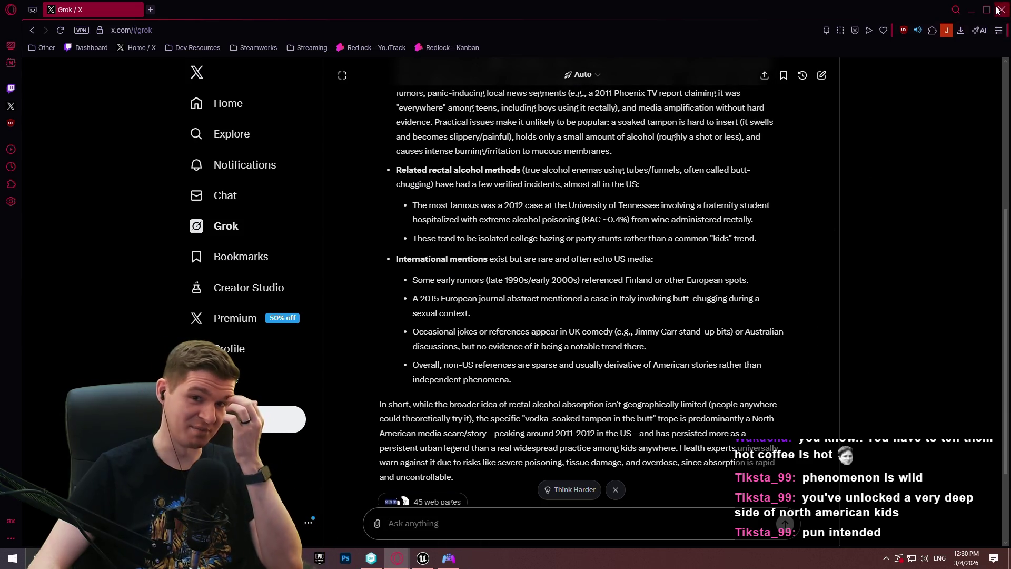
left_click(1001, 10)
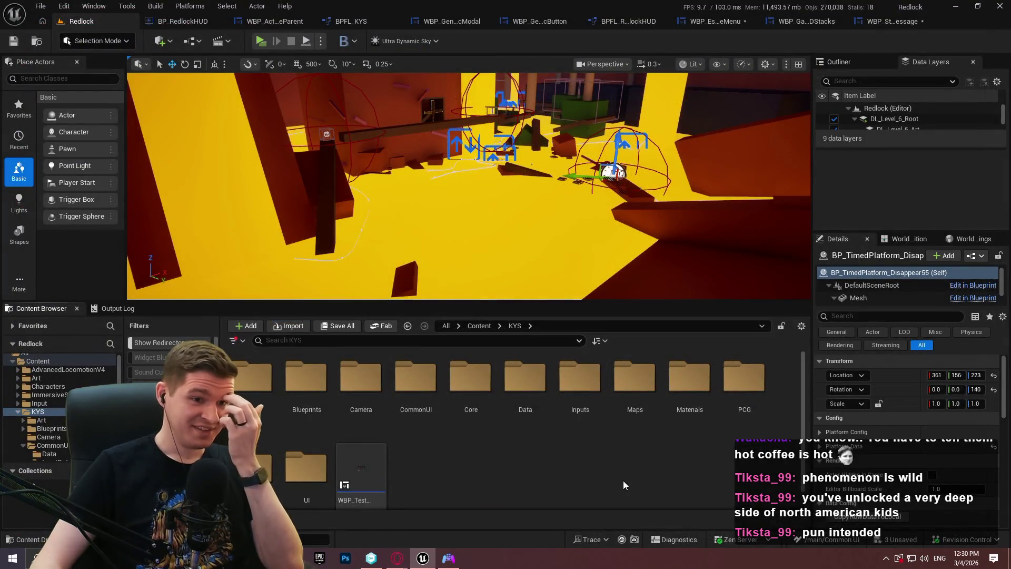
Step: Back in the Redlock level editor, attempt File > Save All and dismiss the asset checkout request
key("Escape")
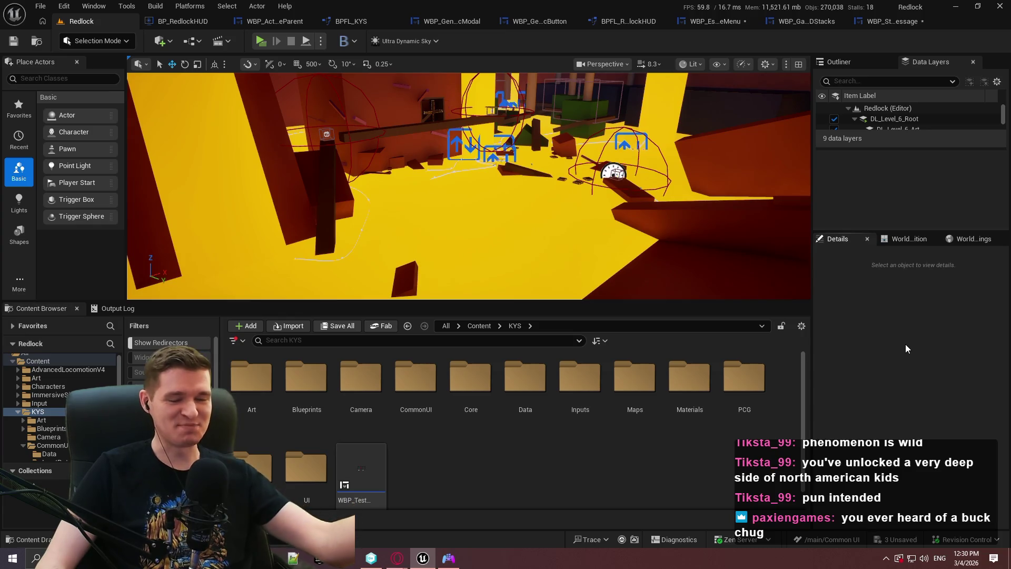
left_click(879, 22)
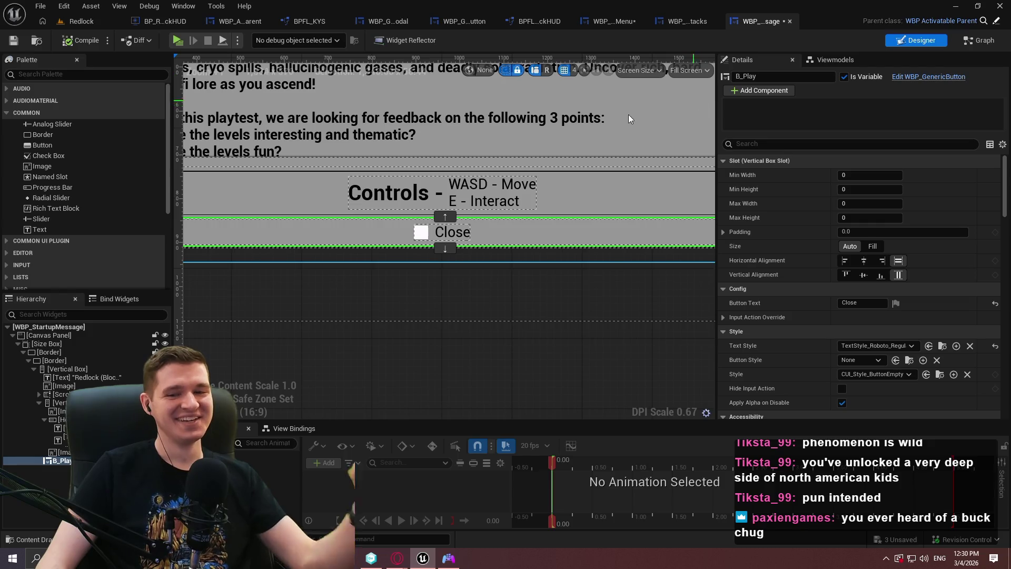
left_click(79, 21)
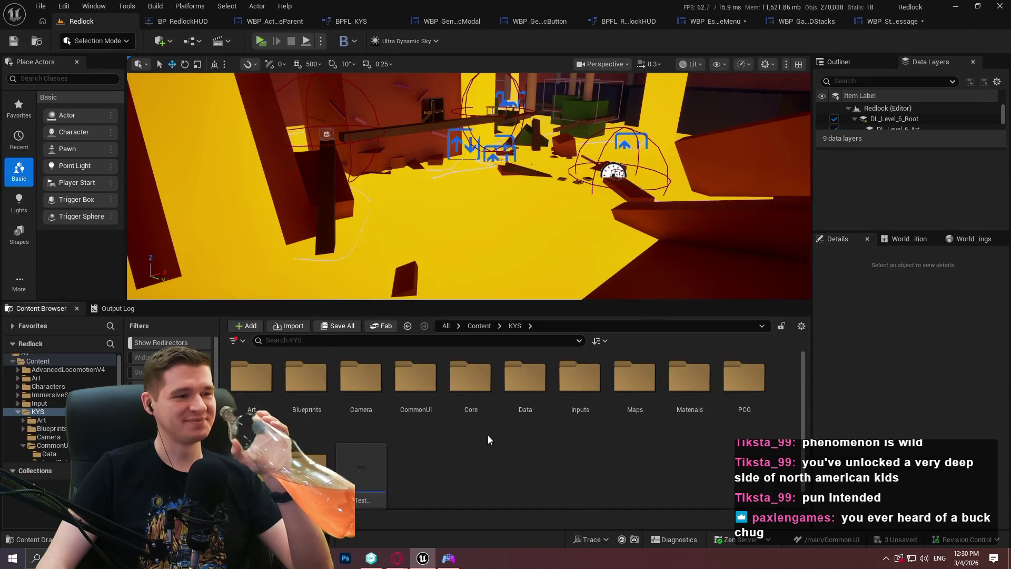
left_click(40, 6)
left_click(69, 156)
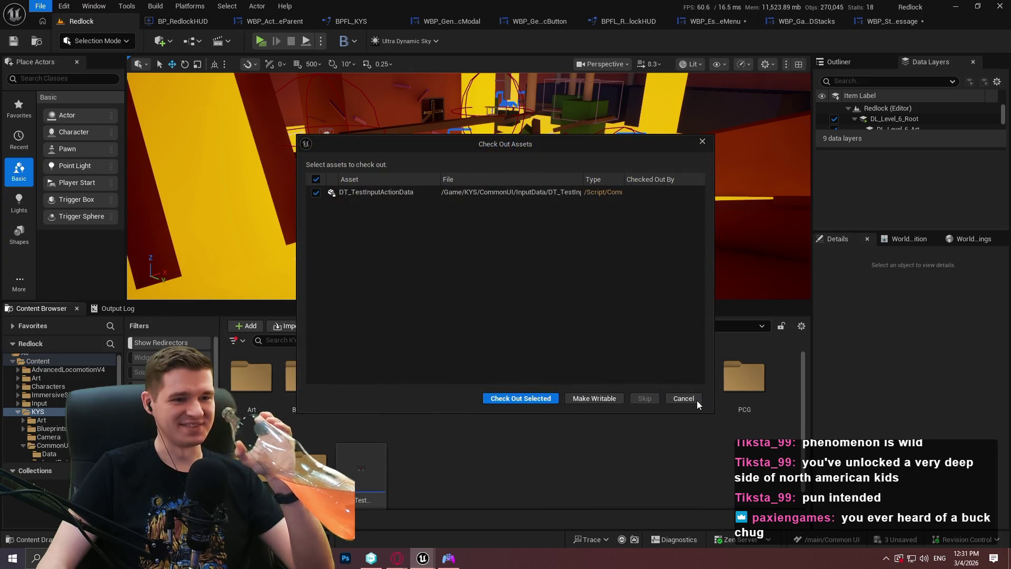
left_click(697, 400)
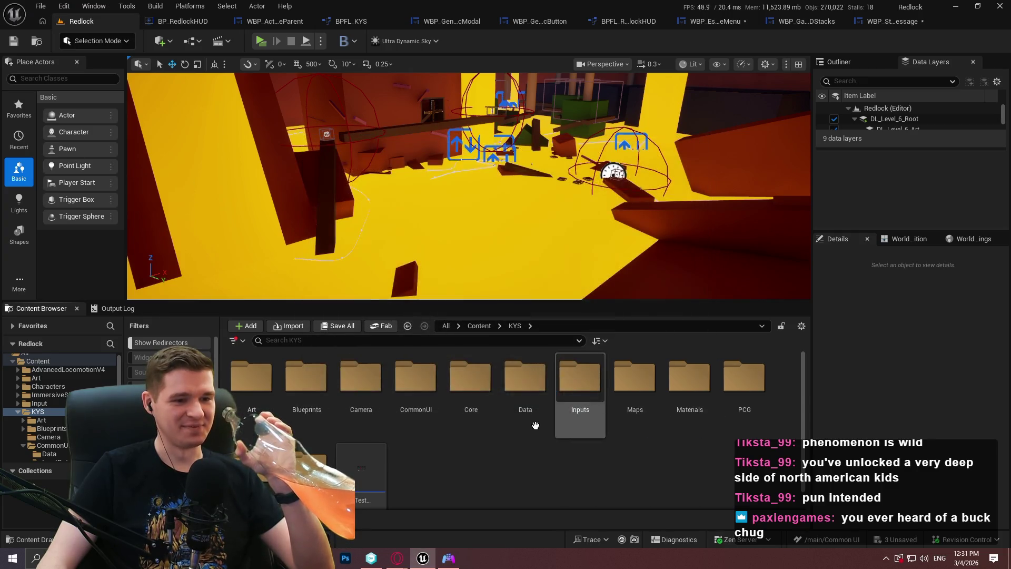
Step: Browse to KYS/CommonUI/Data and open the ST_ModalConfig structure
left_click(515, 326)
double_click(415, 379)
double_click(273, 410)
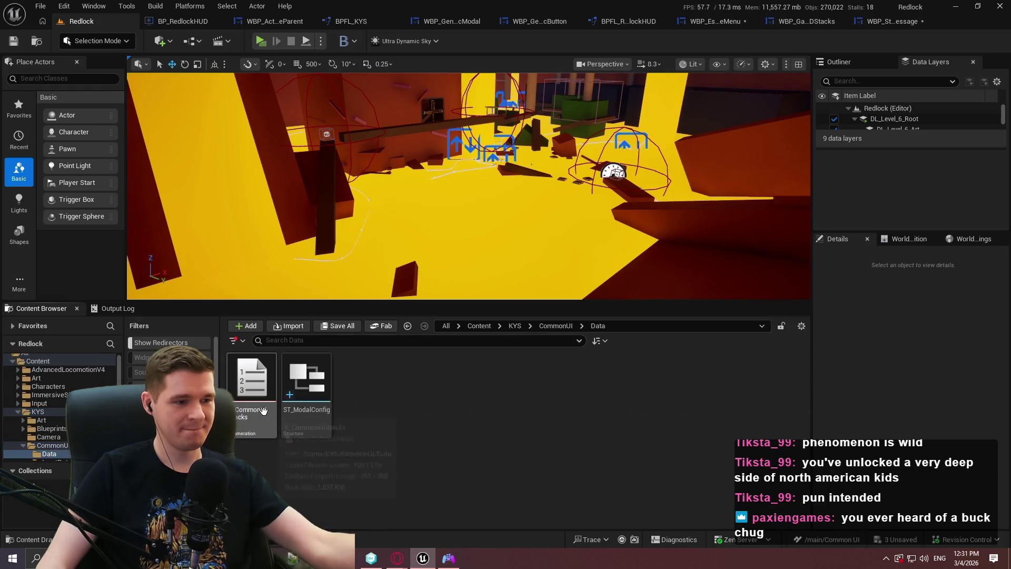
double_click(308, 392)
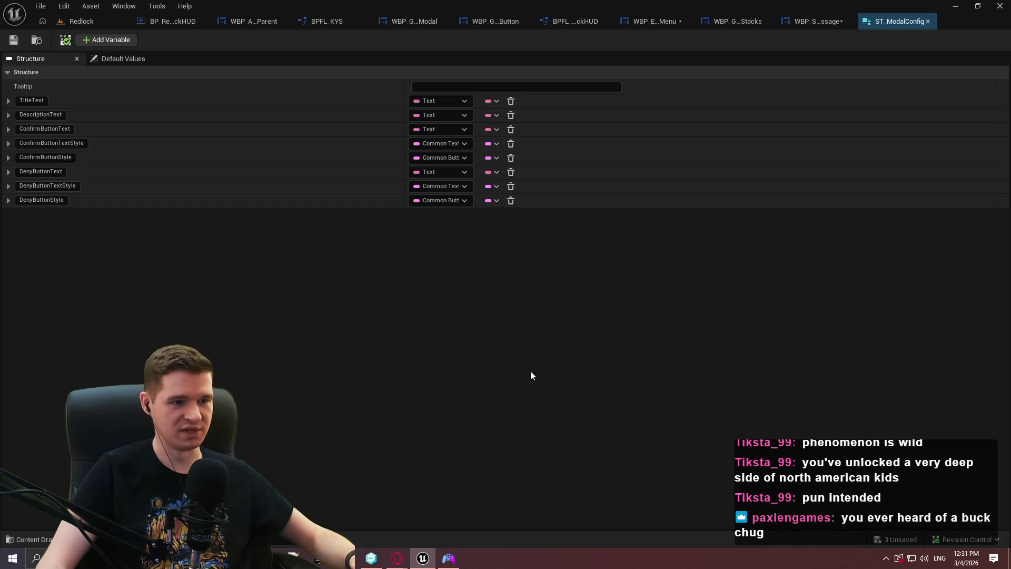
Step: Add a Data Table Row Handle field ConfirmButtonInputDataOverride and place it below ConfirmButtonStyle
left_click(95, 39)
left_click(432, 215)
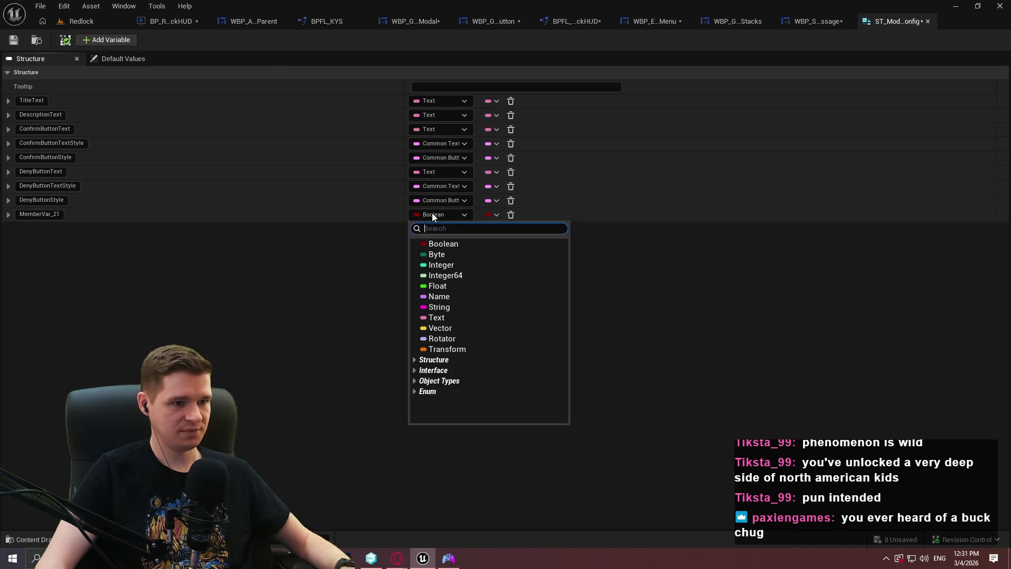
type("fs")
key("BackSpace")
key("BackSpace")
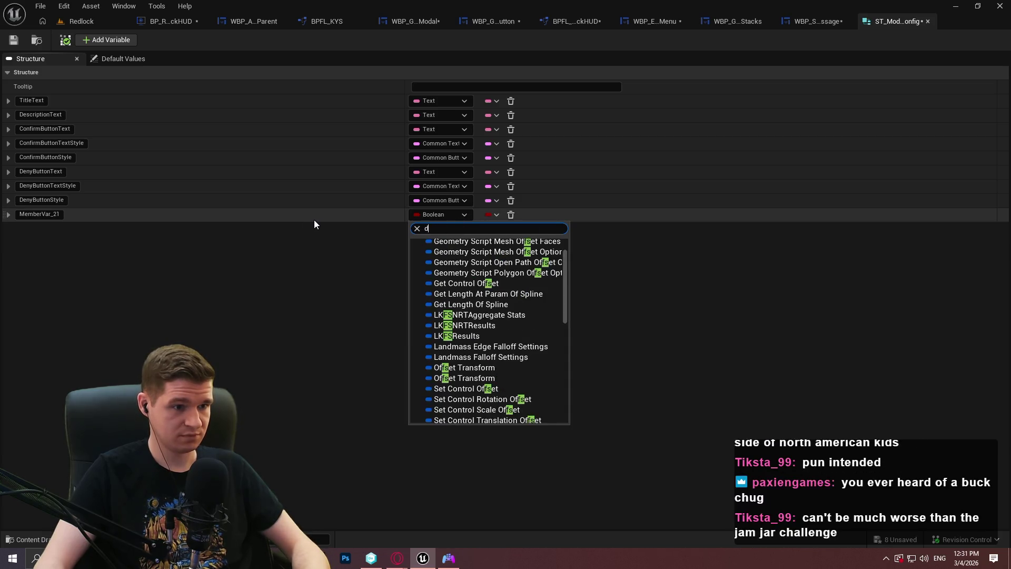
type("data ta")
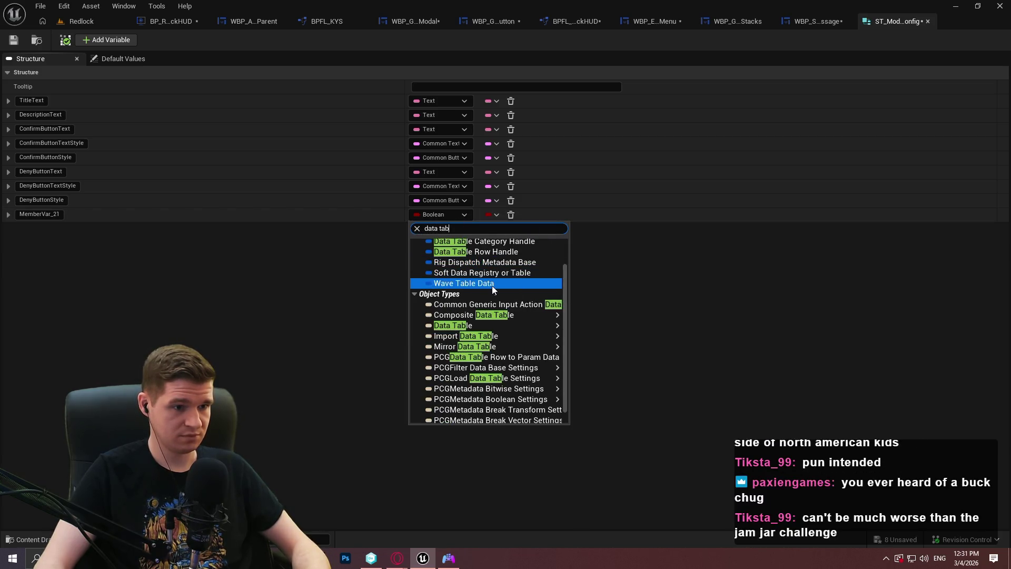
type("b")
left_click(510, 288)
left_click(39, 214)
type("ConfirmButton")
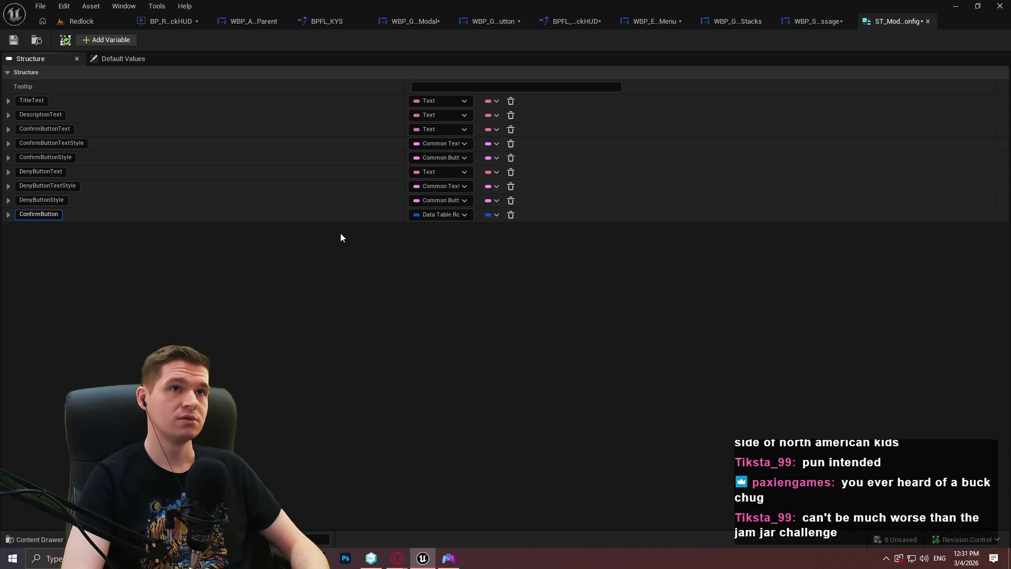
type("InputD")
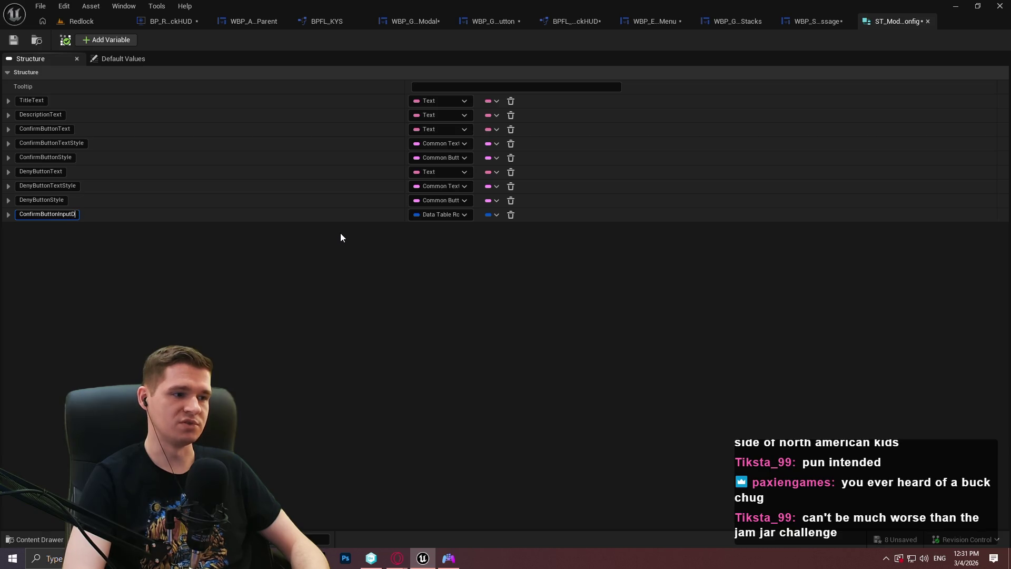
type("ataOverride")
key("Return")
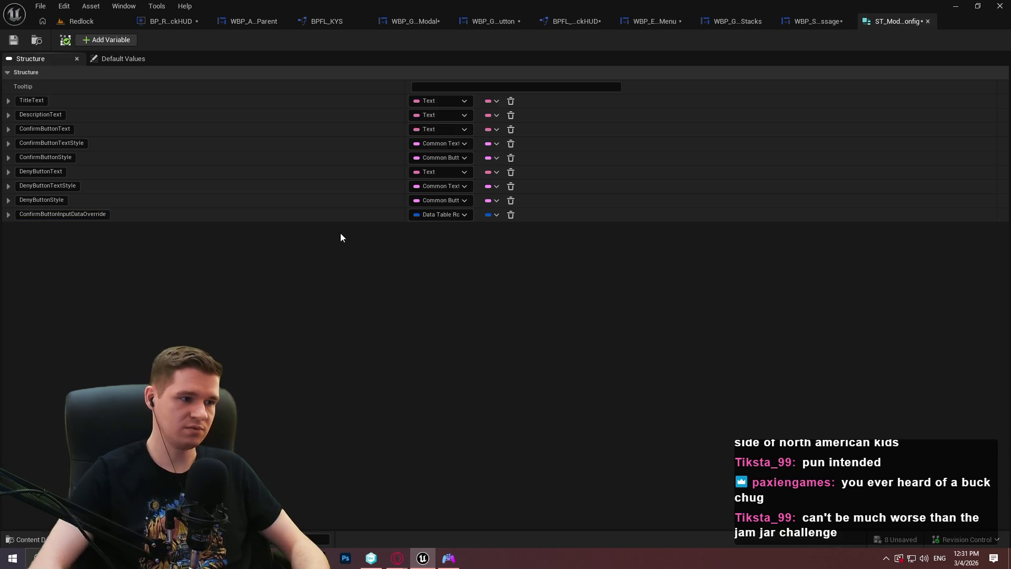
mouse_move(3, 215)
left_mouse_down()
mouse_move(10, 138)
mouse_move(6, 187)
mouse_move(4, 165)
left_mouse_up()
Step: Add DenyButtonInputDataOverride at the end, save the structure, and close the editor past the save prompt
left_click(103, 40)
left_click(55, 228)
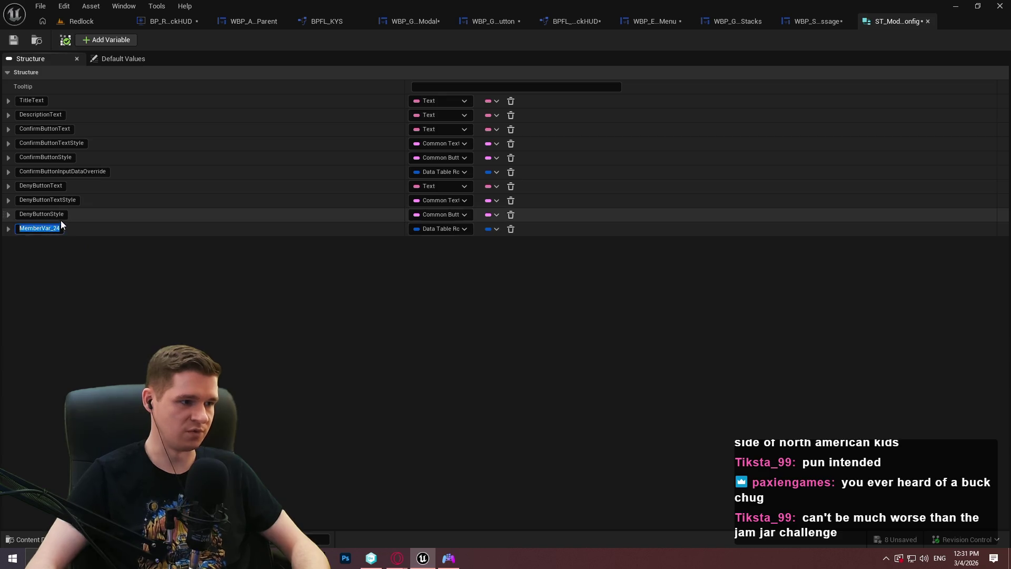
type("DenyButtonInp")
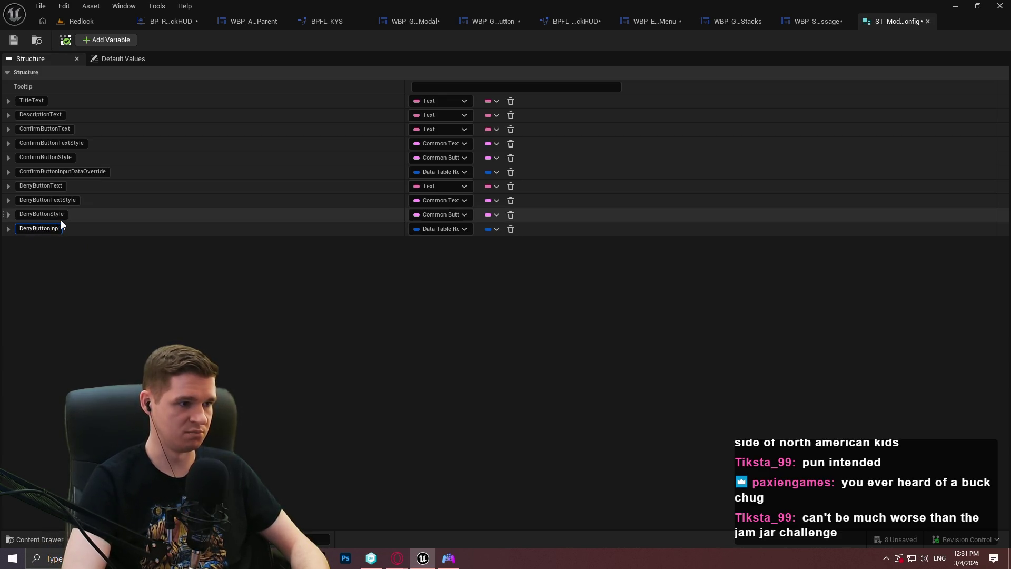
type("utDataOverride")
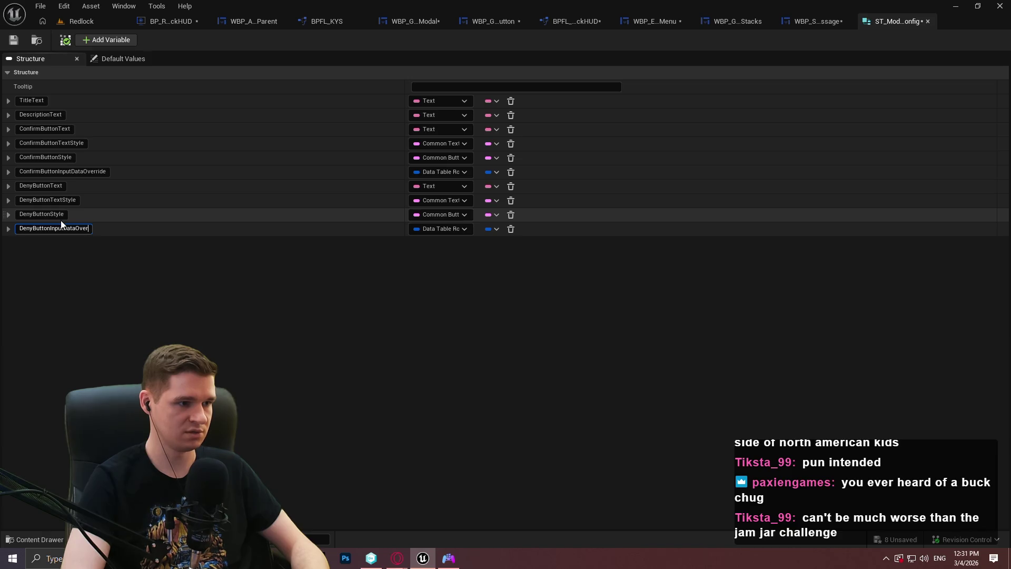
key("Return")
left_click(11, 42)
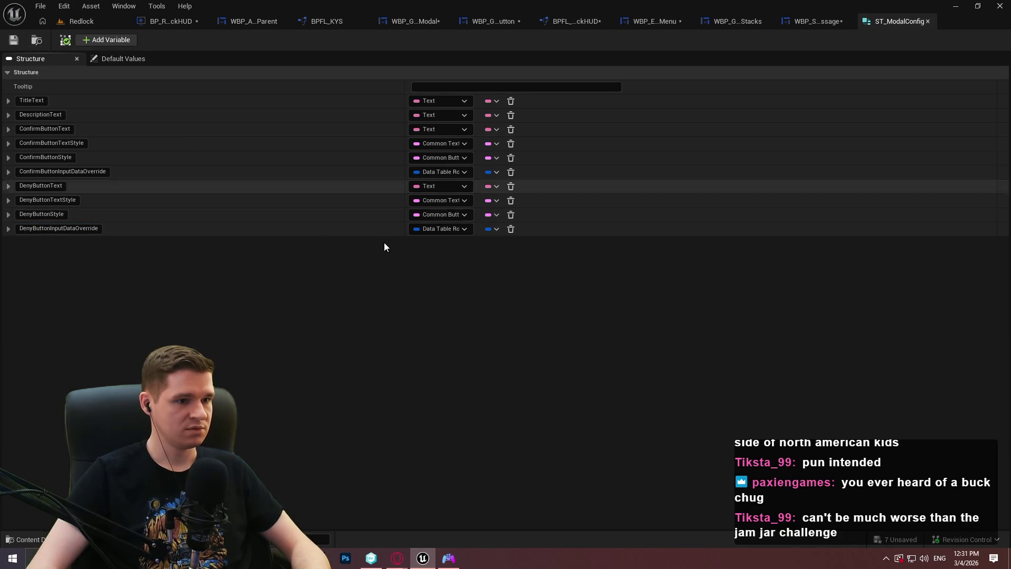
left_click(999, 6)
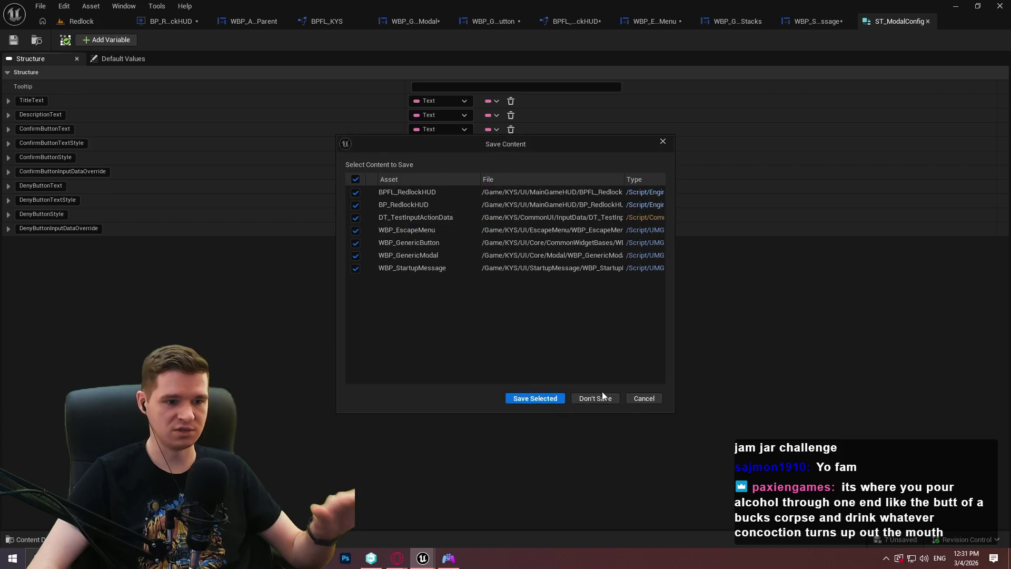
left_click(599, 394)
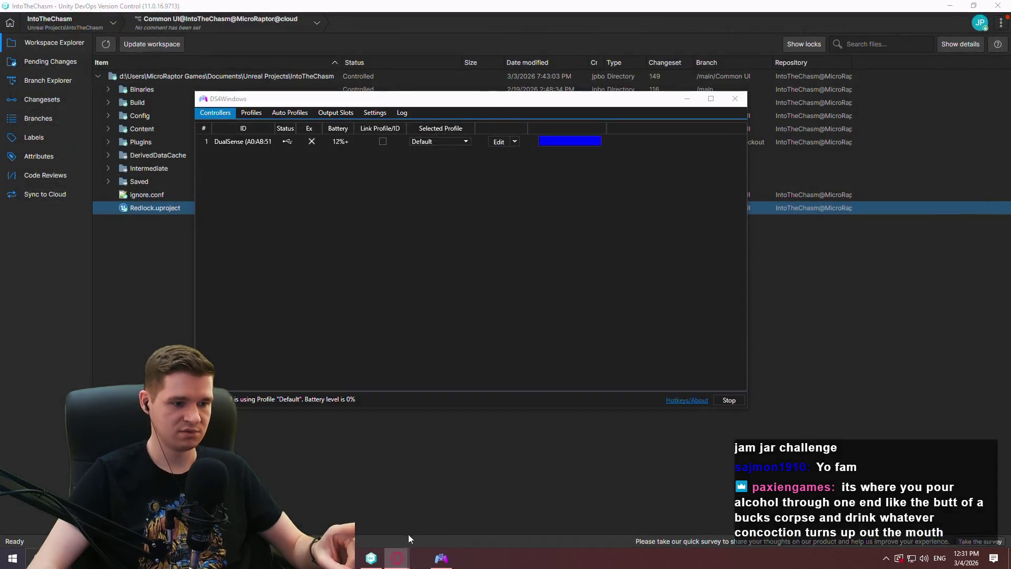
Step: Reopen Redlock.uproject from the Workspace Explorer to relaunch Unreal Editor
double_click(168, 210)
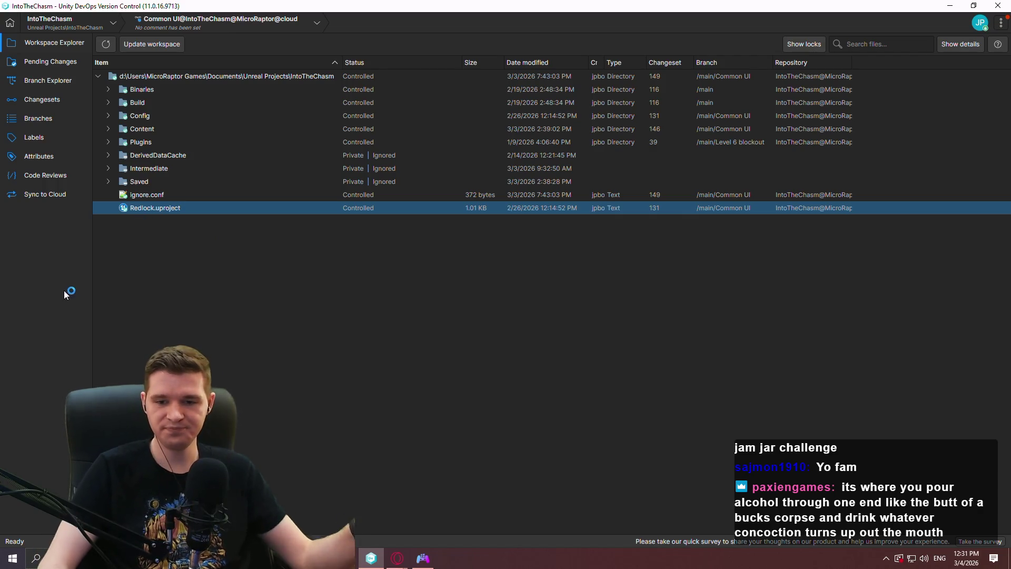
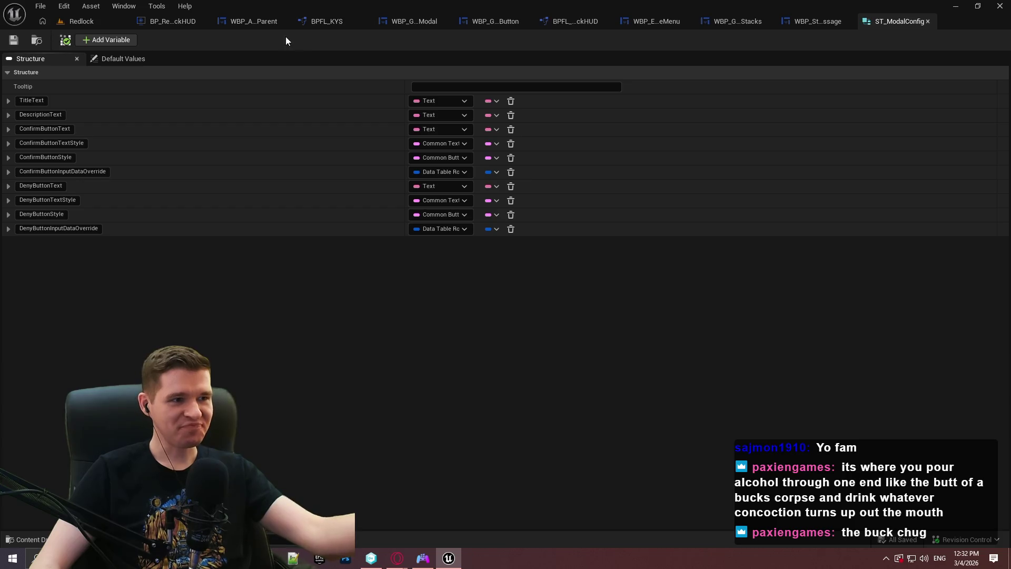
Step: Close the ST_ModalConfig structure tab after glancing at the activatable parent widget
left_click(250, 22)
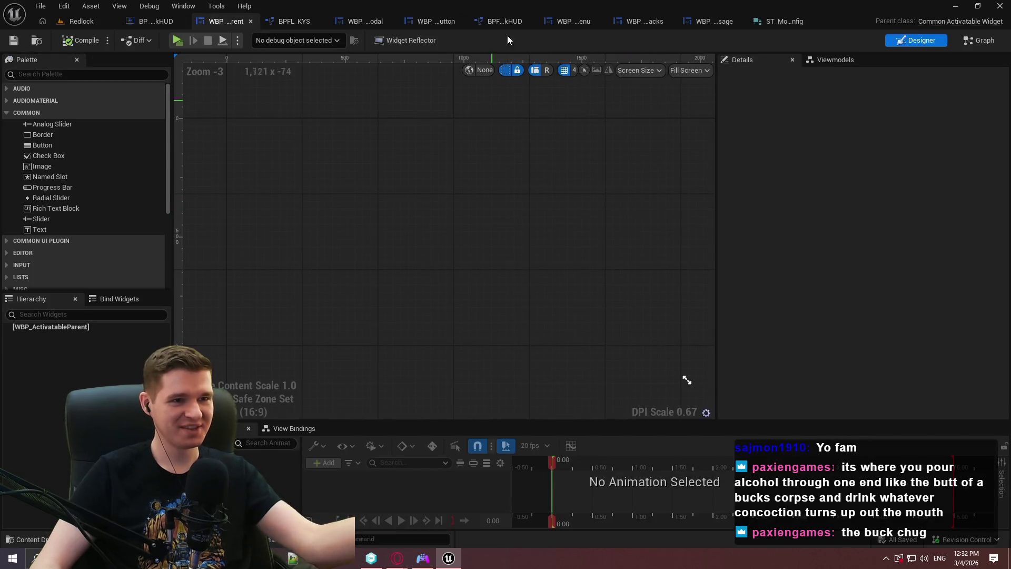
left_click(784, 21)
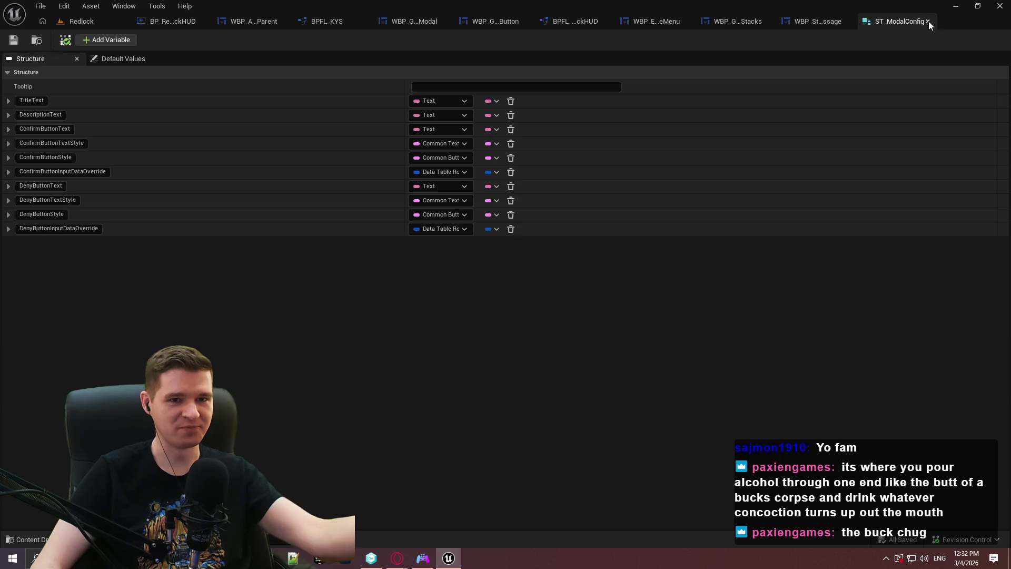
left_click(927, 22)
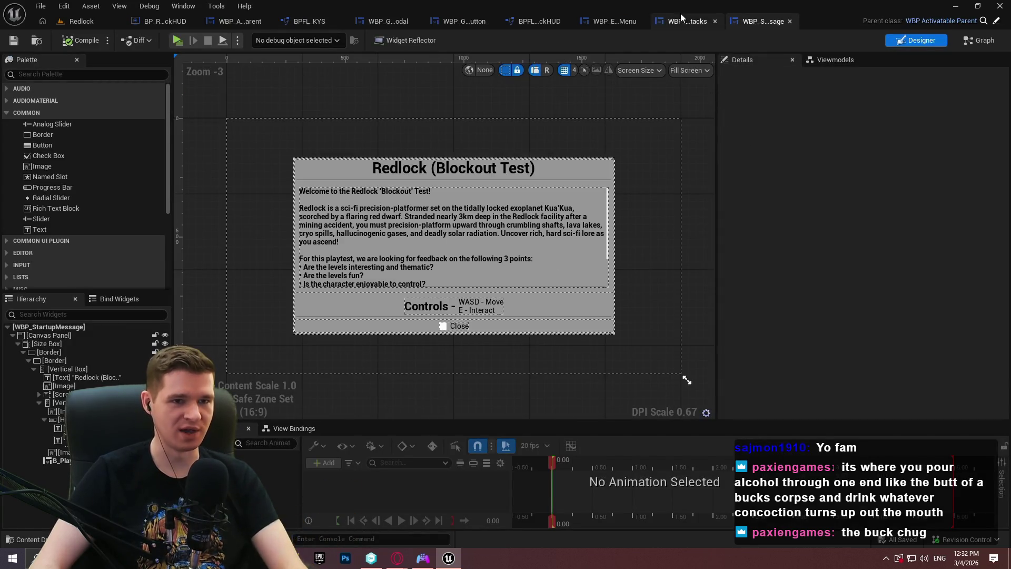
Step: Step through the stacks, escape menu, HUD library and button tabs, ending on WBP_GenericModal's Designer
left_click(681, 16)
left_click(602, 23)
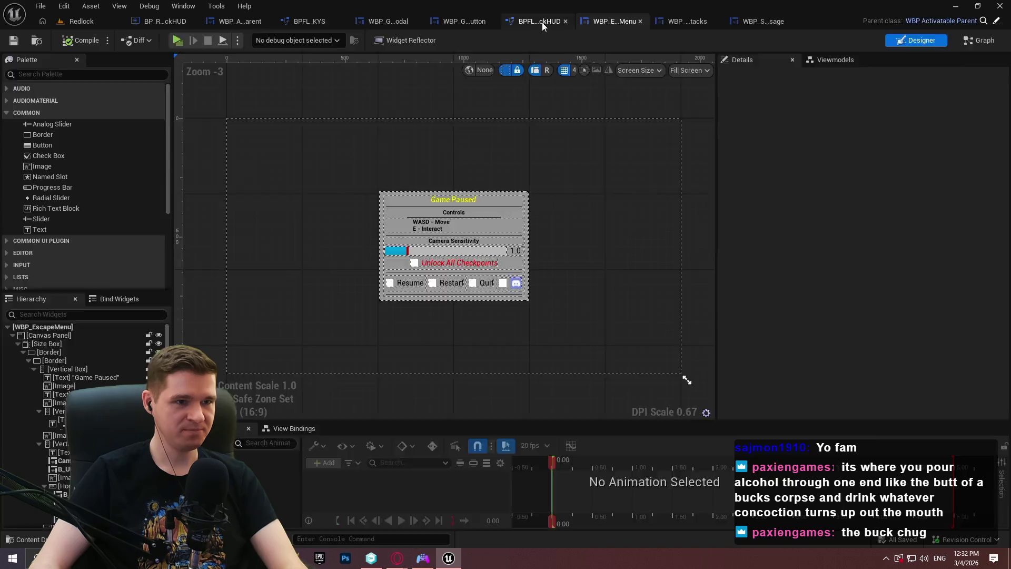
left_click(542, 22)
left_click(460, 23)
left_click(404, 24)
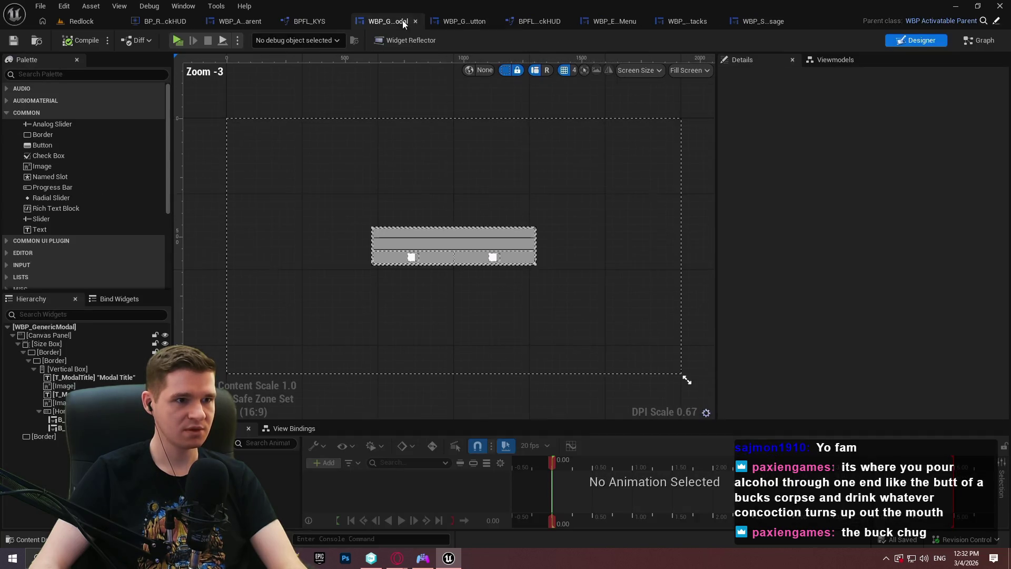
Step: Clear B_Deny's input action override row to None, compile and save, then show BP_RedlockHUD's AddModalToStack
scroll(409, 258, "up", 7)
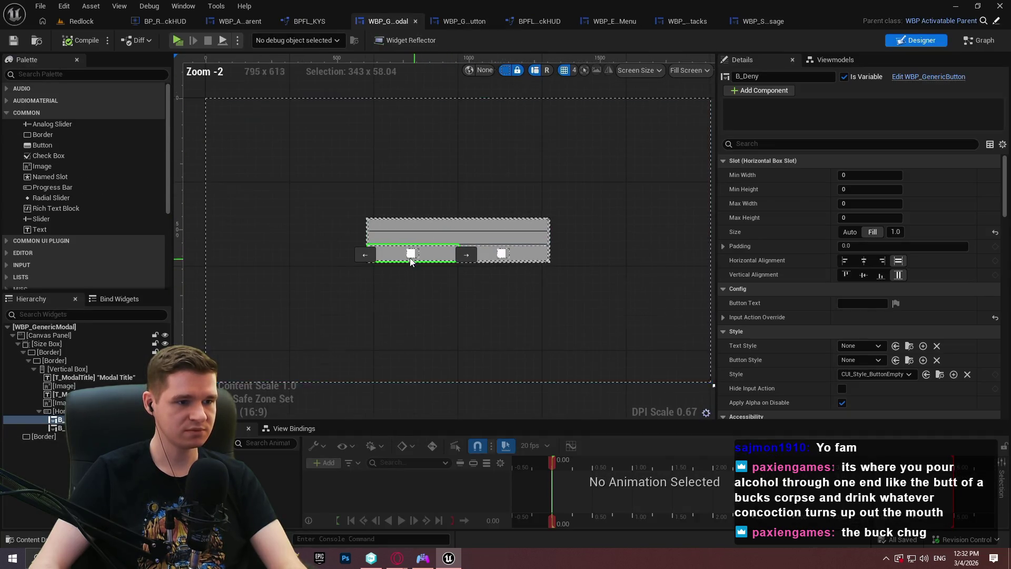
scroll(756, 283, "down", 2)
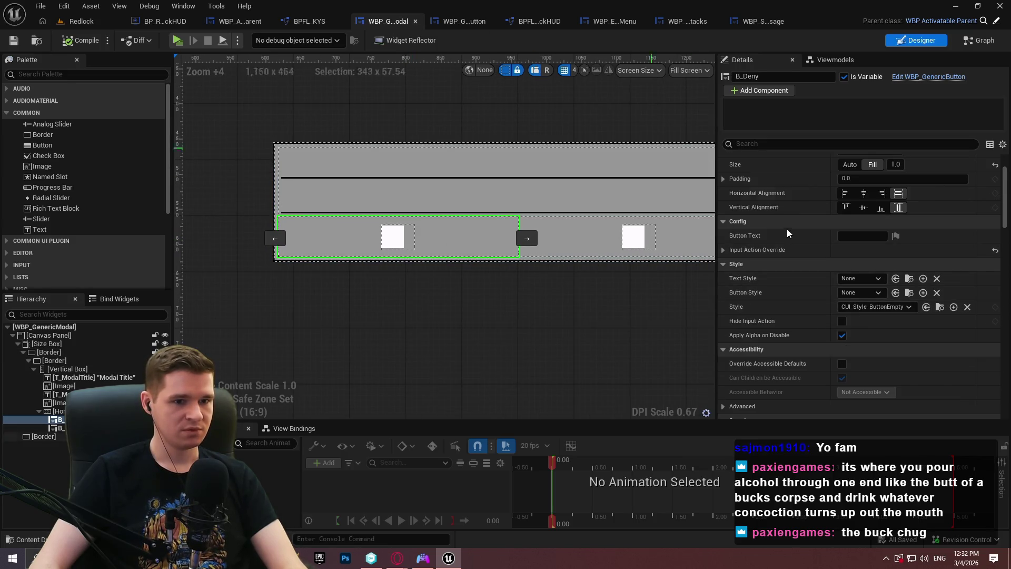
left_click(723, 250)
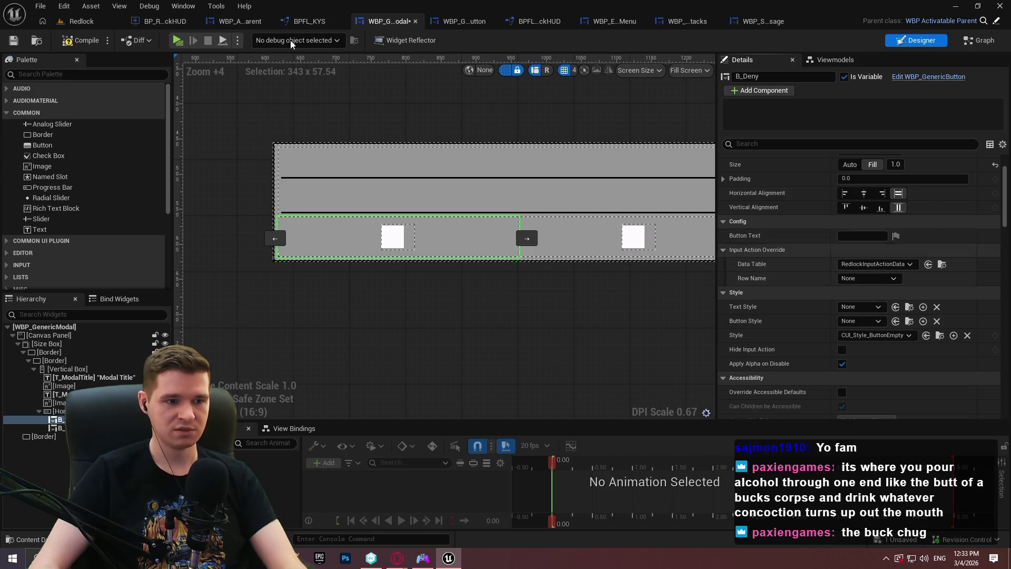
left_click(82, 45)
left_click(14, 41)
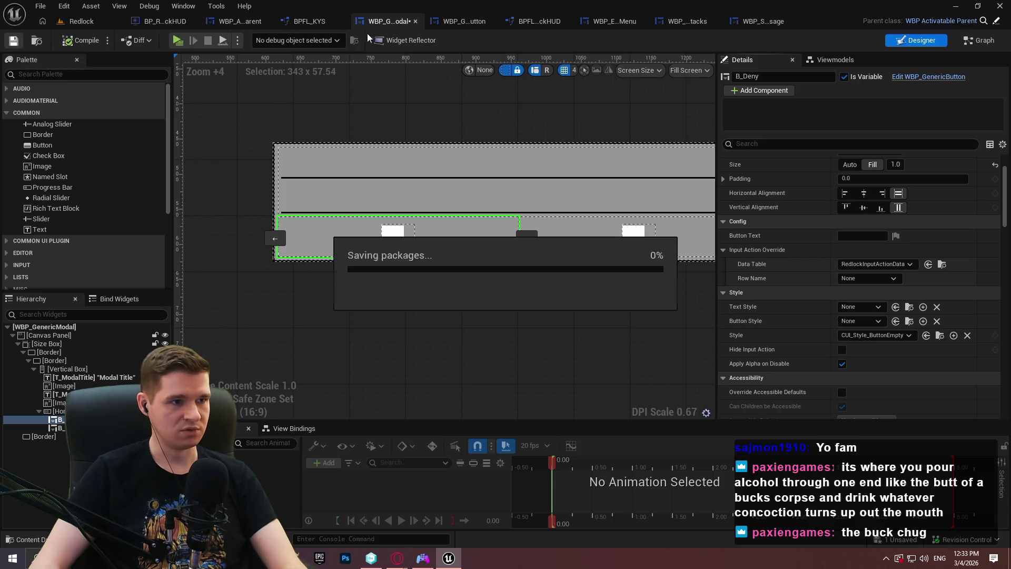
left_click(227, 22)
left_click(165, 21)
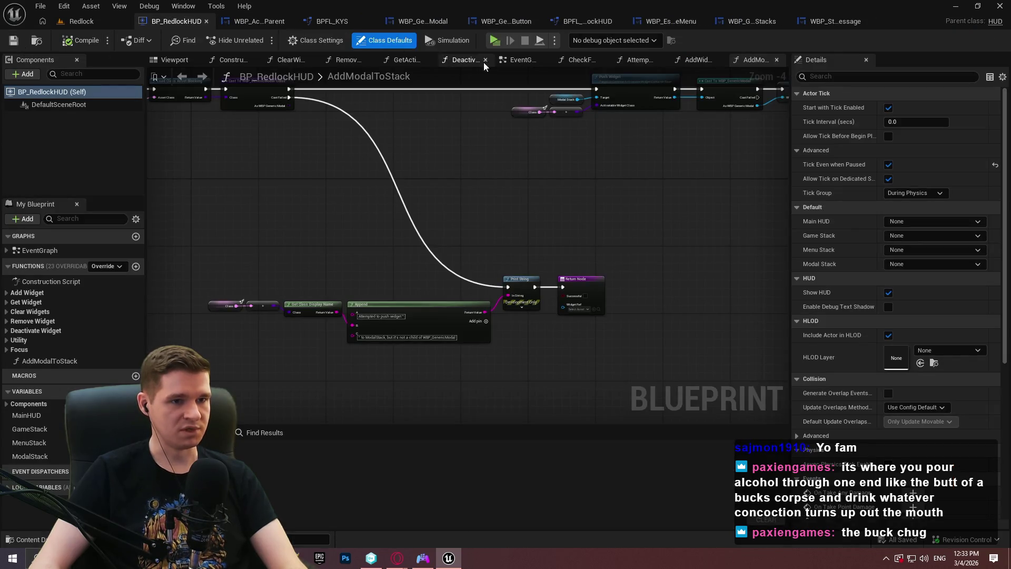
Step: In WBP_EscapeMenu's event graph, move both Create Event nodes down and left of Add Modal to Stack
left_click(670, 22)
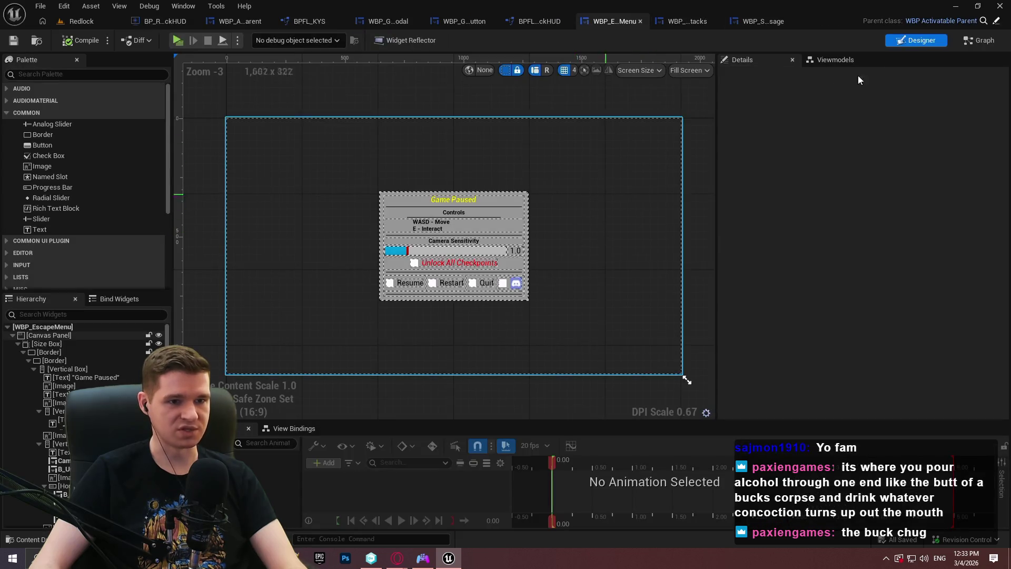
left_click(978, 41)
mouse_move(920, 271)
left_mouse_down()
mouse_move(793, 66)
mouse_move(782, 114)
left_mouse_up()
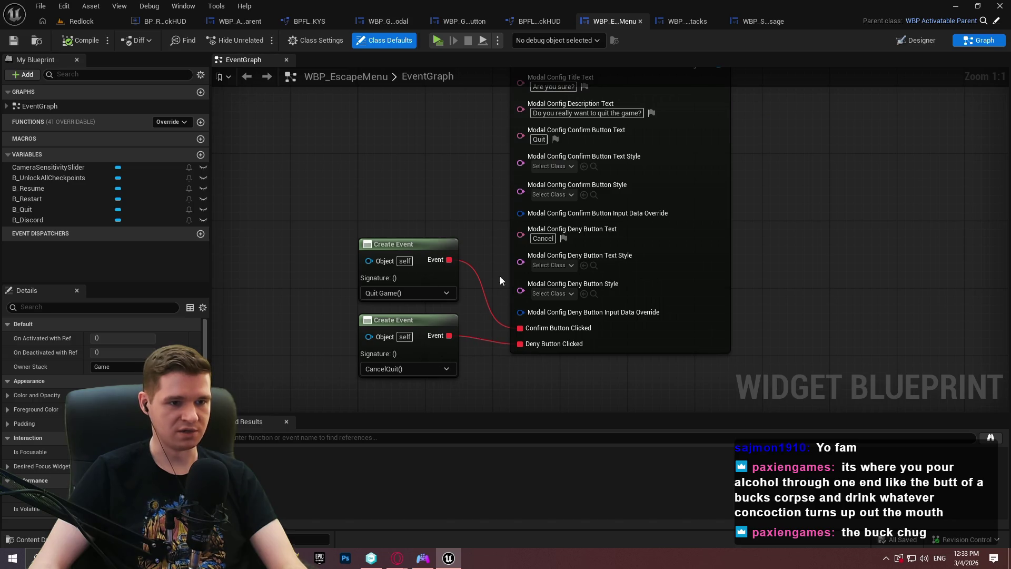
mouse_move(421, 311)
left_mouse_down()
mouse_move(389, 242)
mouse_move(379, 283)
mouse_move(373, 275)
left_mouse_up()
left_click(424, 205)
mouse_move(424, 205)
left_mouse_down()
mouse_move(488, 278)
mouse_move(421, 208)
left_mouse_up()
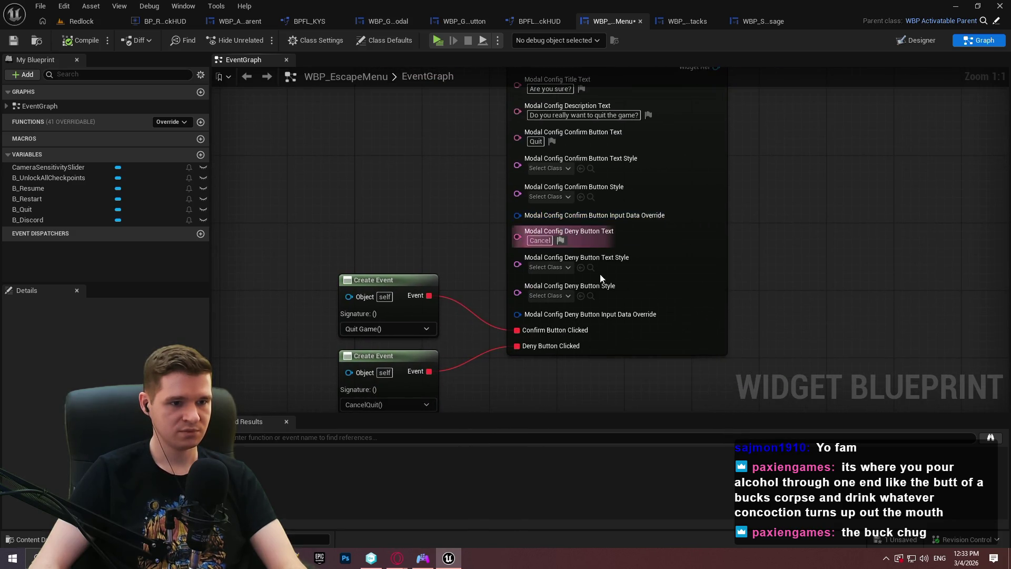
Step: Split the deny and confirm Input Data Override pins into Data Table and Row Name pins
right_click(542, 316)
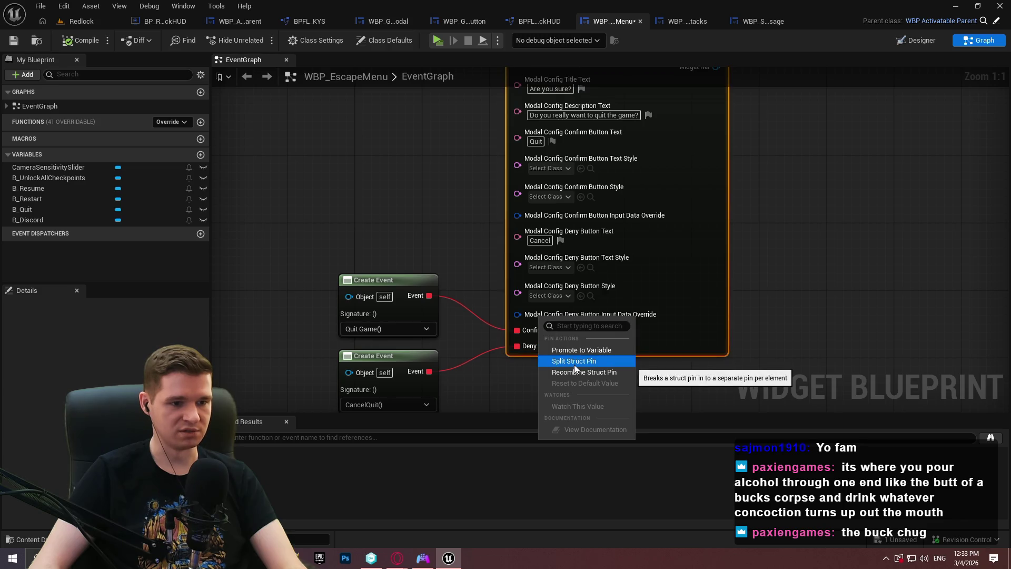
left_click(573, 361)
left_click(553, 325)
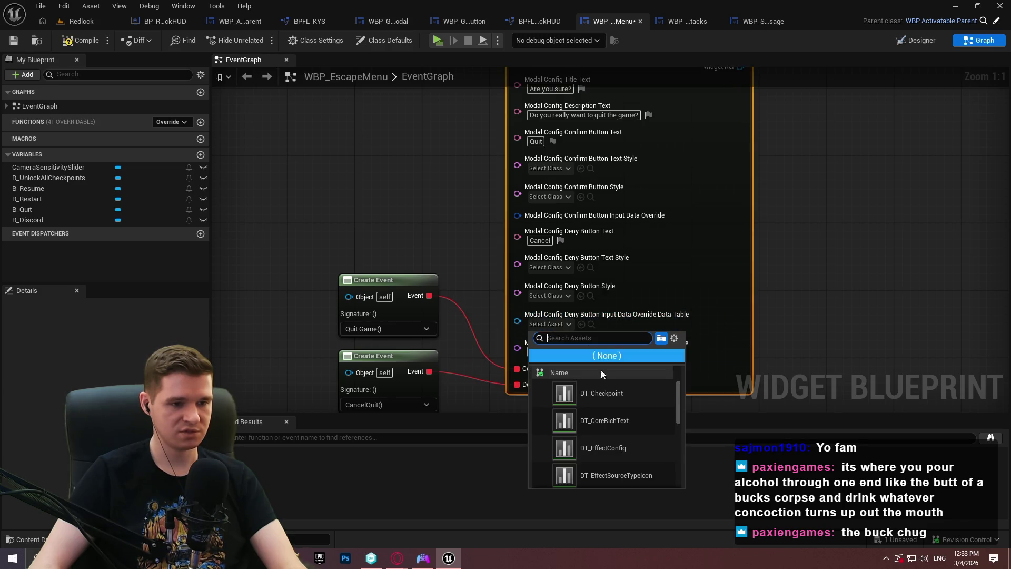
right_click(542, 216)
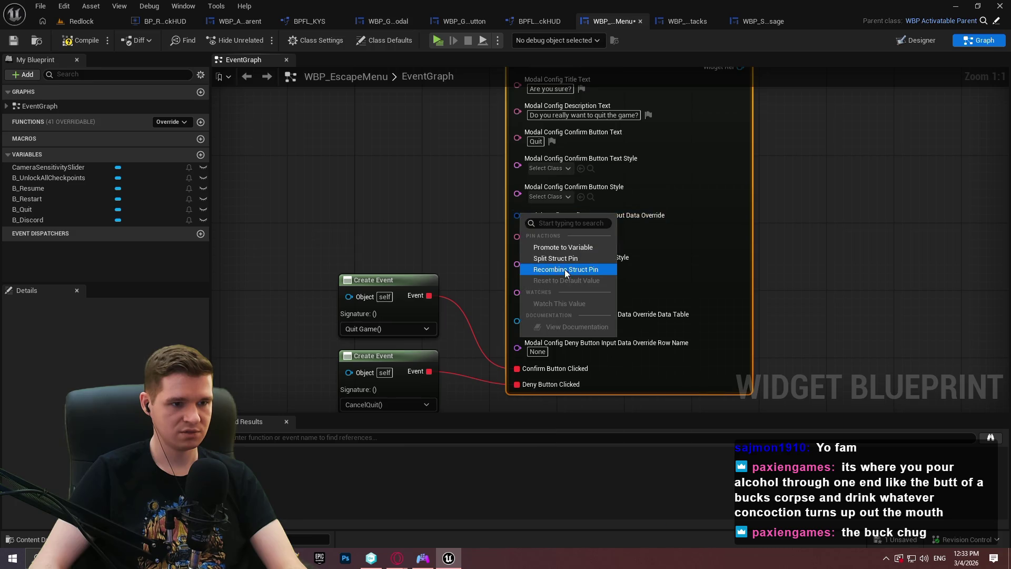
left_click(552, 271)
left_click_drag(632, 263, 667, 201)
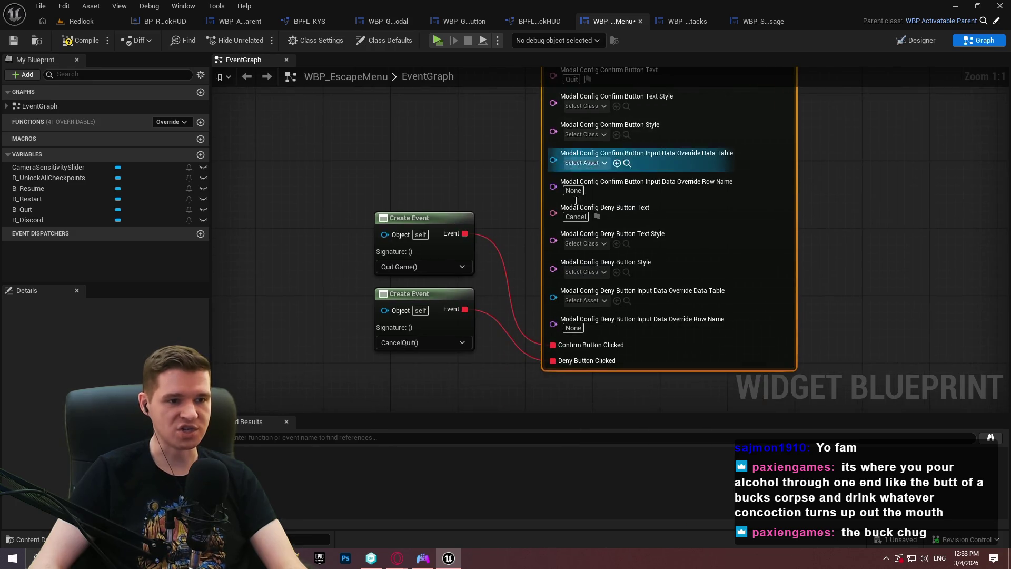
left_click(82, 21)
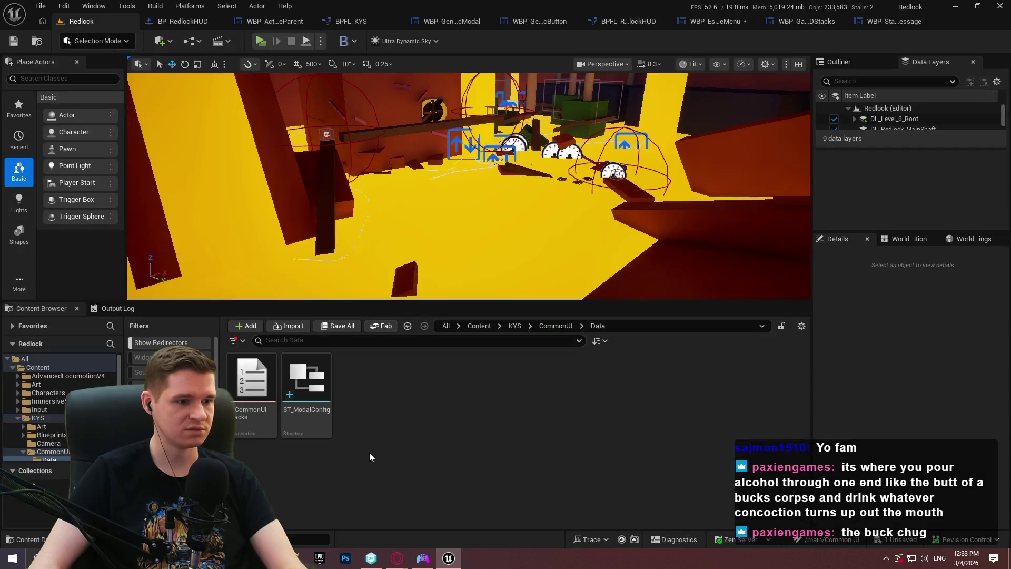
Step: In ST_ModalConfig's Default Values, set the confirm override's Data Table to RedlockInputActionData
double_click(310, 390)
left_click(123, 59)
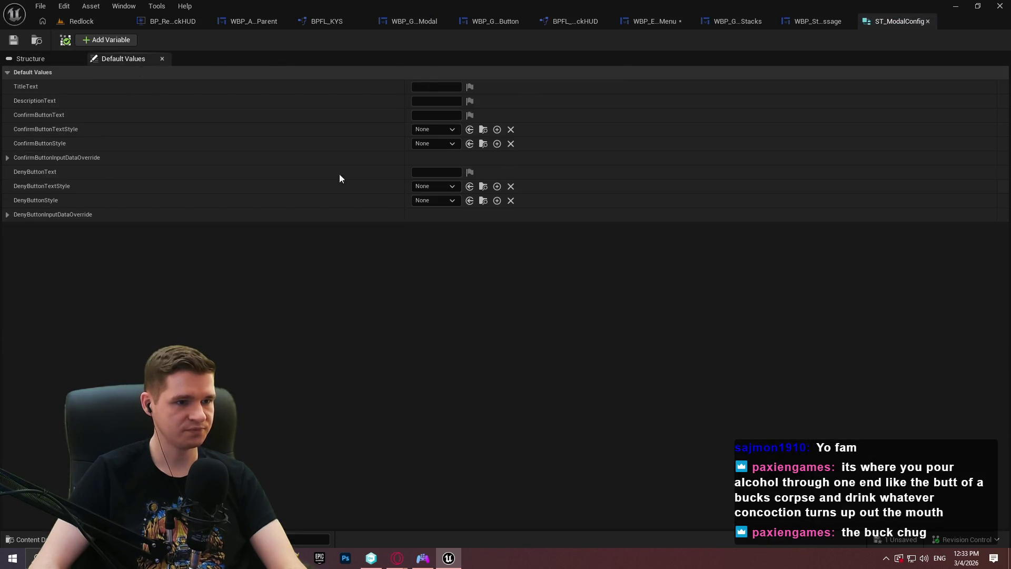
left_click(8, 161)
left_click(8, 243)
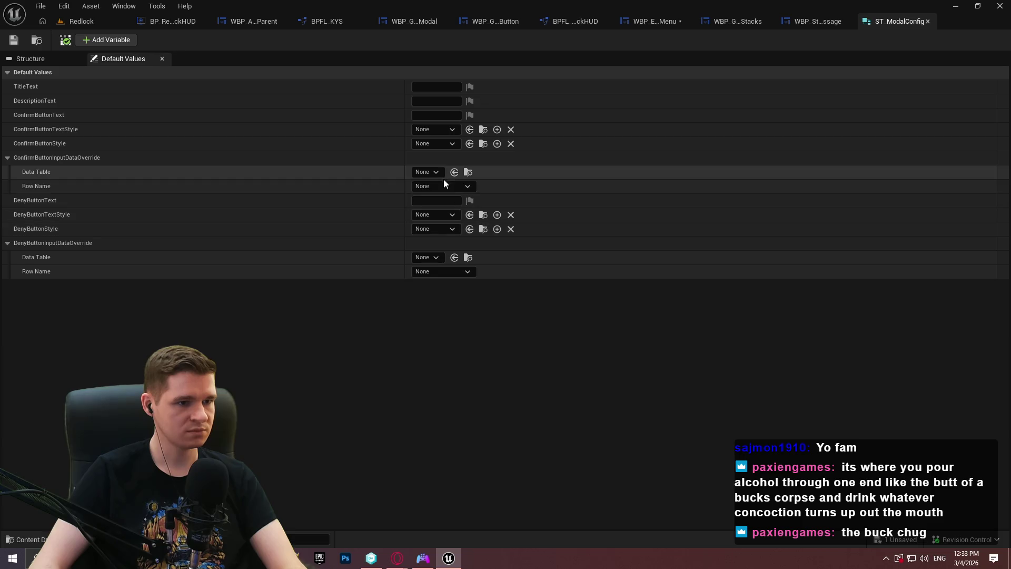
left_click(428, 171)
left_click_drag(564, 372, 569, 416)
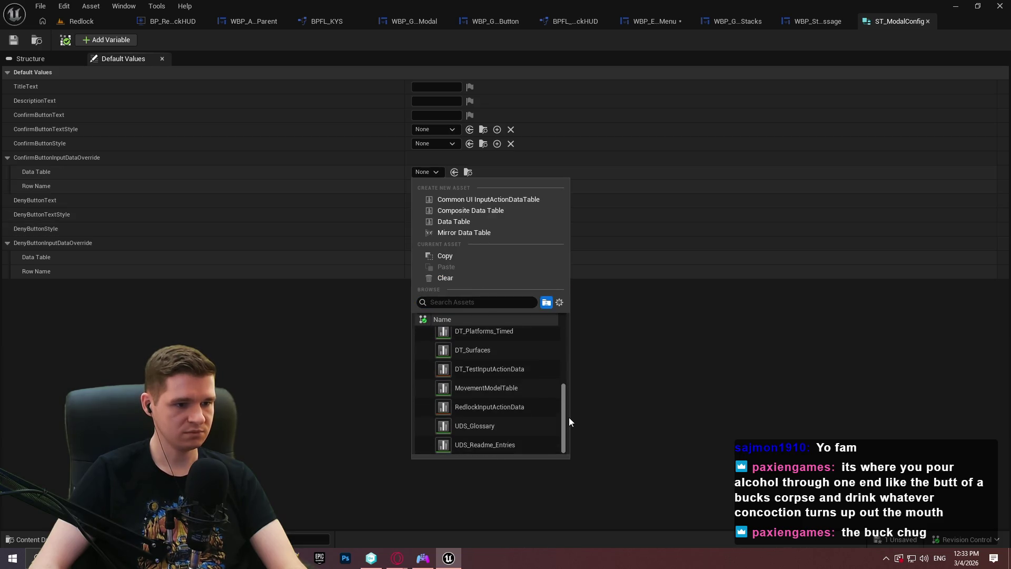
left_click(531, 406)
Step: Set the deny override's Data Table to RedlockInputActionData too, save the structure and close it
left_click(437, 258)
scroll(497, 456, "down", 5)
left_click(489, 510)
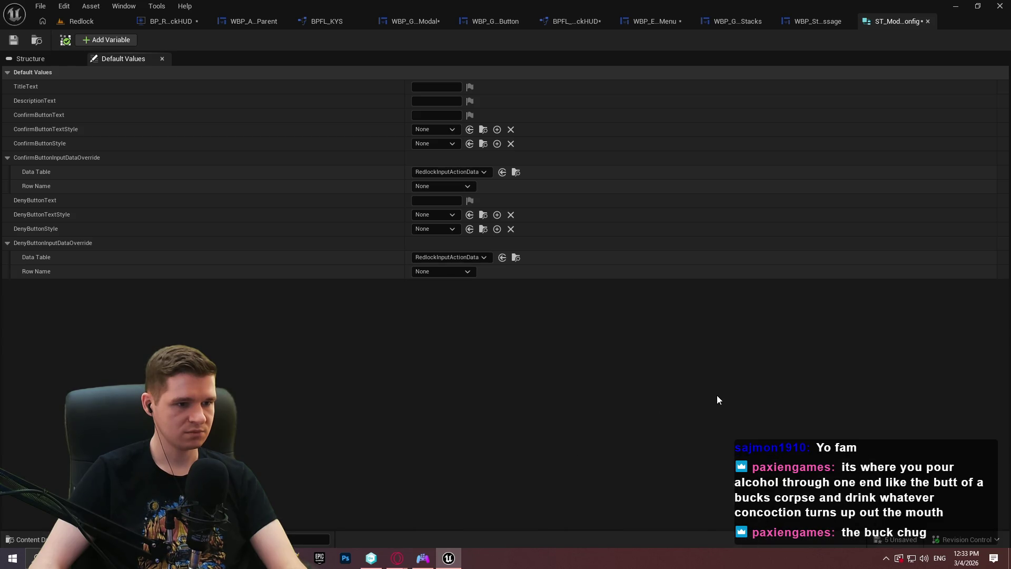
left_click(13, 40)
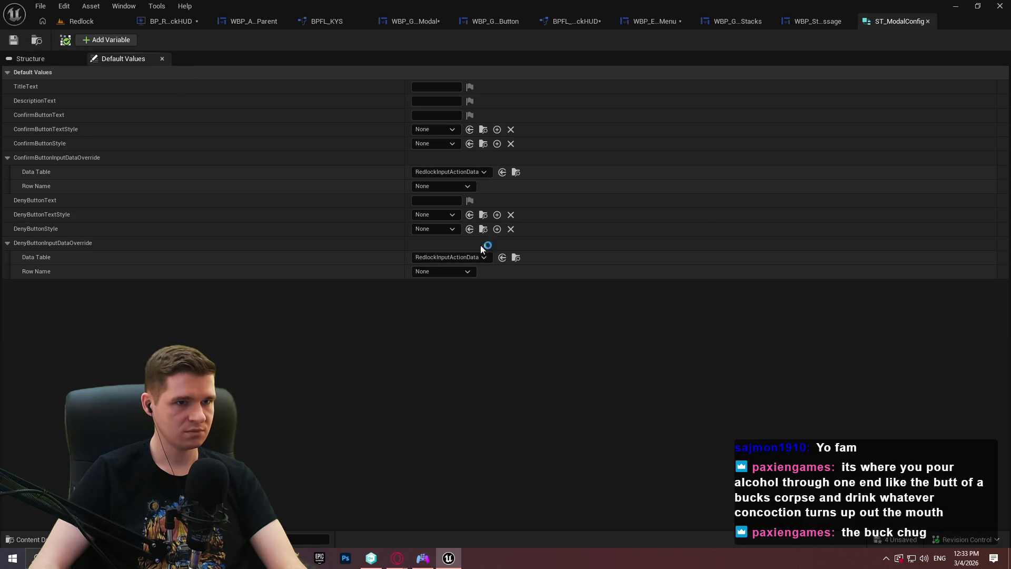
left_click(1003, 8)
left_click(588, 397)
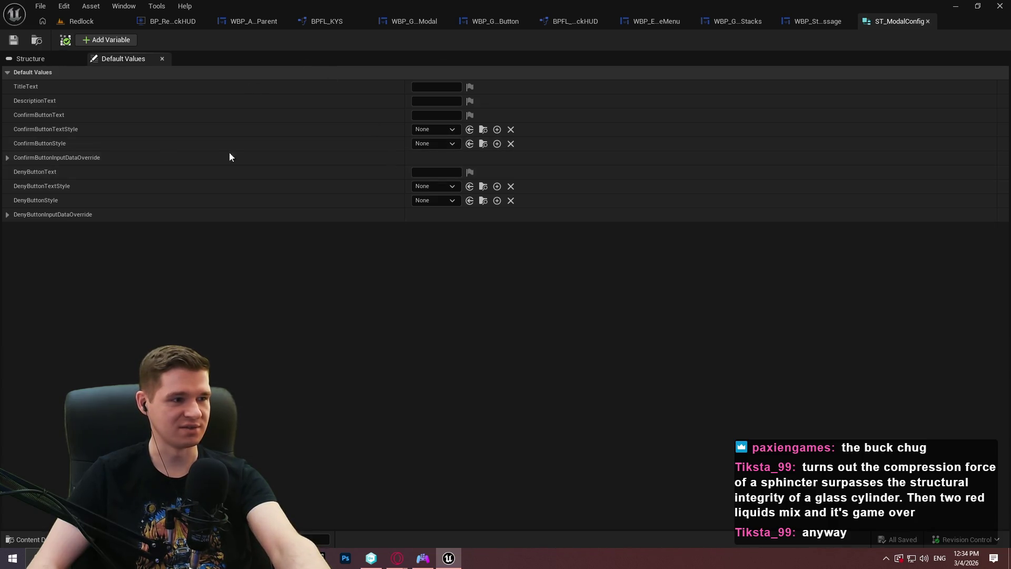
Step: Bring up WBP_EscapeMenu's Designer showing the Game Paused menu layout
left_click(664, 24)
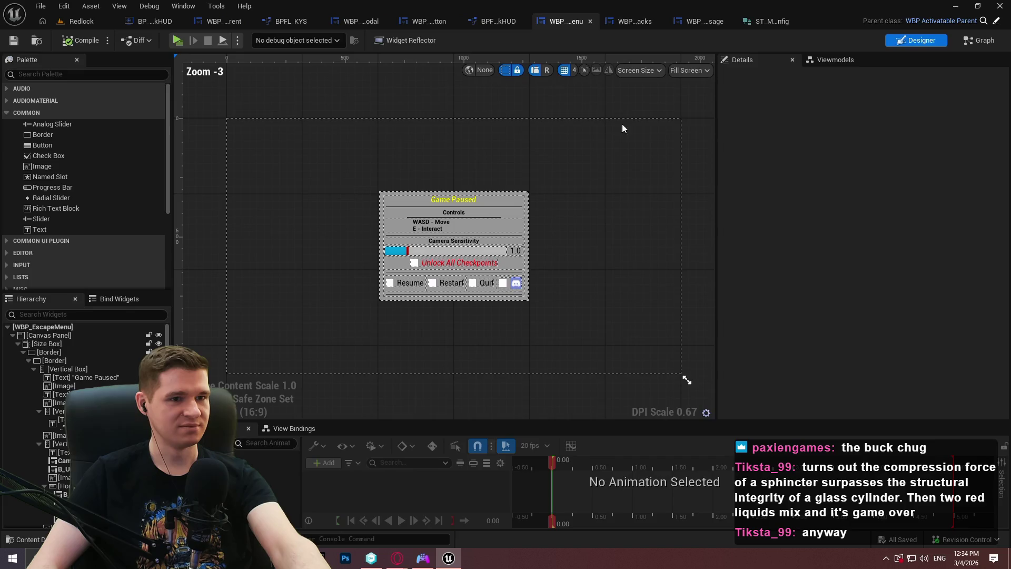
Step: Split the deny Input Data Override pin in the event graph and shift the Create Event nodes aside
left_click(980, 41)
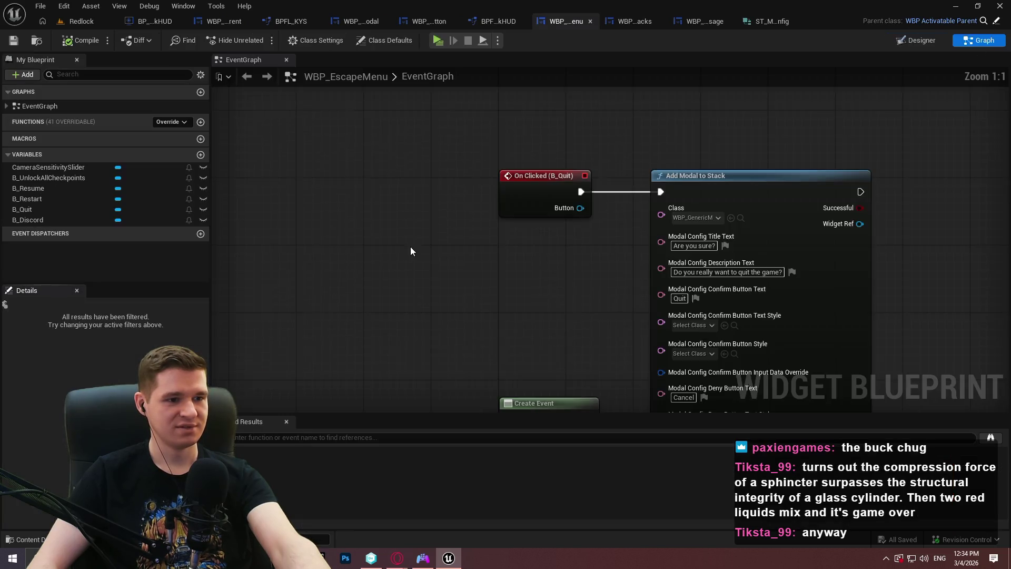
left_click_drag(681, 257, 526, 106)
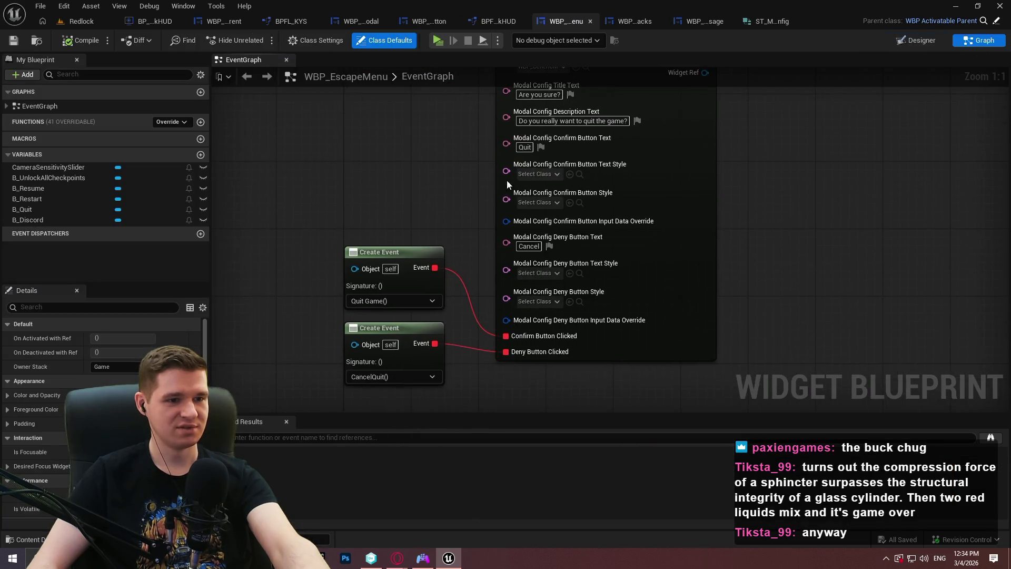
right_click(510, 322)
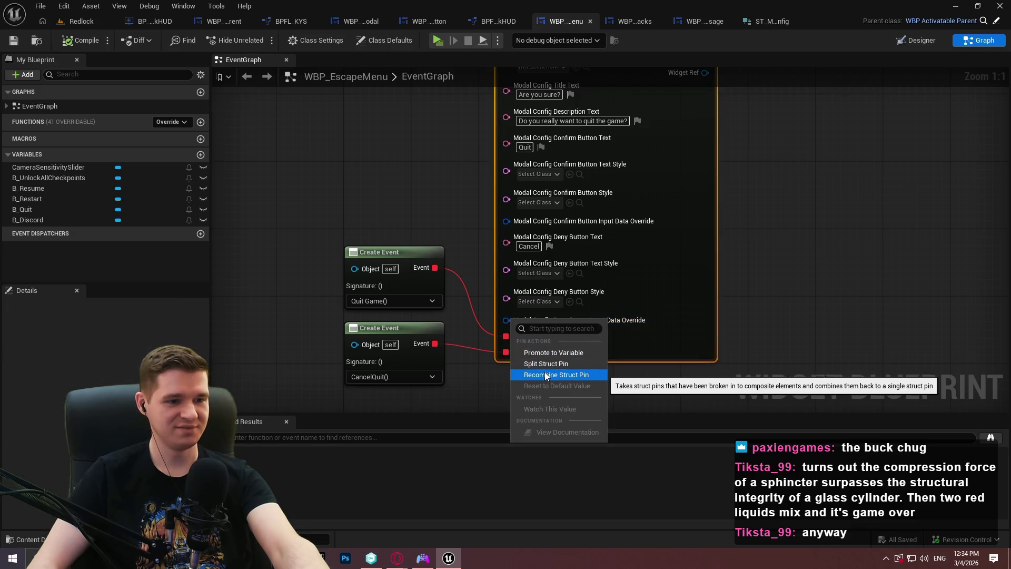
left_click(546, 364)
left_click_drag(468, 126, 366, 295)
left_click_drag(424, 251, 327, 306)
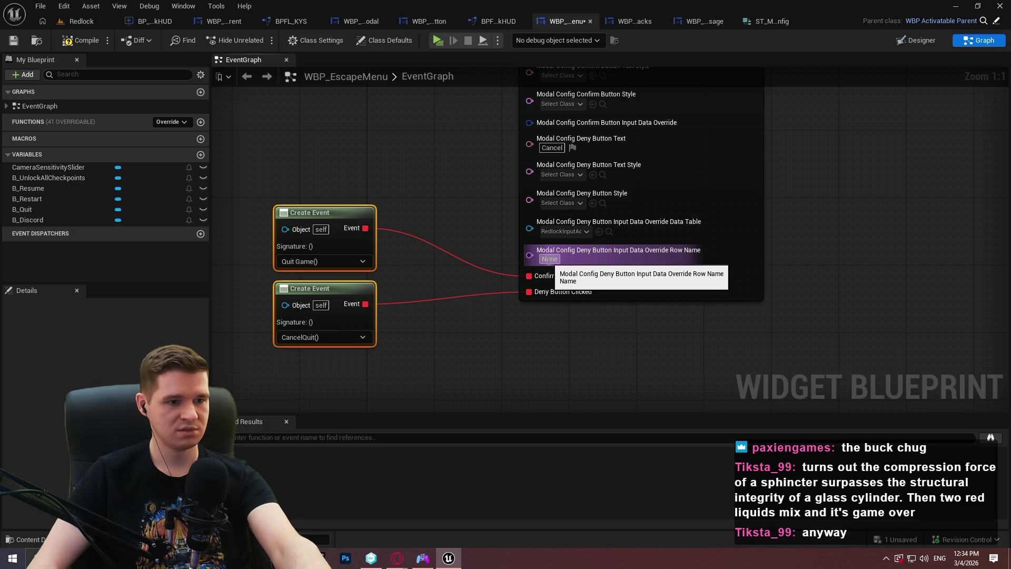
Step: Check RedlockInputActionData for the row, set the deny override Row Name to GenericBack, and compile
left_click(548, 259)
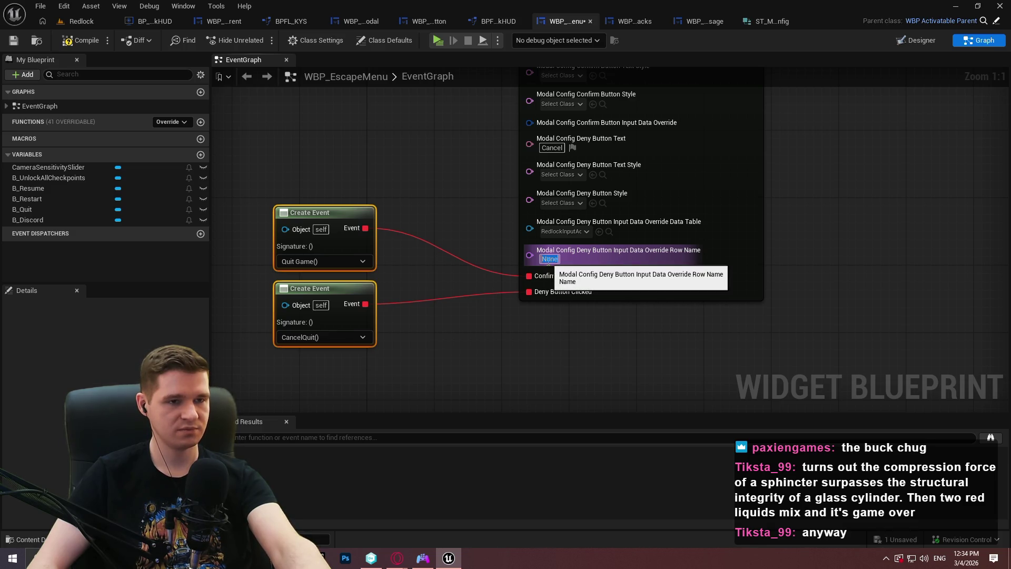
left_click(609, 235)
double_click(415, 398)
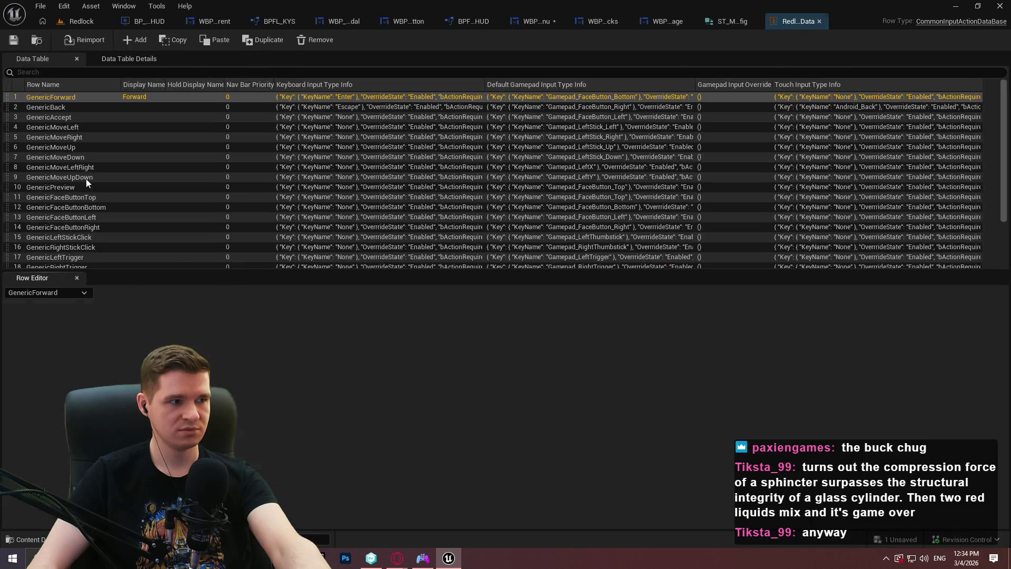
left_click(719, 24)
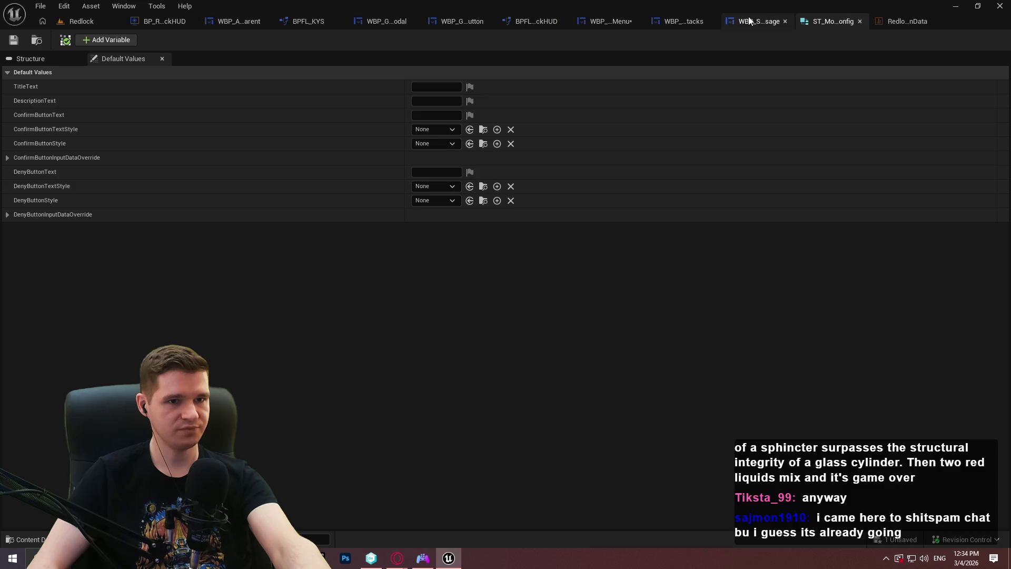
left_click(605, 24)
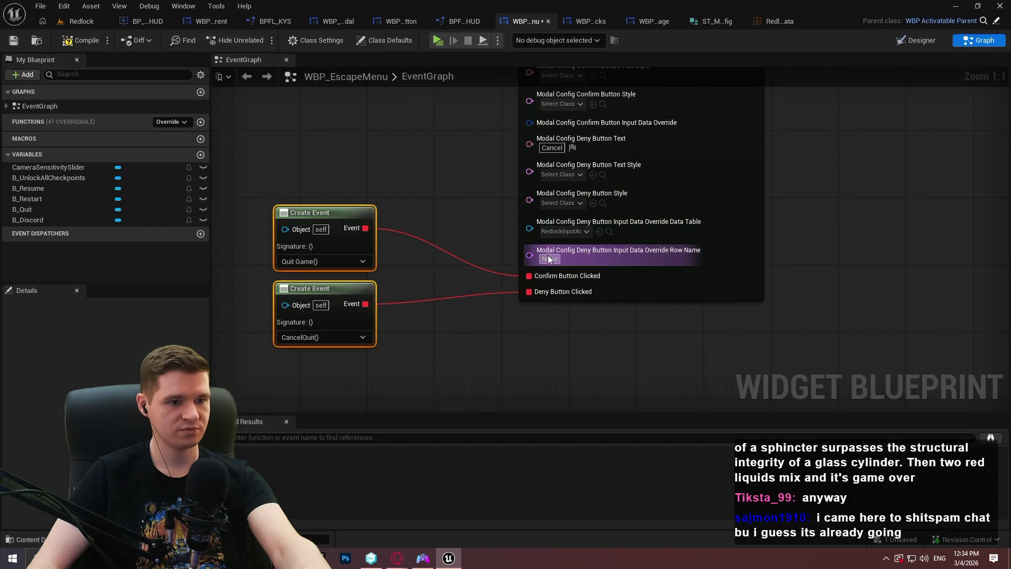
left_click(549, 259)
type("G")
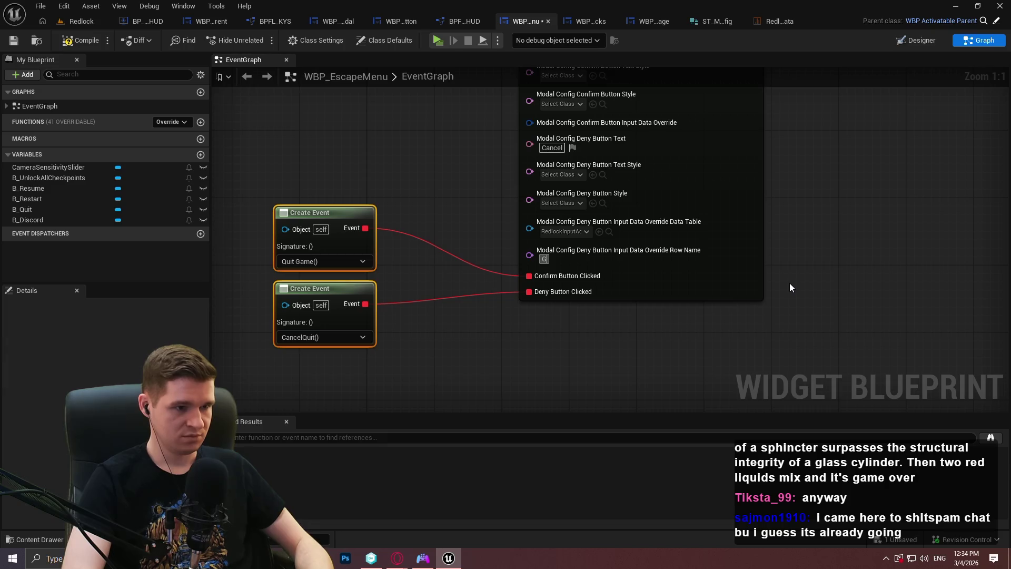
type("enericBack")
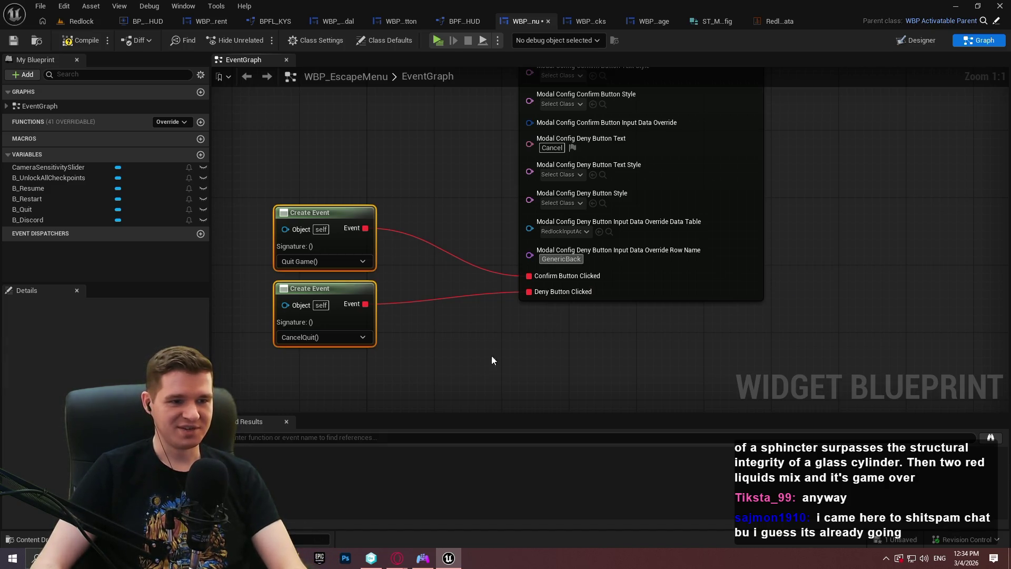
left_click(82, 40)
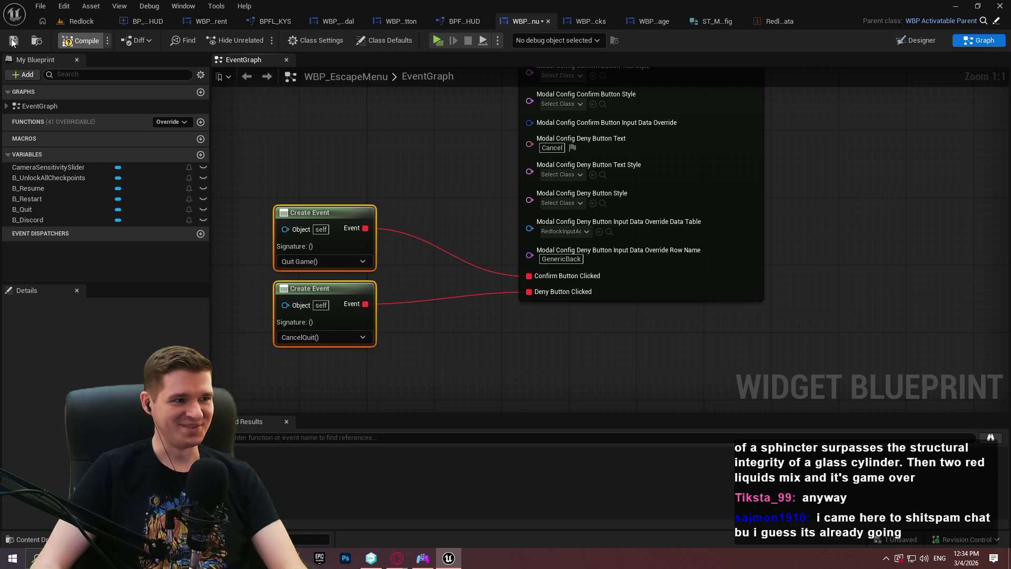
Step: Refresh the Add Modal to Stack node, then recompile and save WBP_EscapeMenu
mouse_move(416, 187)
left_mouse_down()
mouse_move(436, 261)
mouse_move(432, 294)
mouse_move(302, 299)
left_mouse_up()
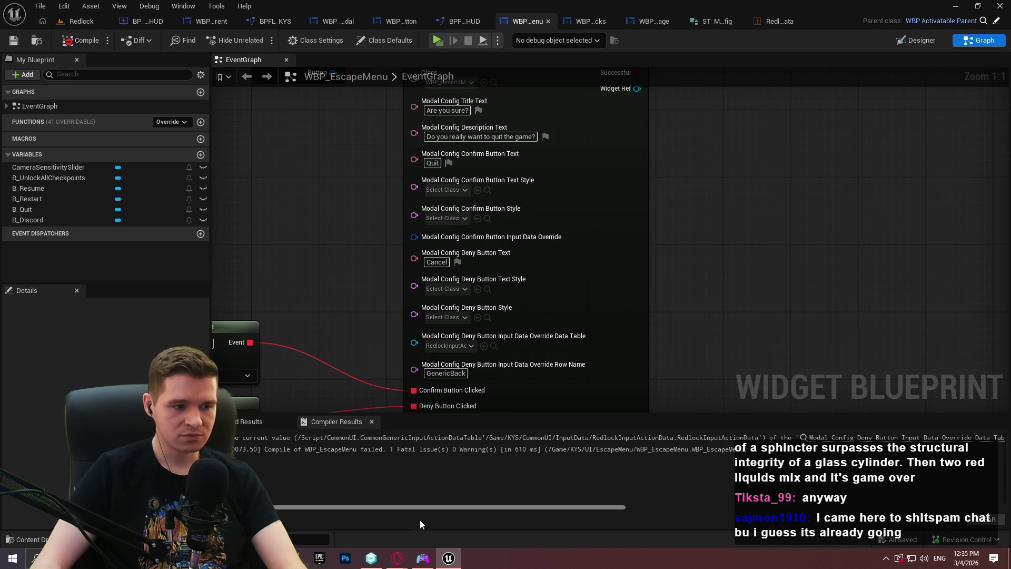
left_click_drag(468, 515, 558, 518)
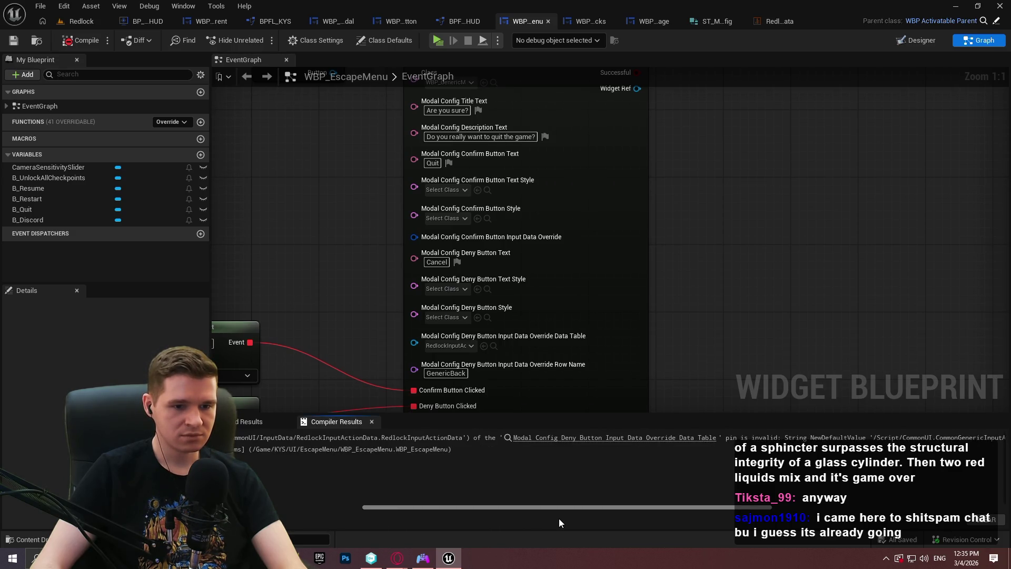
right_click(592, 305)
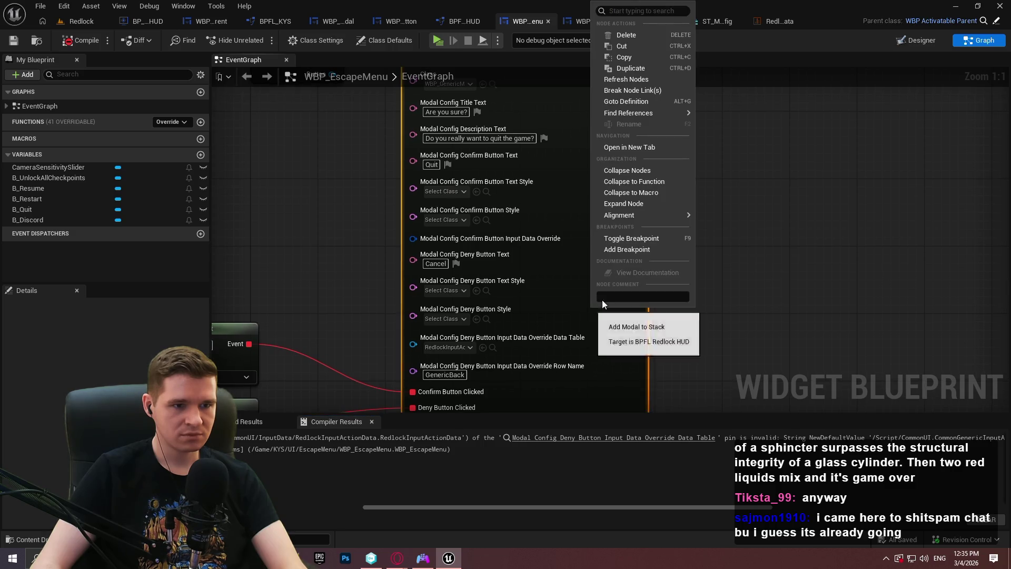
left_click(643, 80)
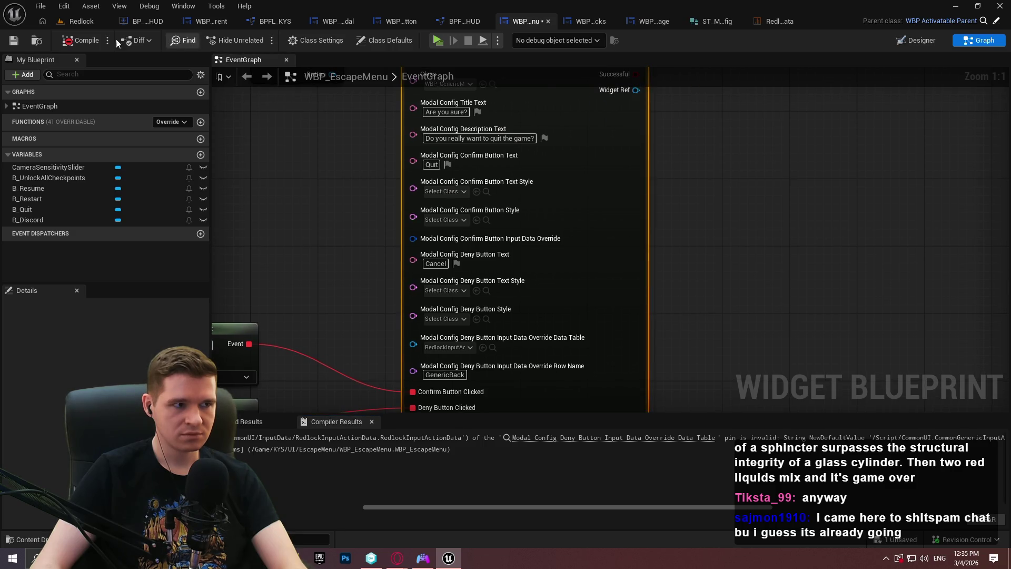
left_click(75, 42)
left_click(13, 40)
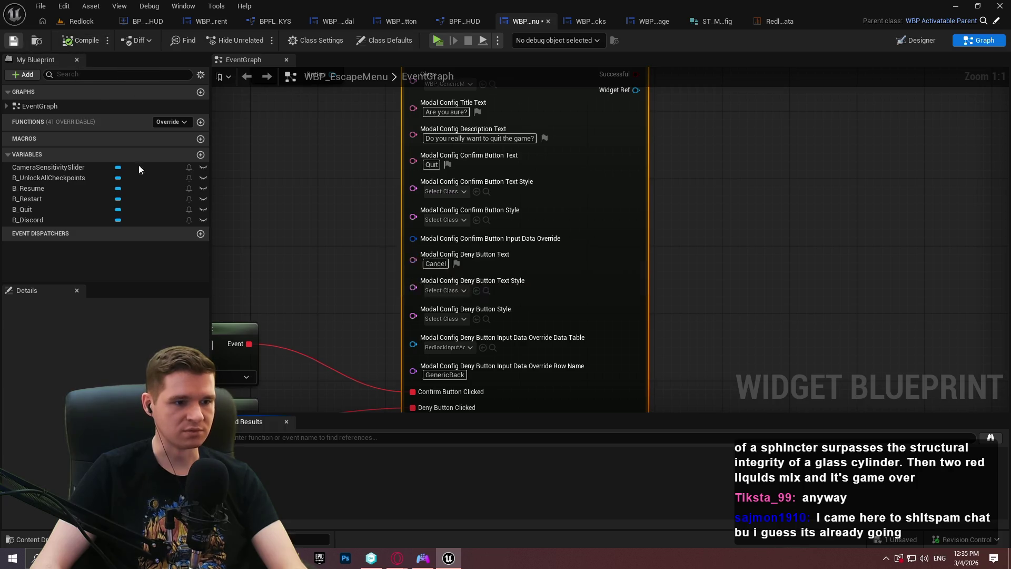
Step: Move the two Create Event nodes closer to the modal node and Save All from the level editor
mouse_move(233, 206)
left_mouse_down()
mouse_move(406, 289)
mouse_move(282, 176)
mouse_move(507, 185)
left_mouse_up()
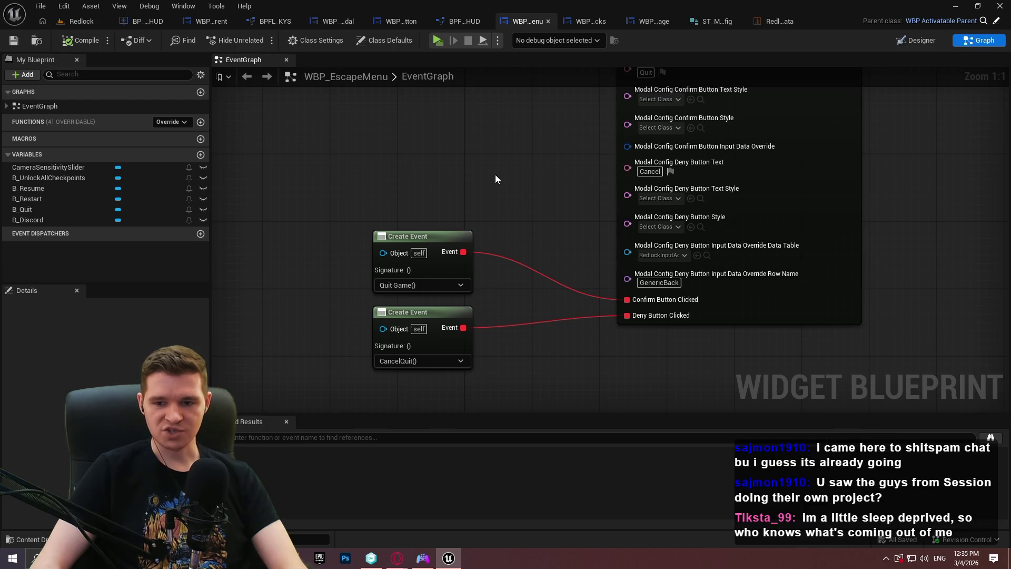
mouse_move(429, 327)
left_mouse_down()
mouse_move(432, 317)
mouse_move(554, 330)
mouse_move(545, 327)
left_mouse_up()
left_click(629, 348)
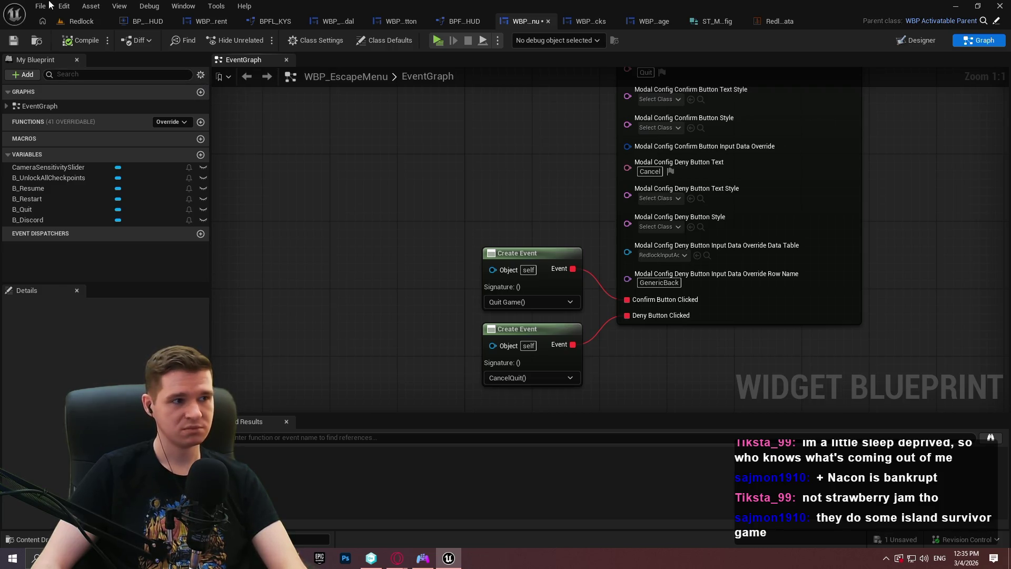
left_click(77, 22)
left_click(41, 5)
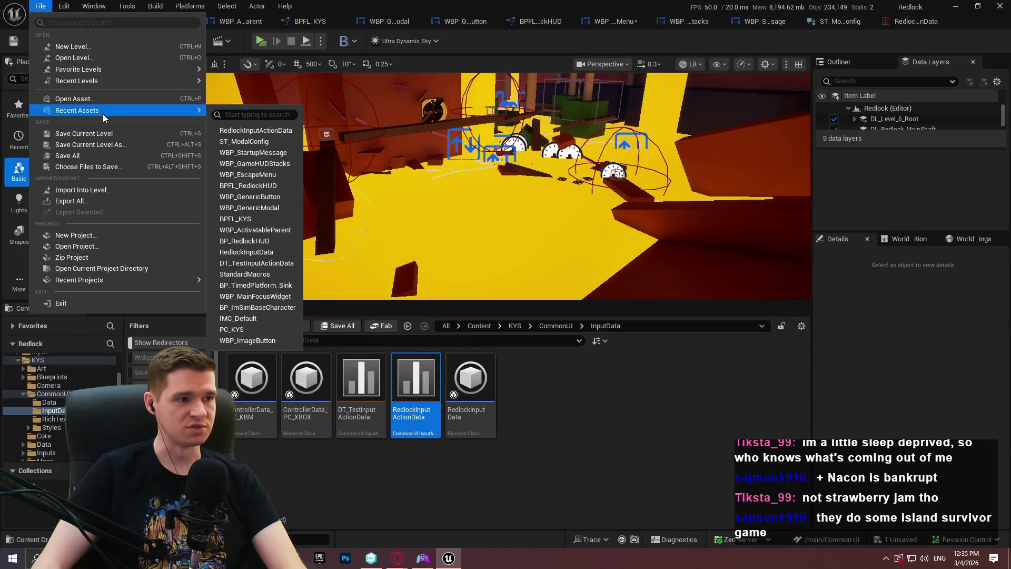
left_click(67, 155)
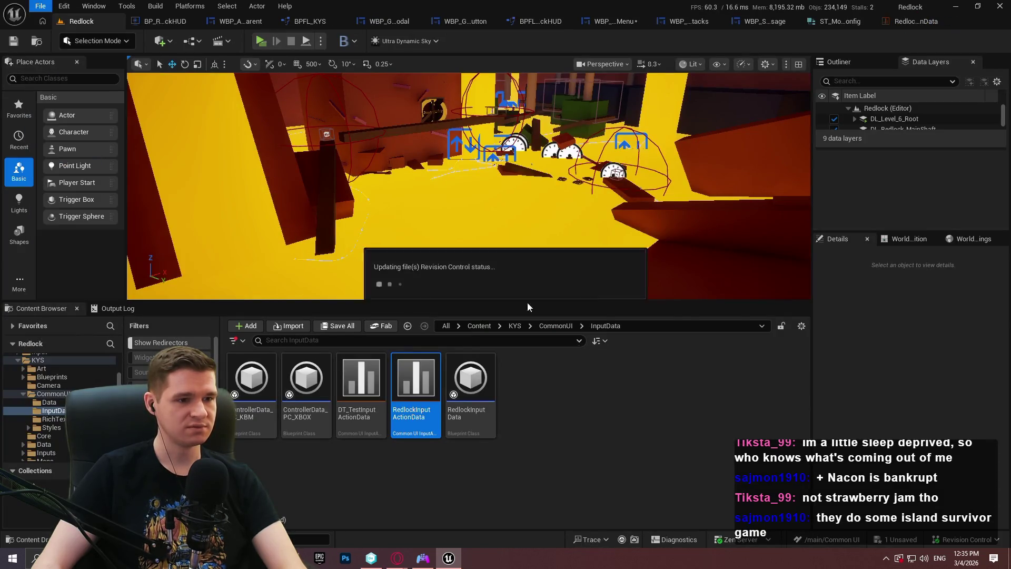
Step: Playtest: open the pause menu, choose Quit, then back out of the confirmation and resume
left_click(259, 40)
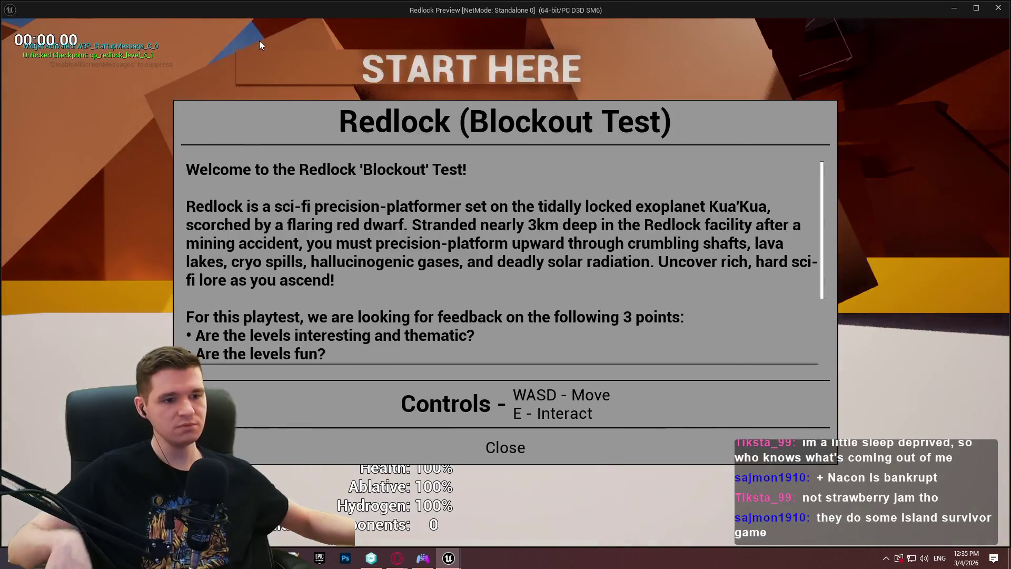
key("Return")
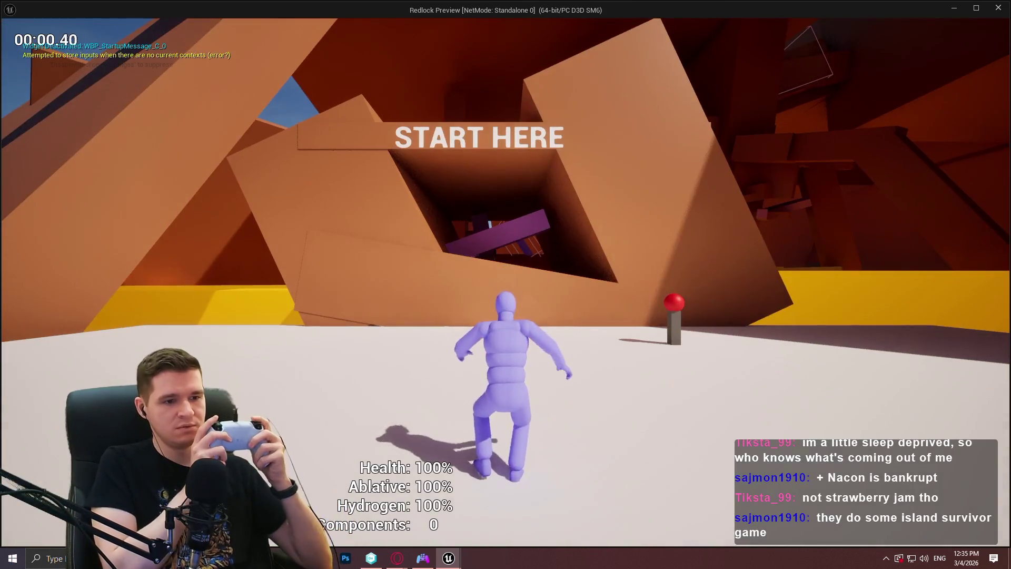
key("Escape")
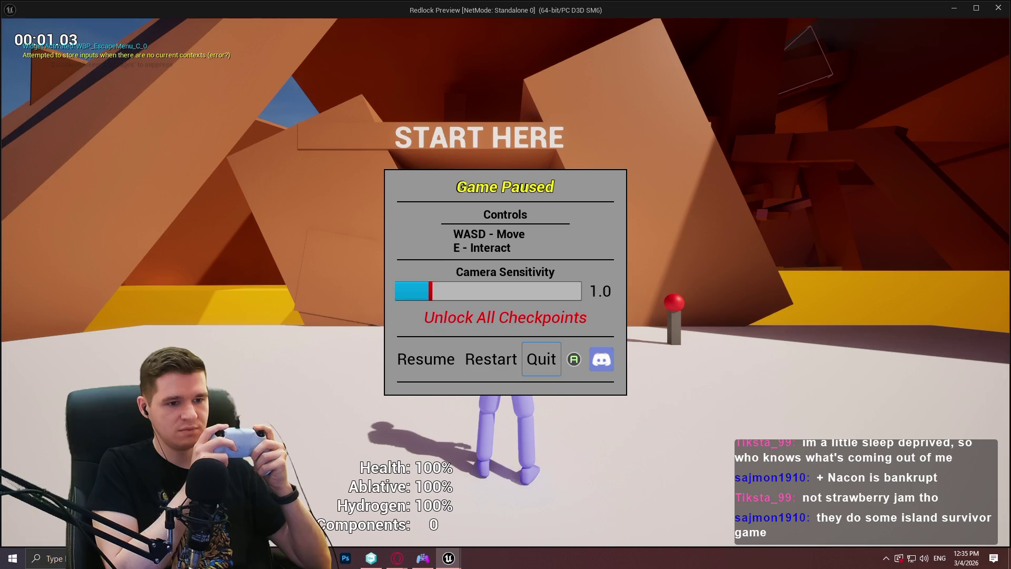
key("Return")
key("Right")
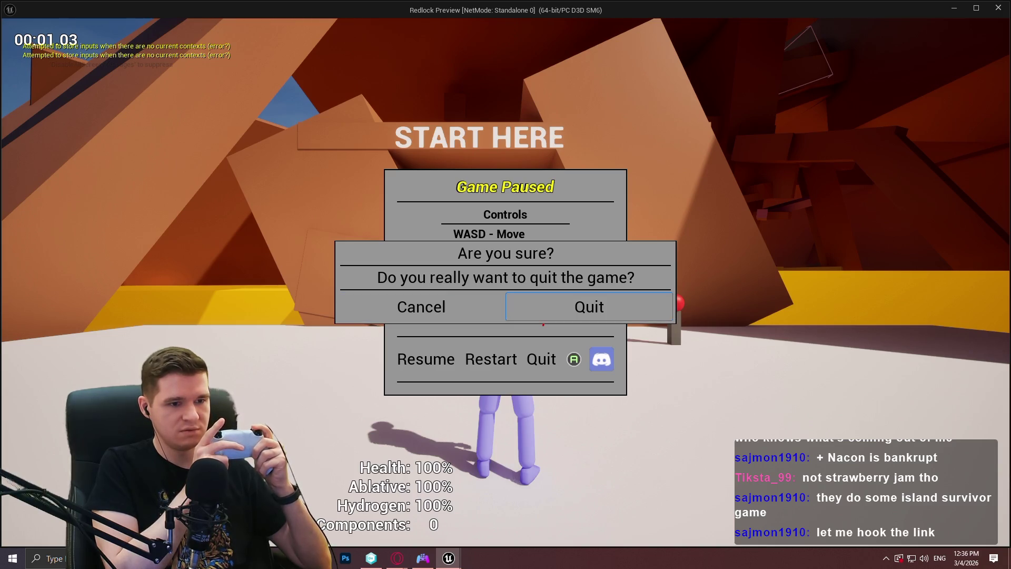
key("Escape")
key("Escape")
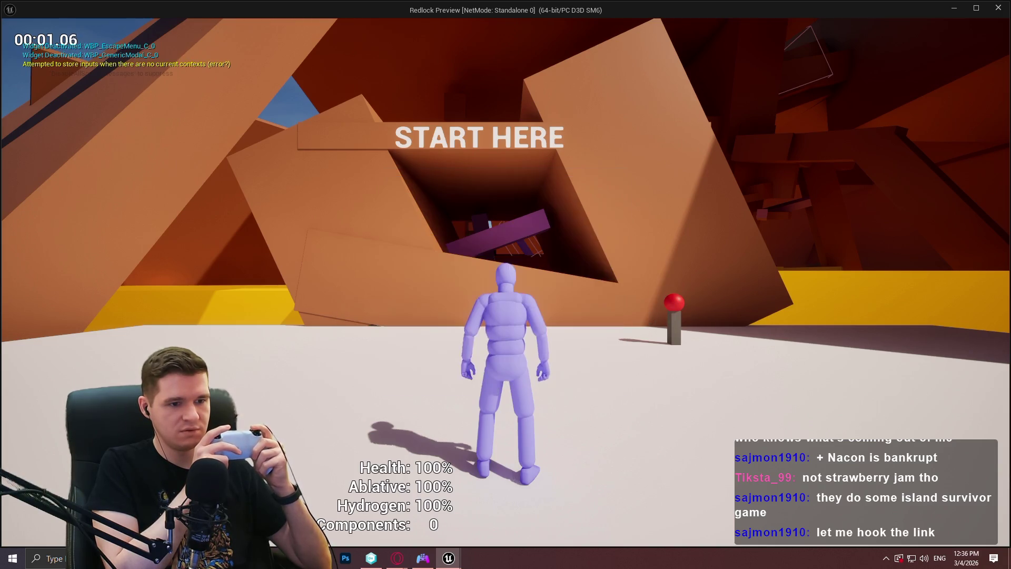
Step: Repeat the quit-confirmation test, close the game preview and return to WBP_EscapeMenu
key("Escape")
key("Return")
key("Escape")
left_click(490, 359)
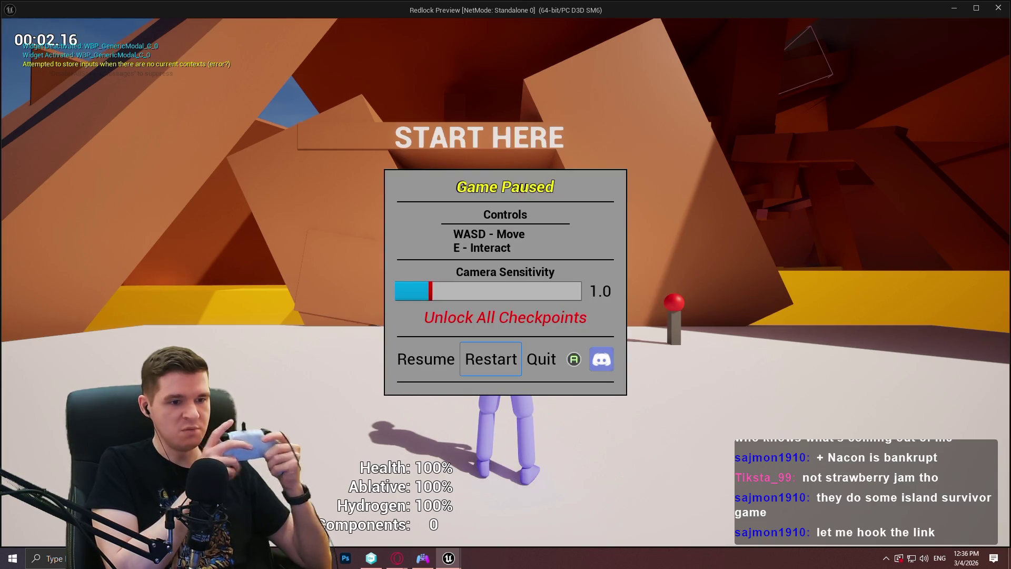
key("Escape")
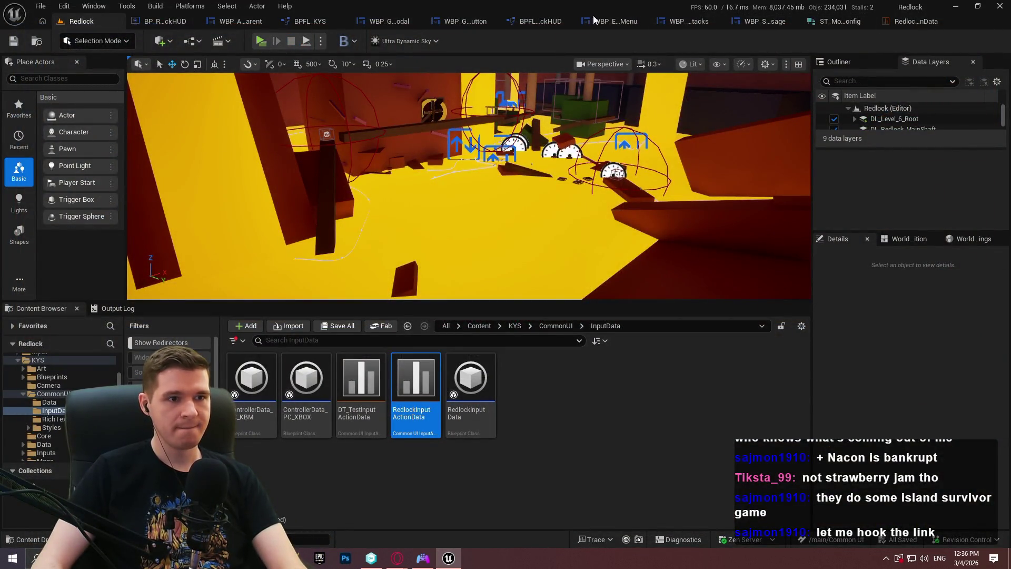
left_click(613, 23)
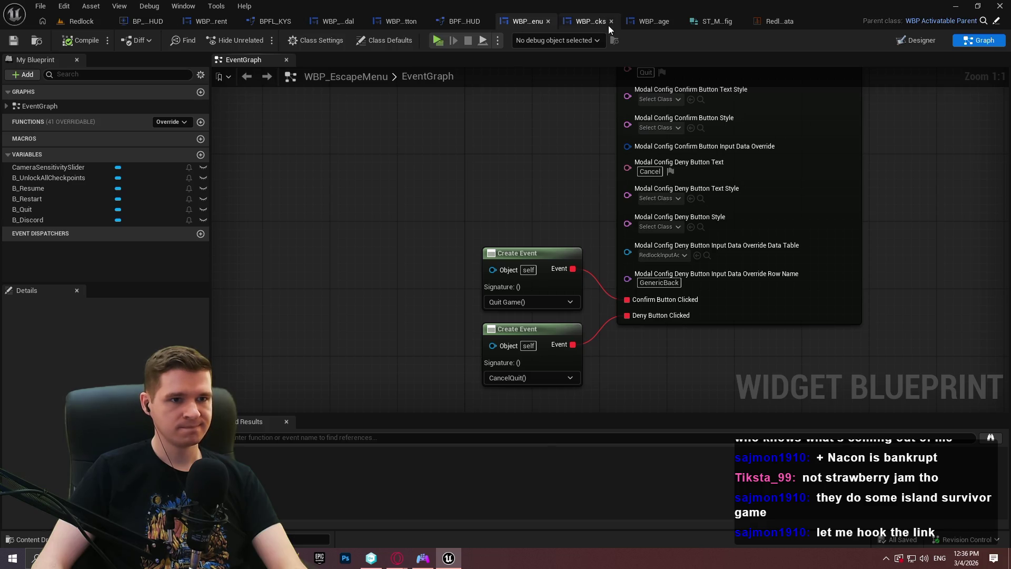
Step: Inspect WBP_GenericButton's BuildButton graph, including its Is Valid, Branch and Set Input Action nodes
left_click(389, 24)
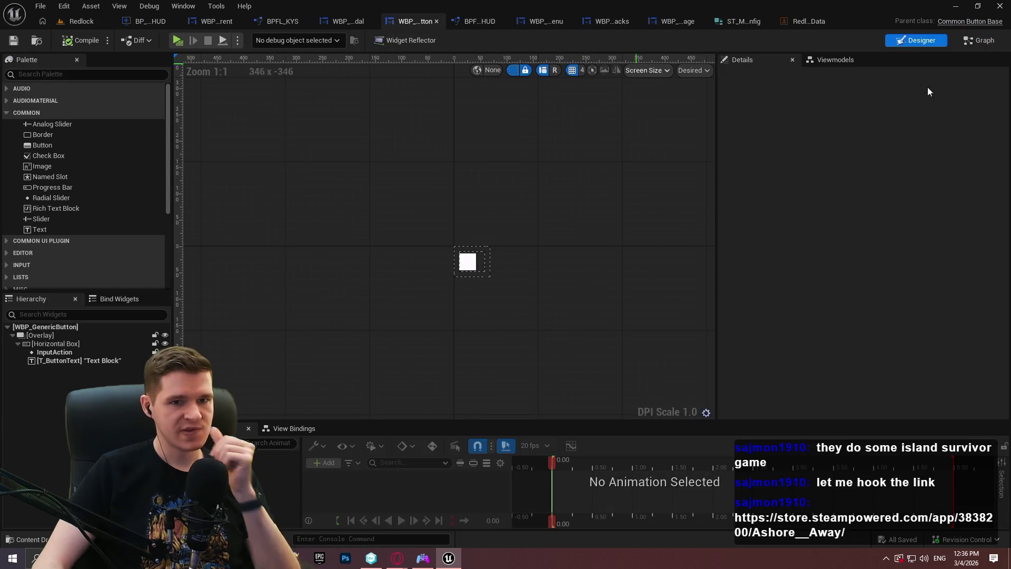
left_click(961, 36)
mouse_move(552, 171)
left_mouse_down()
mouse_move(814, 174)
mouse_move(979, 198)
mouse_move(675, 289)
left_mouse_up()
left_click_drag(802, 282, 642, 139)
mouse_move(634, 297)
left_mouse_down()
mouse_move(895, 298)
mouse_move(830, 312)
left_mouse_up()
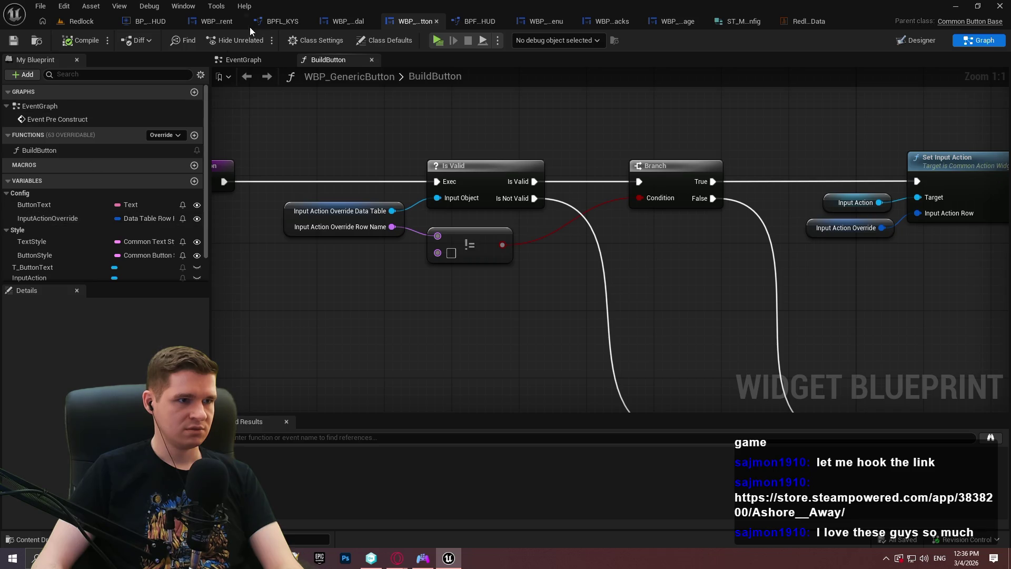
Step: Follow AddModalToStack from BPFL_KYS into BP_RedlockHUD's implementation up to the focus nodes
left_click(283, 22)
mouse_move(362, 190)
left_mouse_down()
mouse_move(806, 248)
mouse_move(344, 247)
left_mouse_up()
left_click(463, 21)
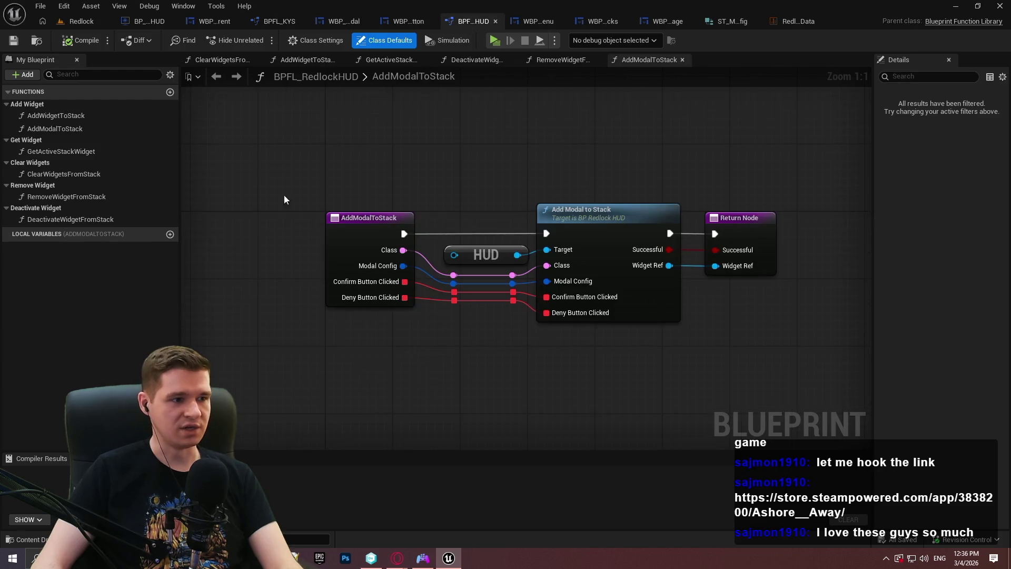
double_click(611, 256)
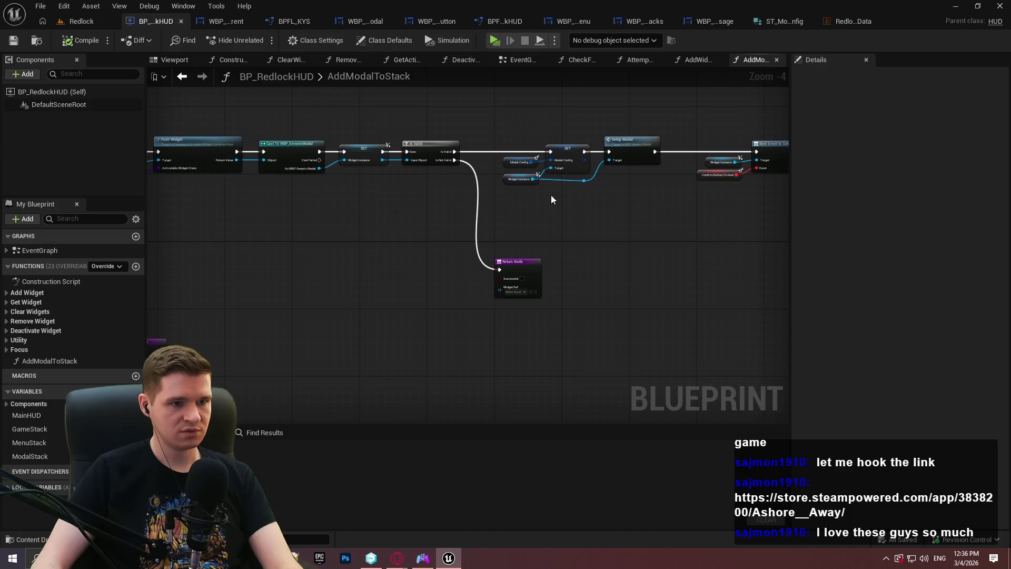
scroll(314, 203, "up", 2)
mouse_move(568, 238)
left_mouse_down()
mouse_move(464, 237)
mouse_move(542, 237)
mouse_move(474, 279)
left_mouse_up()
mouse_move(638, 289)
left_mouse_down()
mouse_move(237, 287)
mouse_move(342, 287)
left_mouse_up()
Step: Open WBP_GenericModal's SetupModal function from the HUD's Setup Modal call
mouse_move(337, 368)
left_mouse_down()
mouse_move(456, 345)
mouse_move(595, 347)
left_mouse_up()
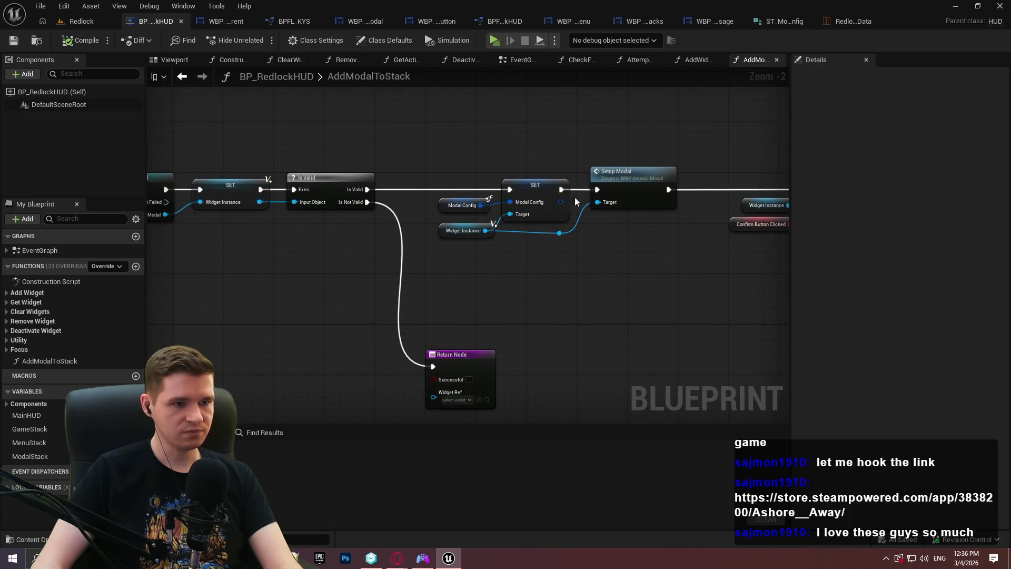
scroll(605, 179, "up", 2)
double_click(639, 168)
scroll(553, 158, "down", 1)
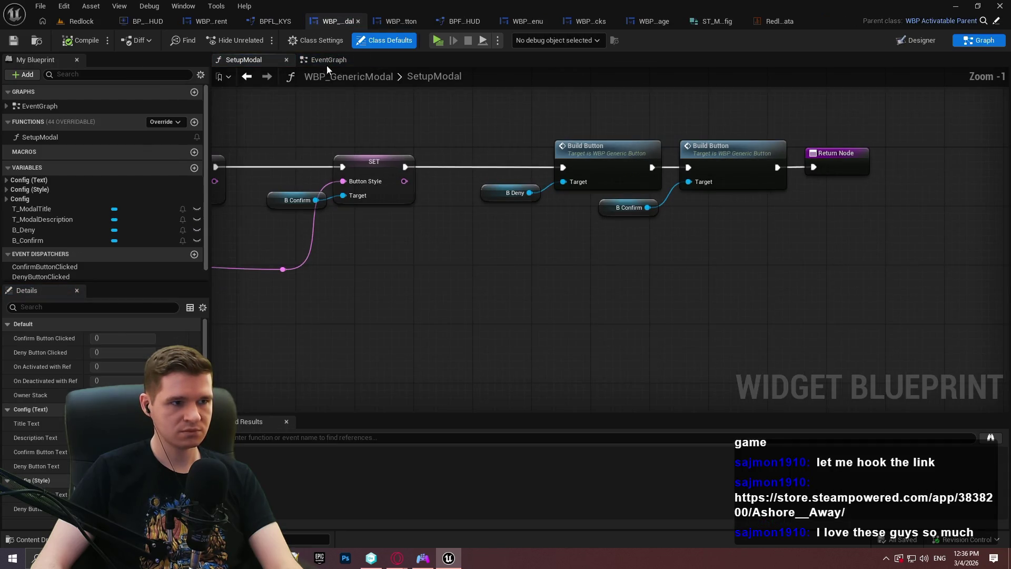
Step: Survey SetupModal's Build Button calls, Return Node and Break ST Modal Config nodes
left_click(325, 59)
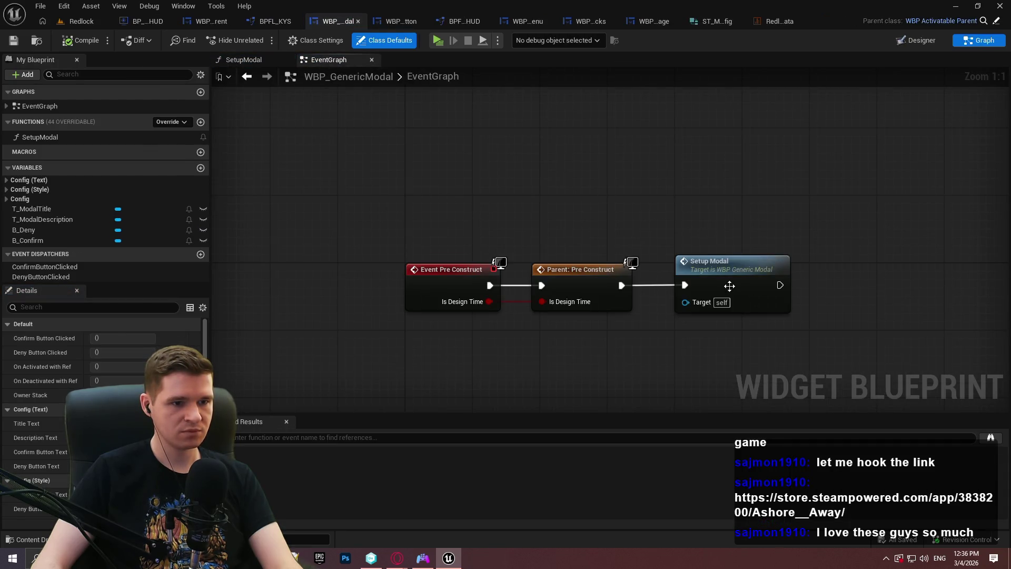
double_click(731, 286)
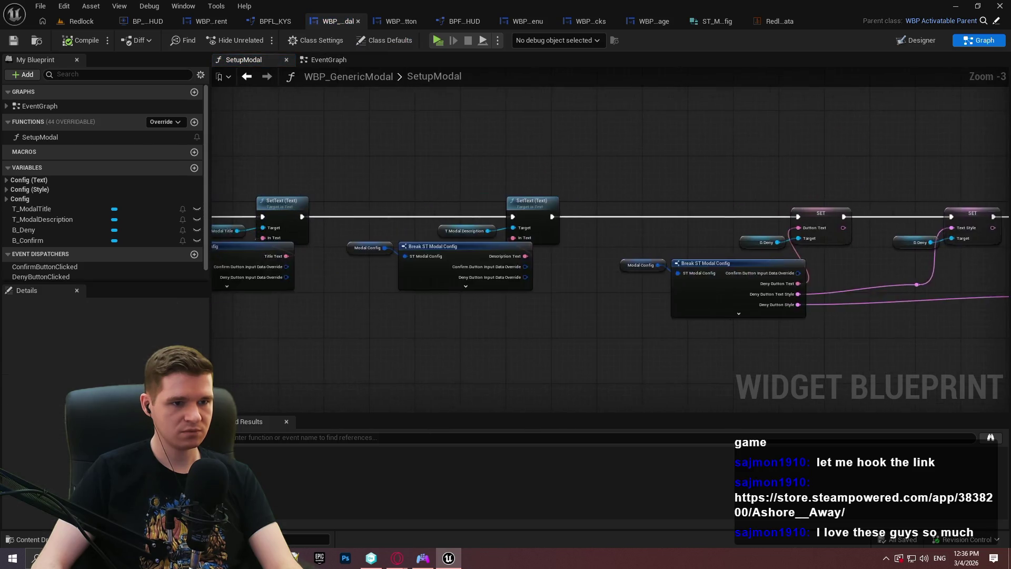
left_click_drag(897, 317, 422, 314)
mouse_move(700, 260)
left_mouse_down()
mouse_move(183, 230)
mouse_move(814, 323)
mouse_move(688, 257)
left_mouse_up()
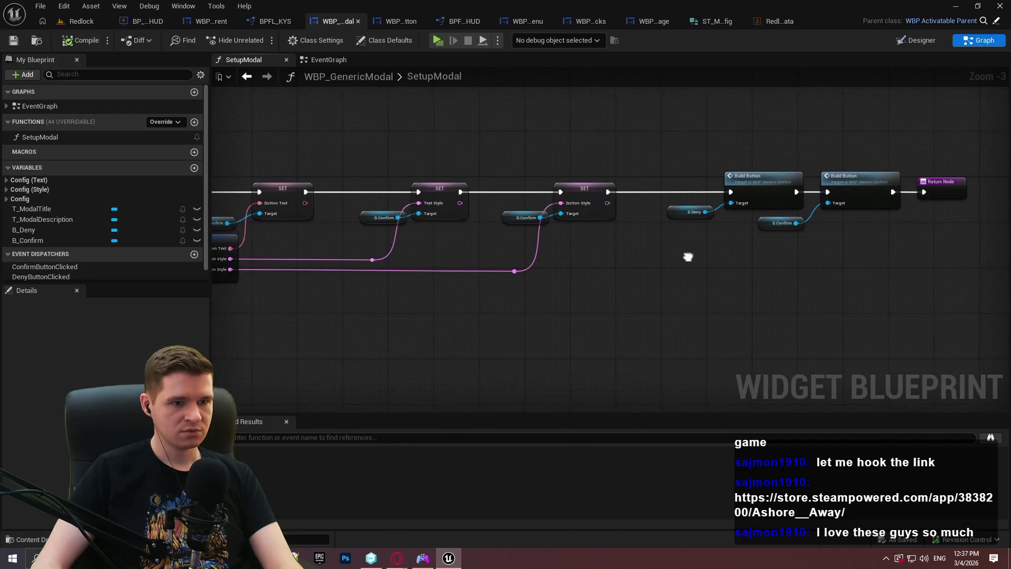
scroll(779, 220, "up", 2)
scroll(532, 236, "down", 1)
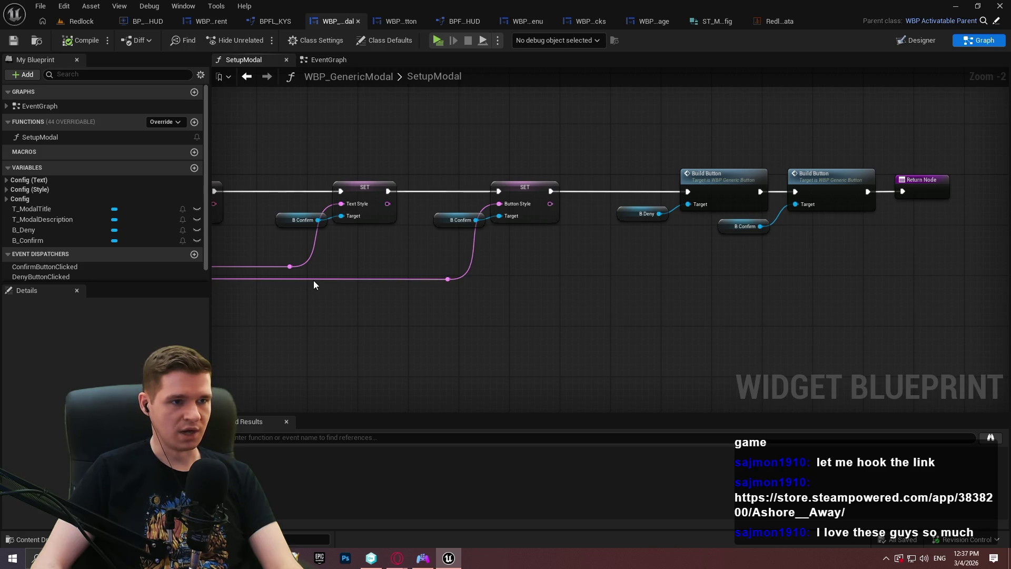
mouse_move(289, 269)
left_mouse_down()
mouse_move(624, 286)
mouse_move(947, 344)
left_mouse_up()
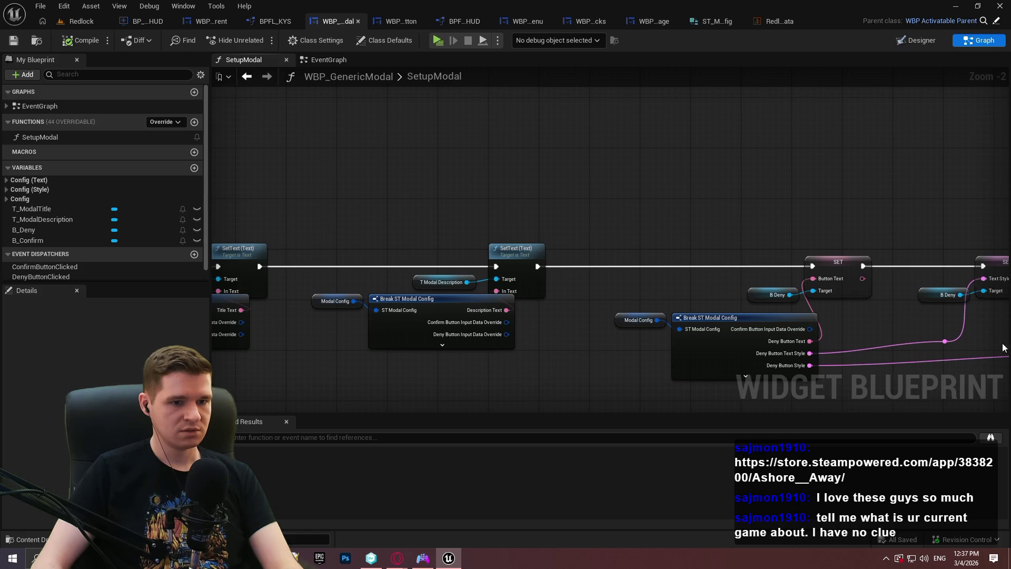
Step: Hide the unused override pins on the deny and description Break ST Modal Config nodes, then save
left_click(693, 375)
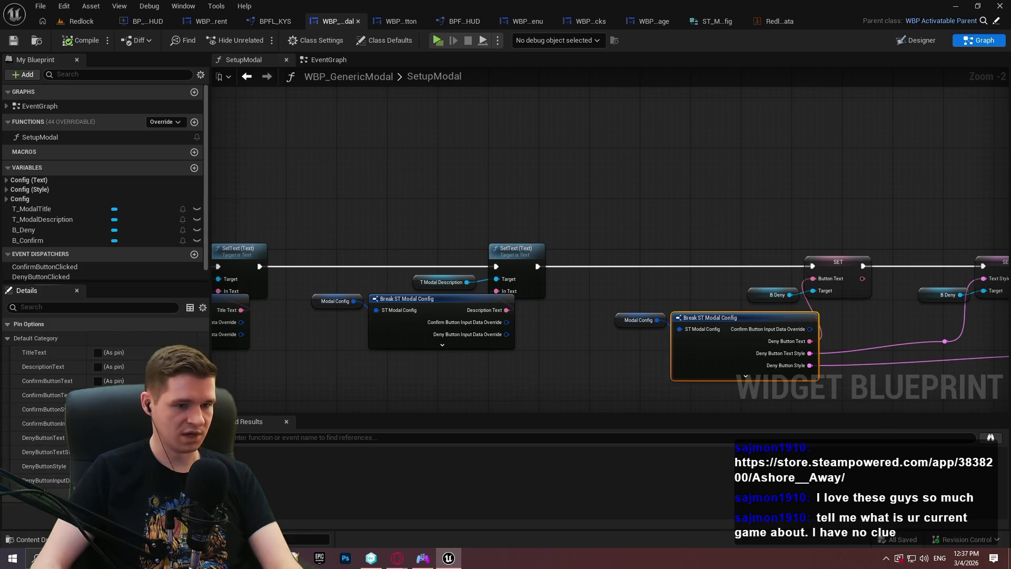
left_click(97, 423)
left_click(405, 342)
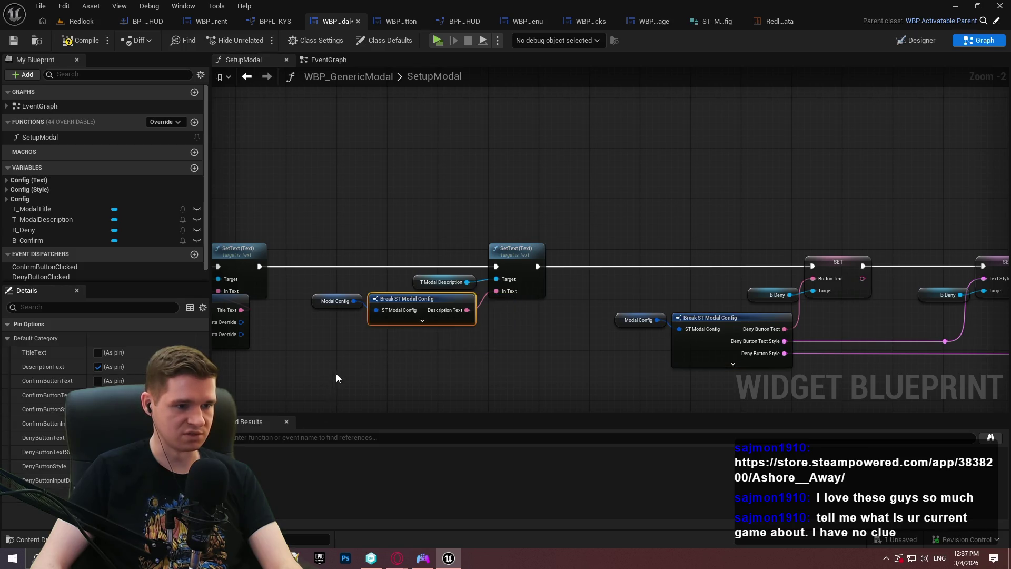
left_click(566, 318)
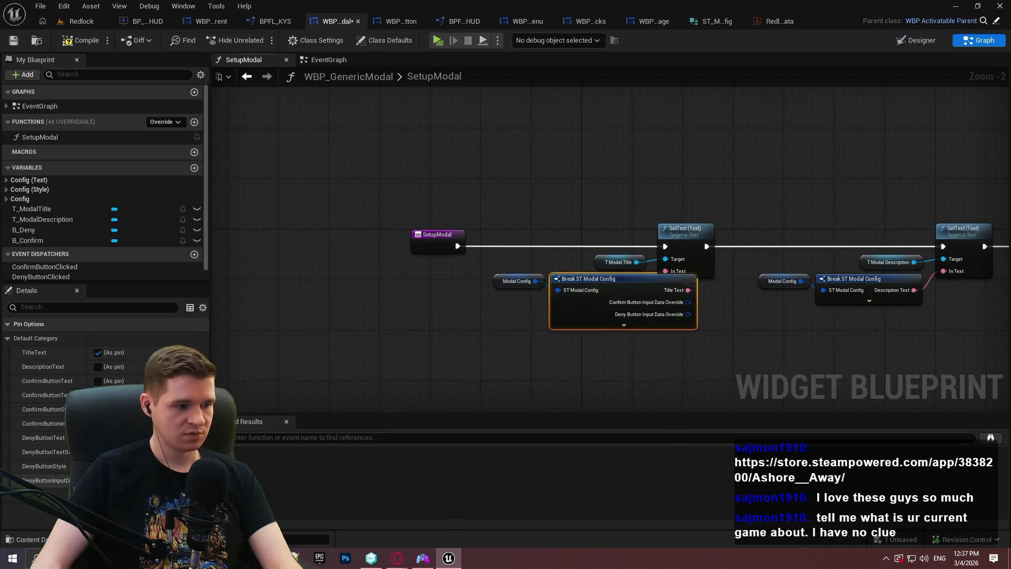
left_click(636, 356)
mouse_move(813, 352)
left_mouse_down()
mouse_move(532, 304)
mouse_move(757, 329)
left_mouse_up()
left_click_drag(824, 323, 300, 315)
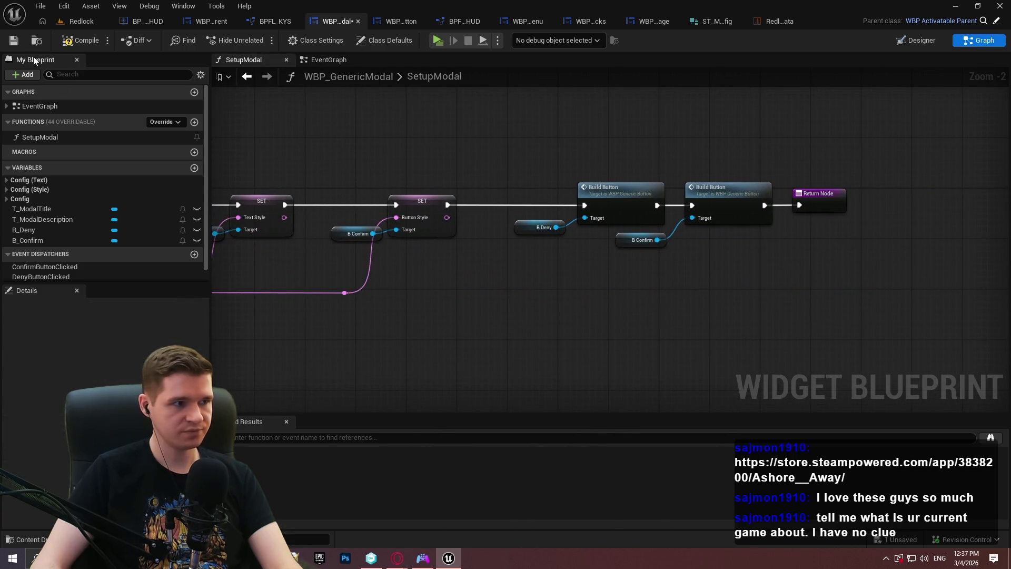
left_click(13, 40)
scroll(75, 227, "down", 1)
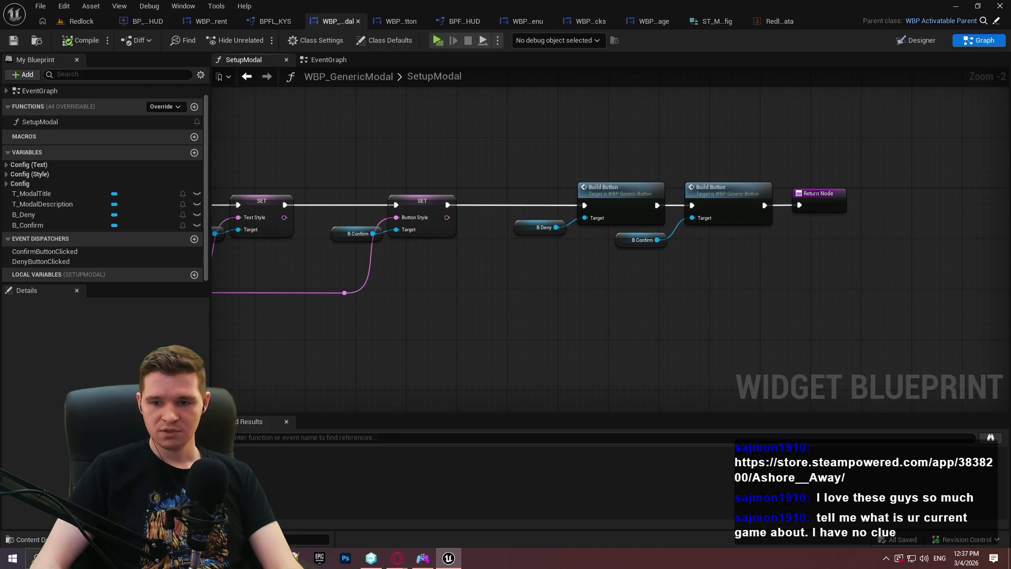
key("alt+Tab")
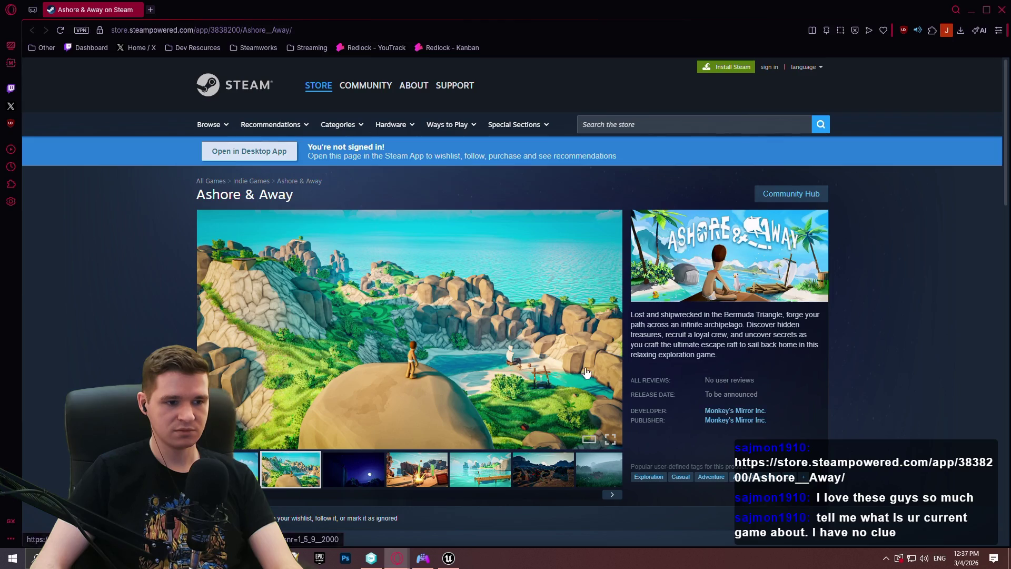
Step: View all games by Monkey's Mirror Inc., then return to the Ashore & Away page
scroll(649, 384, "down", 3)
left_click(758, 253)
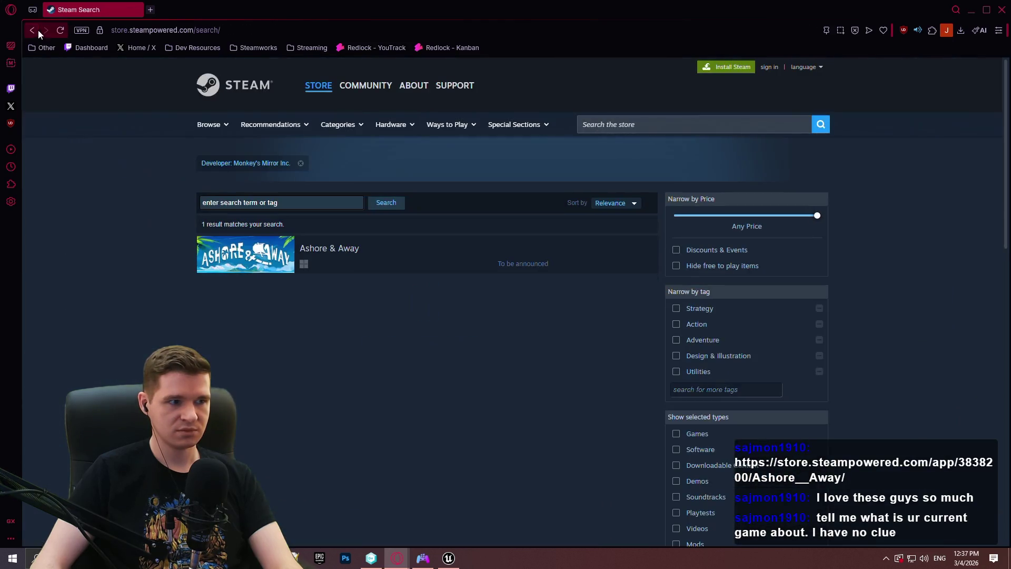
left_click(37, 30)
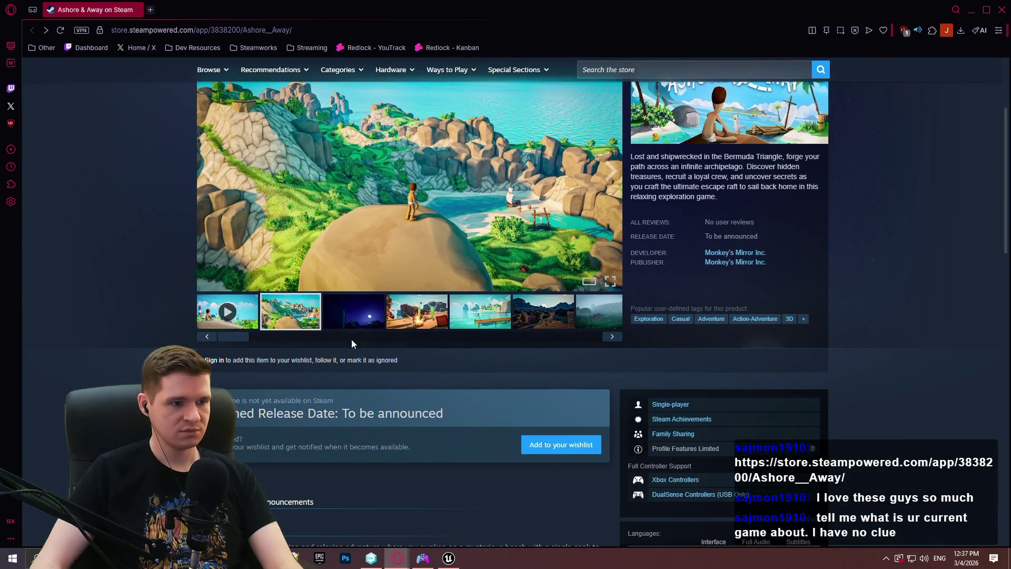
Step: Browse the night-time and desert treasure chest screenshots and dismiss the cookie notice
left_click(354, 311)
scroll(379, 337, "up", 1)
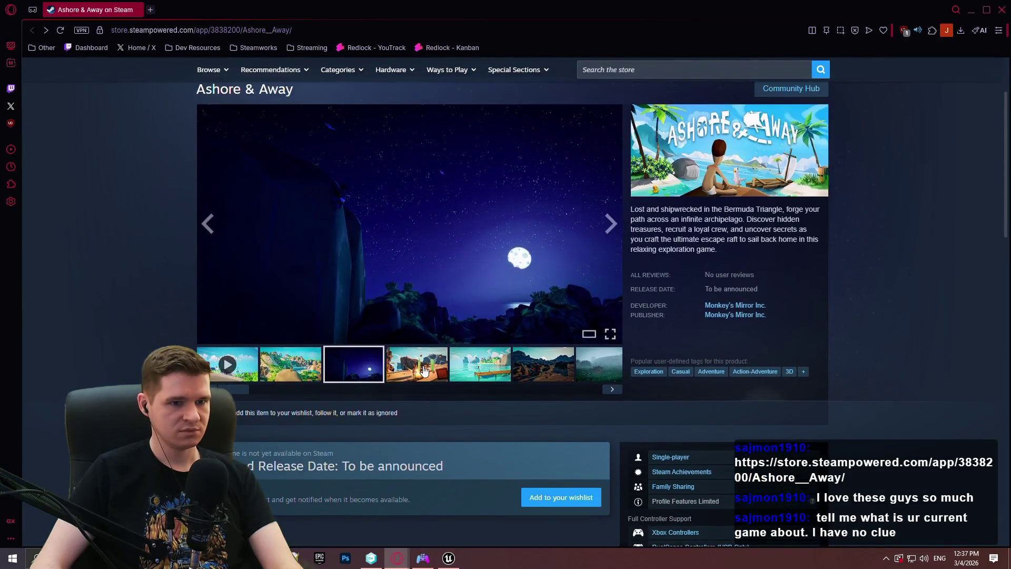
left_click(424, 372)
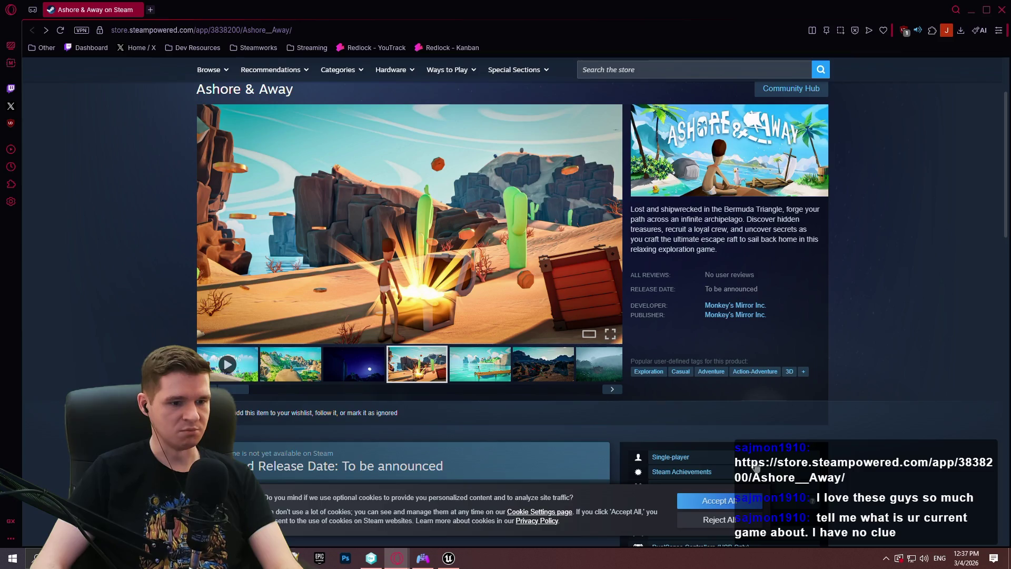
left_click(718, 520)
left_click_drag(702, 306, 769, 308)
scroll(953, 290, "up", 2)
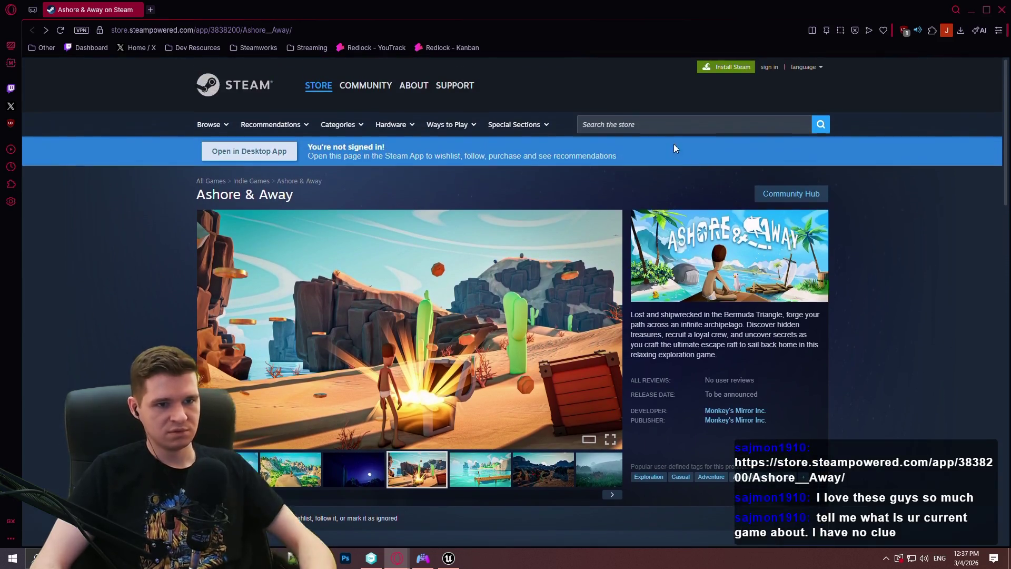
Step: Search the store for 'sess', look over Session: Skate Sim, then go back
left_click(674, 124)
type("sess")
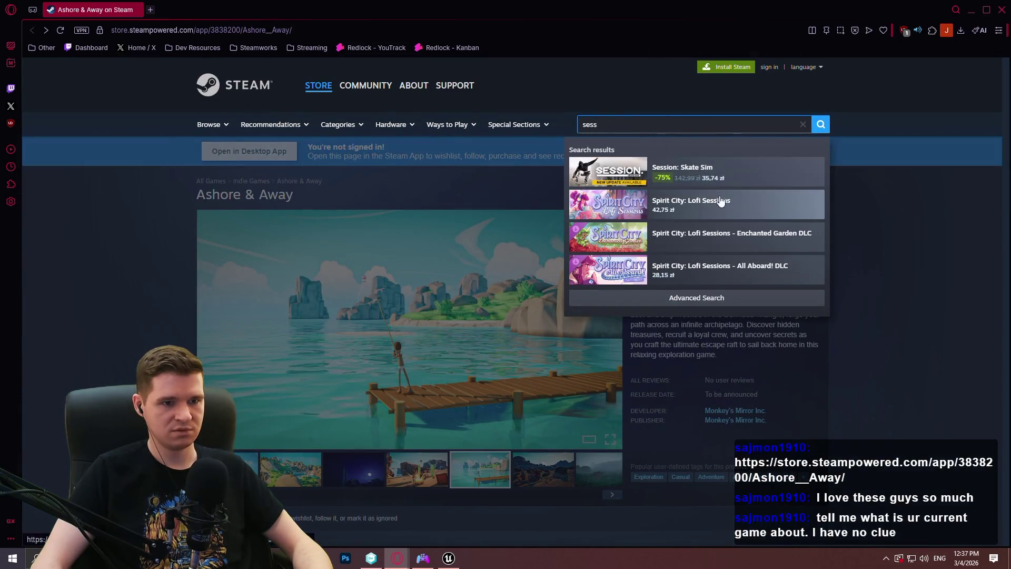
left_click(711, 173)
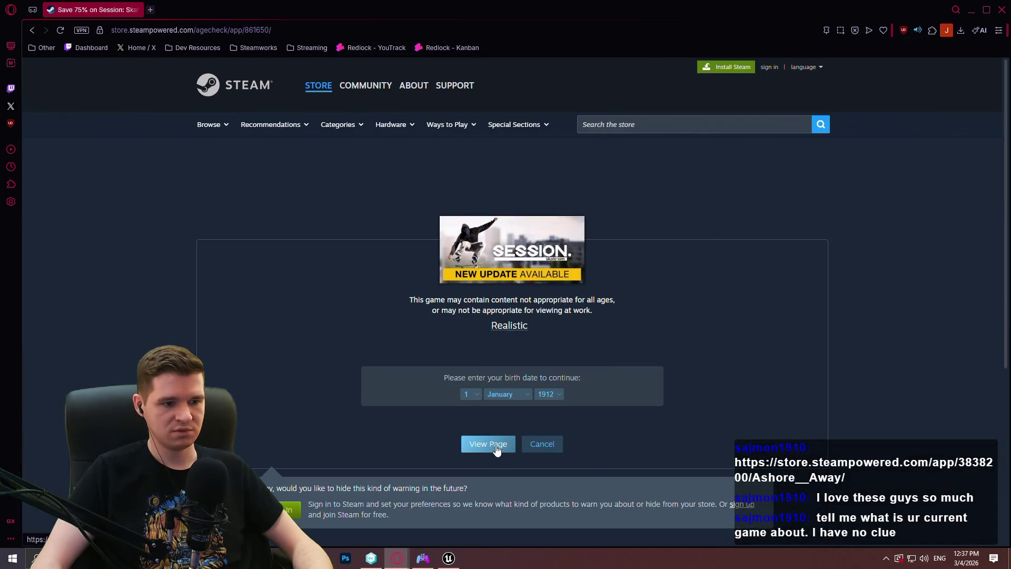
scroll(721, 326, "down", 4)
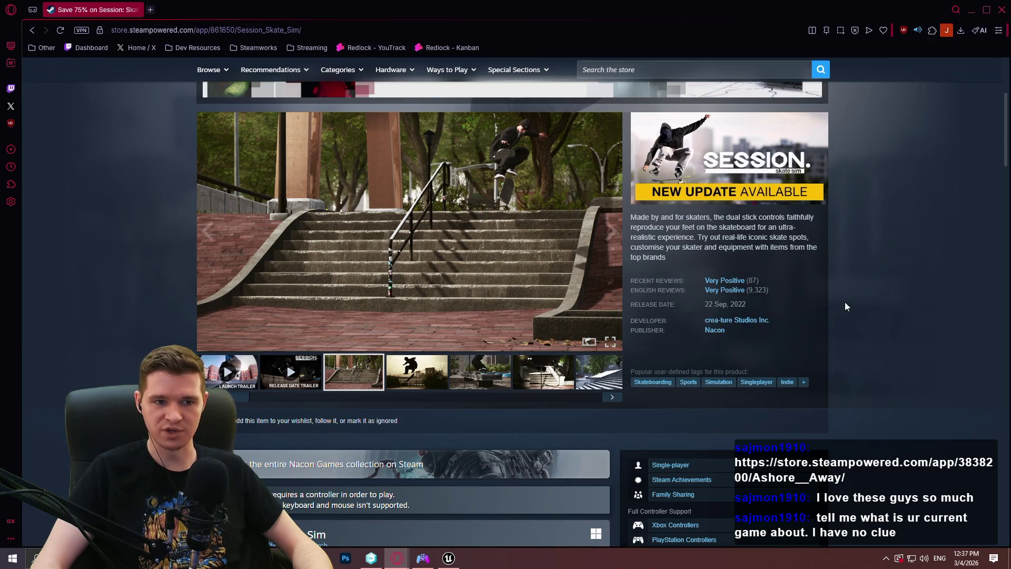
scroll(843, 337, "up", 4)
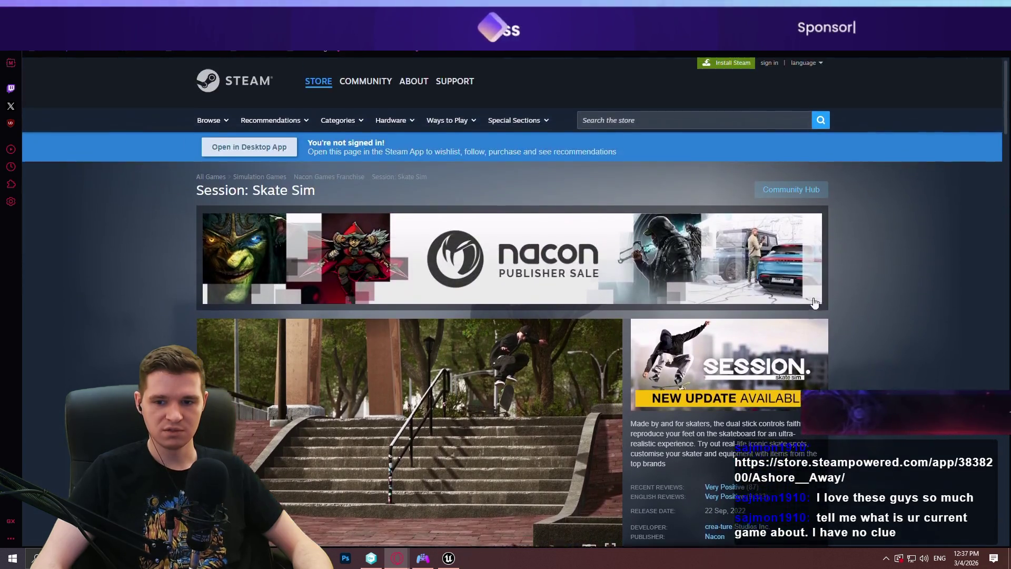
scroll(815, 305, "down", 4)
scroll(815, 306, "up", 3)
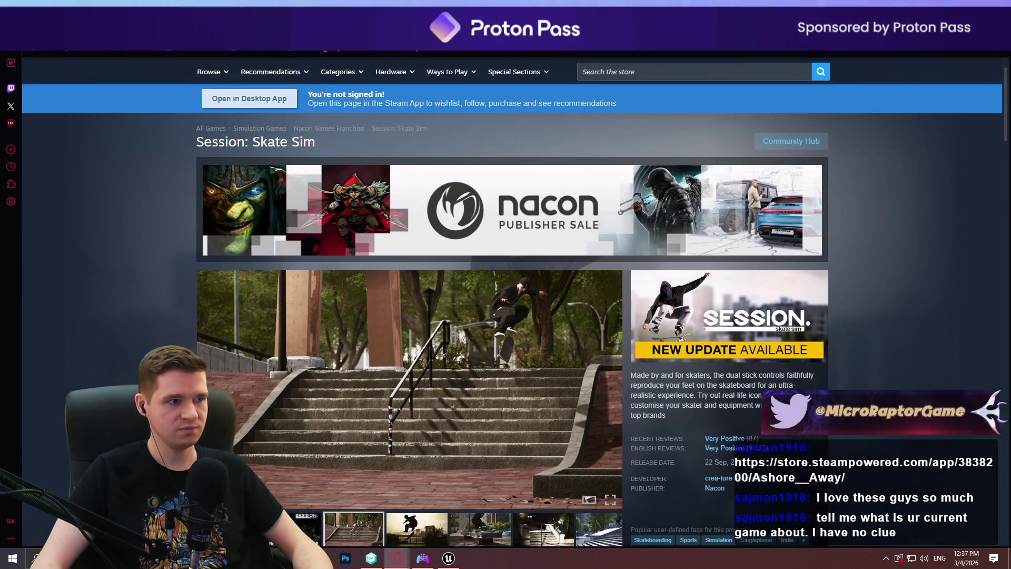
key("F5")
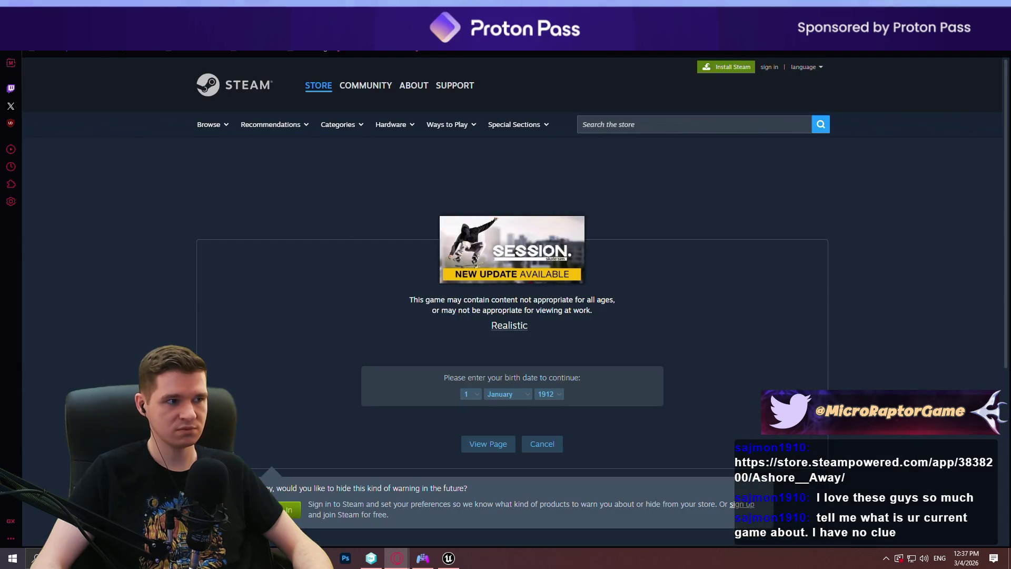
scroll(712, 284, "down", 3)
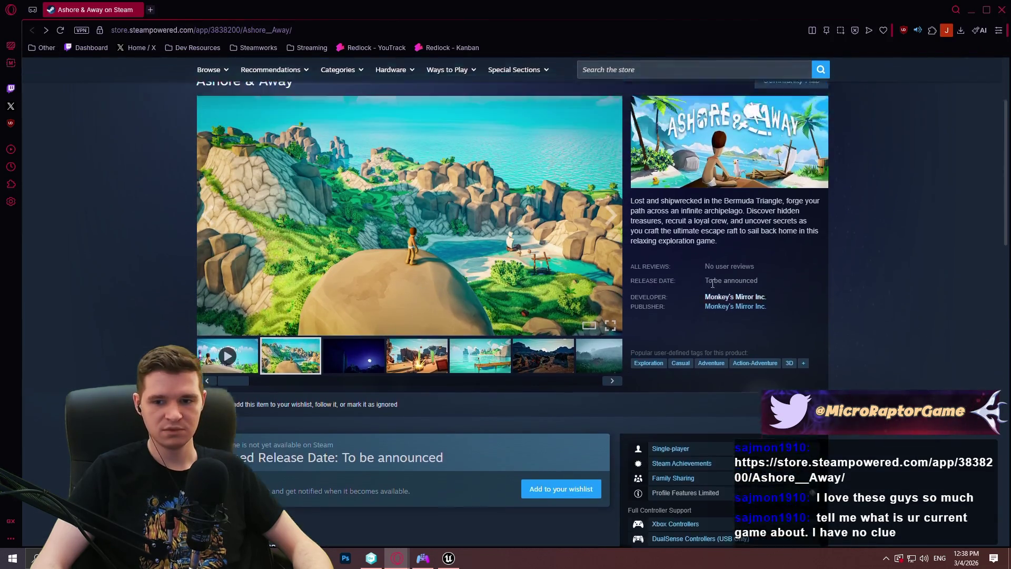
scroll(712, 289, "up", 3)
scroll(838, 301, "down", 4)
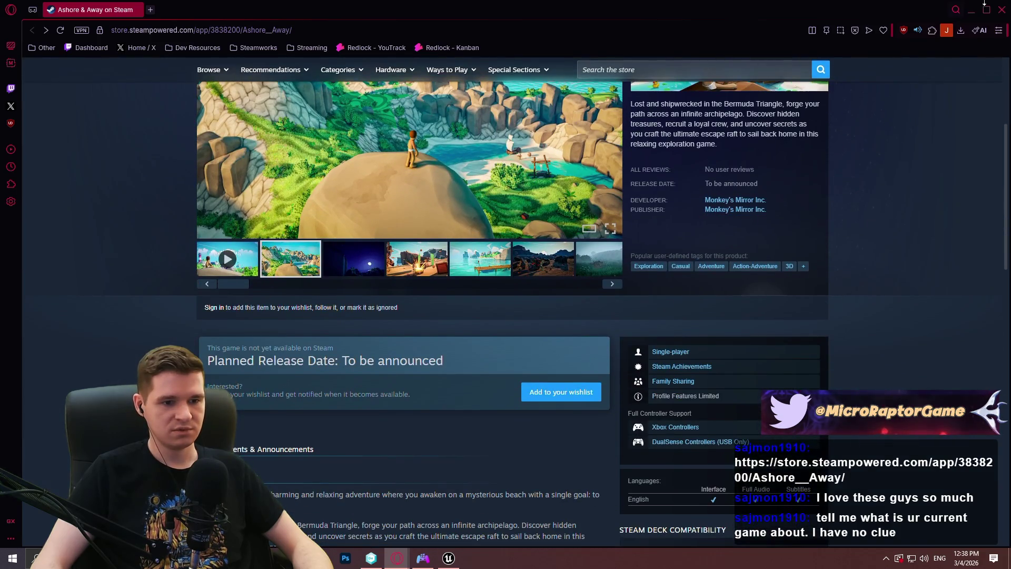
Step: Close the browser and pan the SetupModal graph to the entry and deny-button SET nodes
left_click(1001, 10)
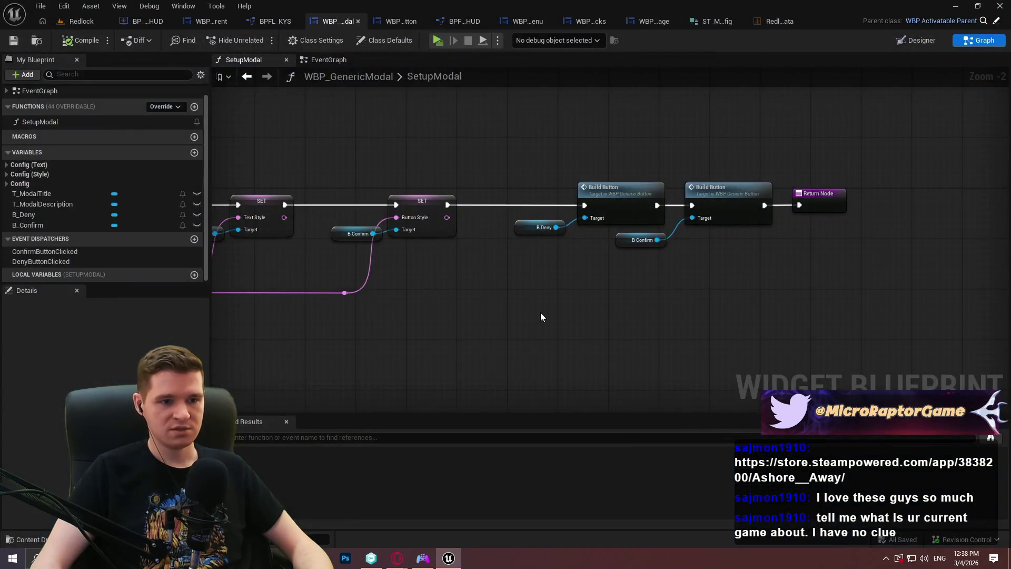
scroll(568, 314, "up", 2)
left_click_drag(661, 293, 503, 293)
left_click_drag(665, 364, 981, 355)
left_click_drag(981, 240, 766, 254)
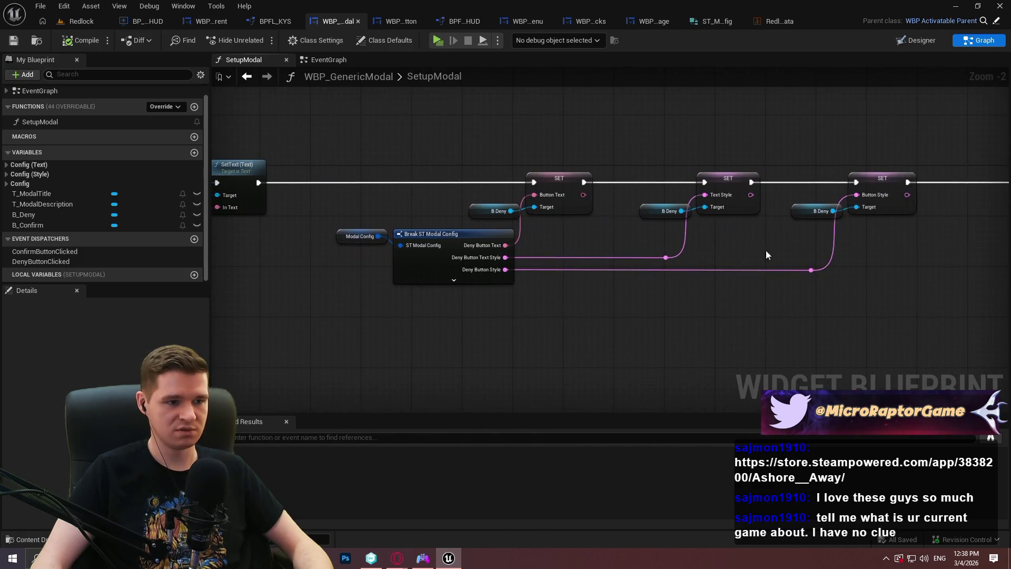
Step: Paste a Modal Config copy and break it, exposing only Confirm and Deny Input Data Override pins
left_click(351, 238)
key("ctrl+c")
mouse_move(352, 238)
left_mouse_down()
mouse_move(456, 285)
mouse_move(641, 291)
mouse_move(589, 276)
left_mouse_up()
key("ctrl+v")
scroll(489, 284, "up", 2)
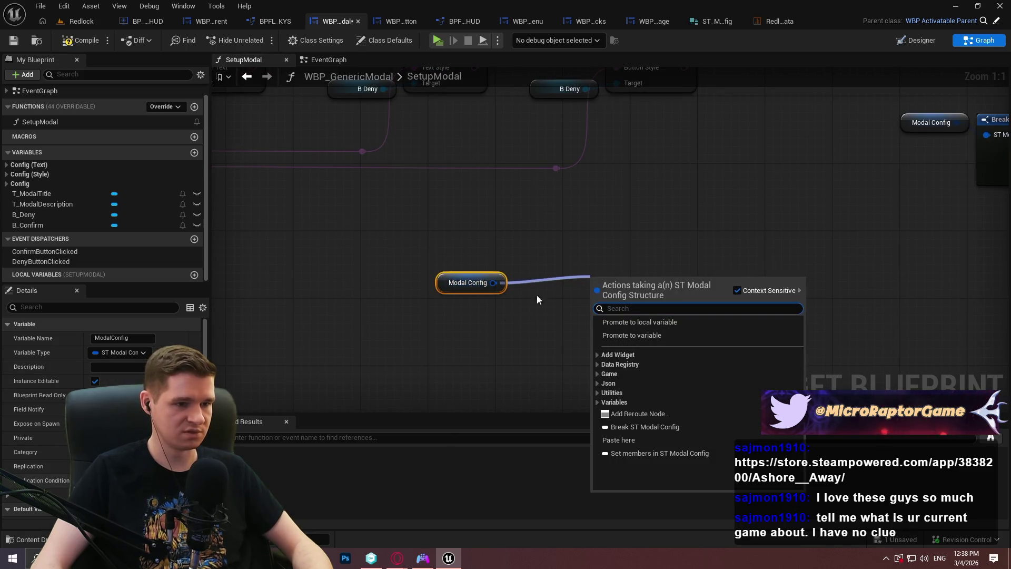
type("break")
left_click(653, 325)
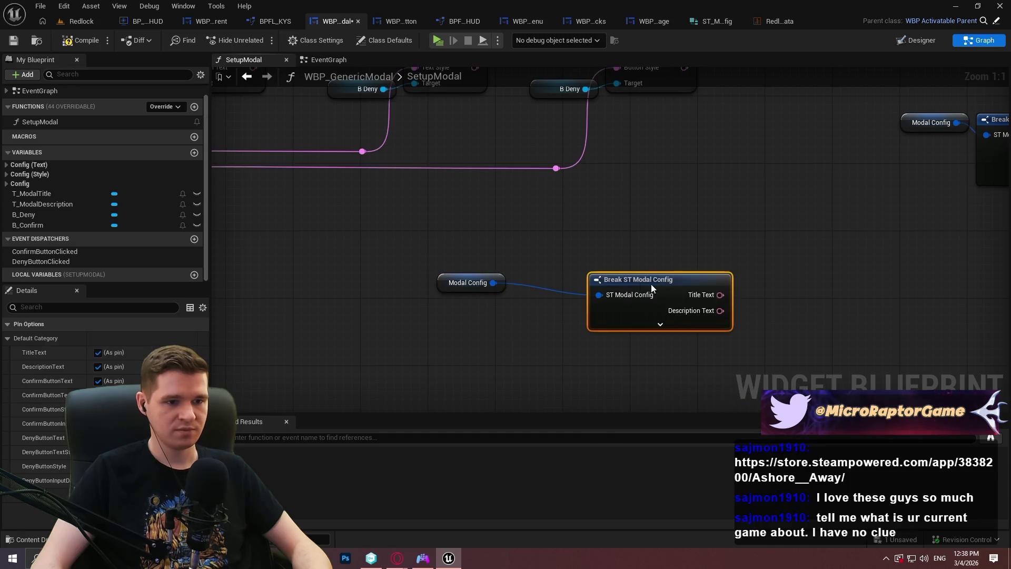
left_click(601, 324)
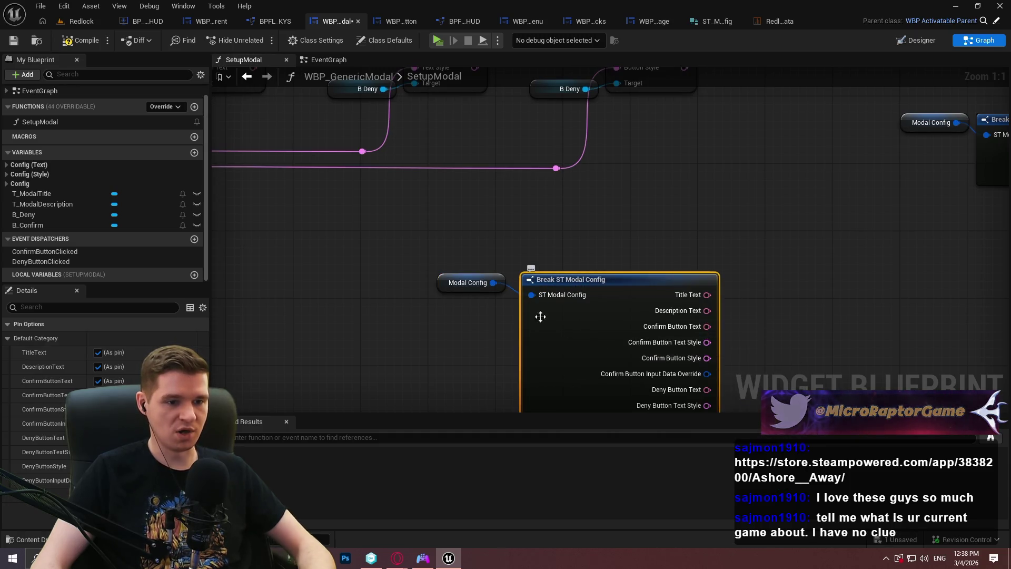
left_click(386, 316)
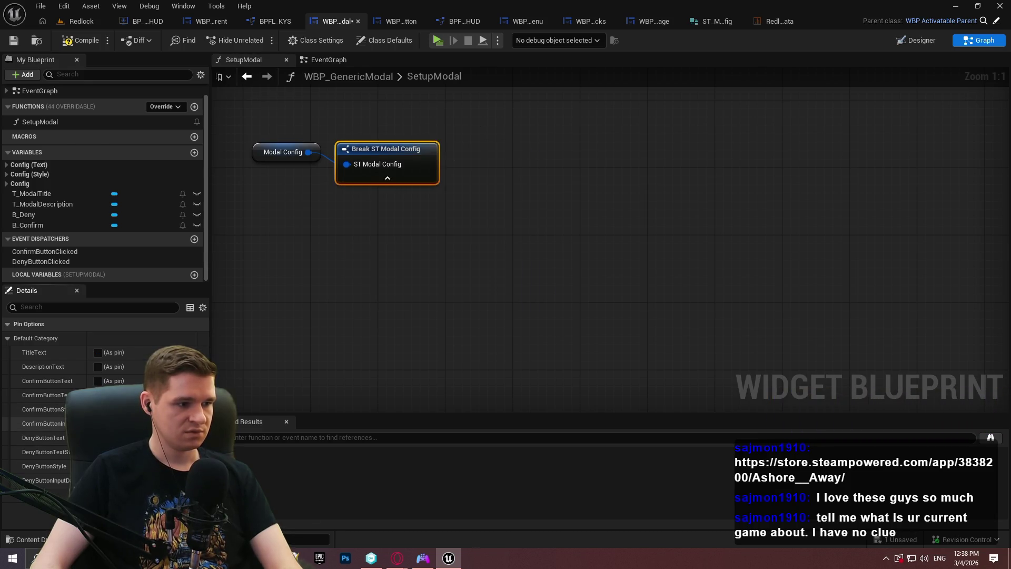
left_click(97, 423)
left_click(98, 480)
left_click(664, 275)
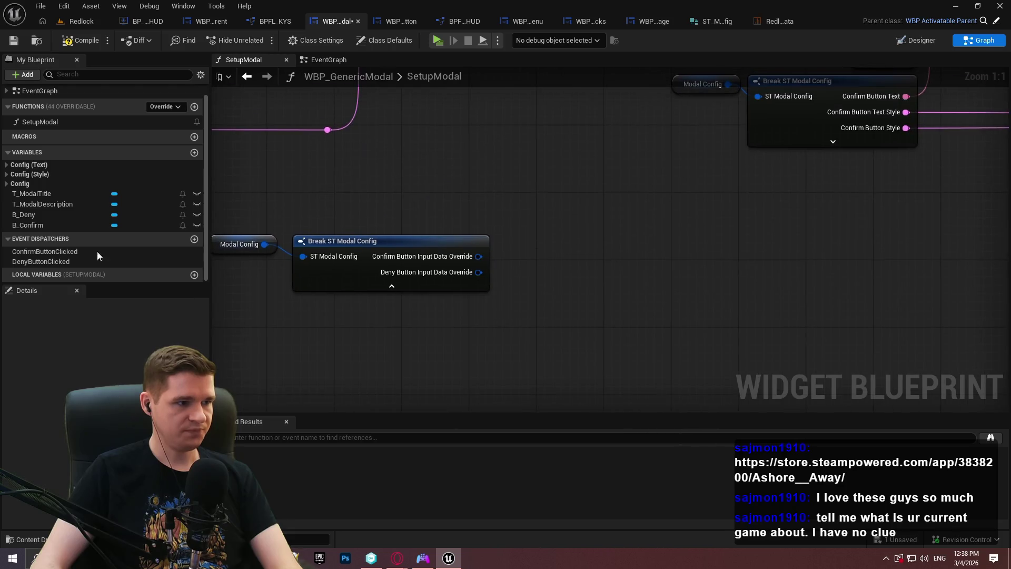
Step: Place B_Deny and B_Confirm getter references in the graph
mouse_move(30, 217)
left_mouse_down()
mouse_move(428, 305)
mouse_move(441, 321)
mouse_move(549, 305)
left_mouse_up()
left_click(441, 321)
left_click(34, 226)
left_click(450, 382)
Step: Add a Set Input Action Override node for B Deny fed by the Deny override data
type("inp")
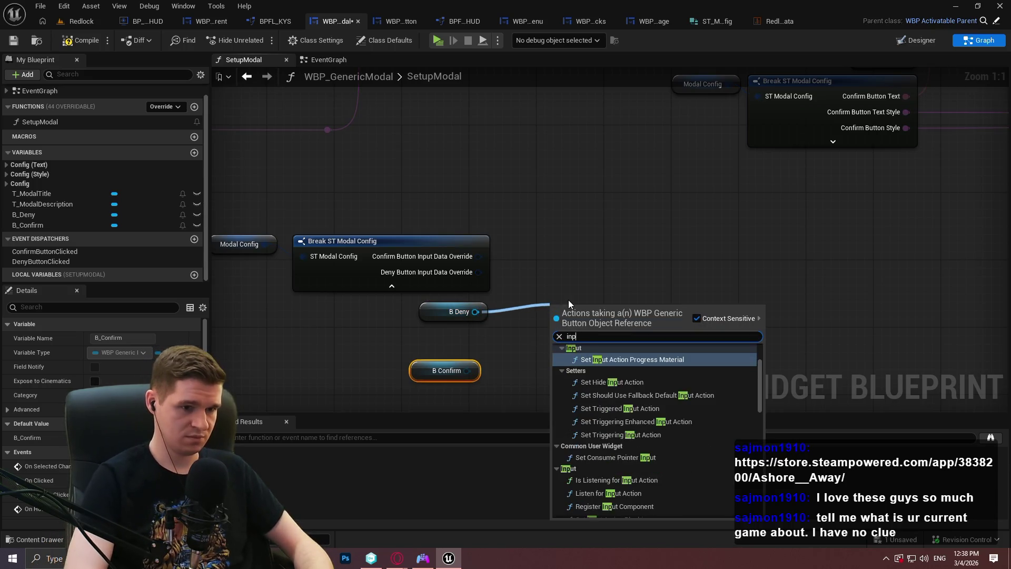
type("ut action over")
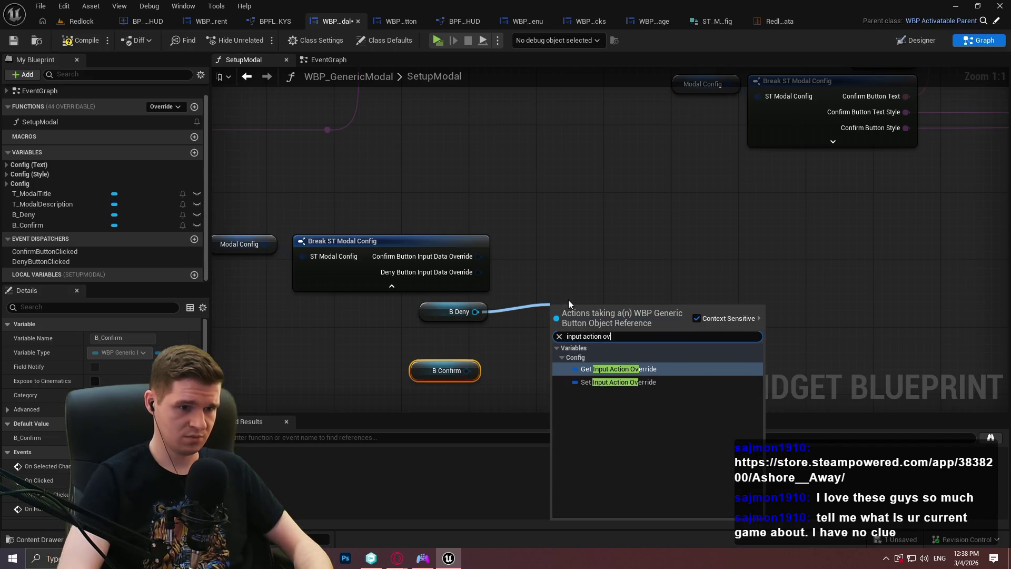
key("Down")
key("Return")
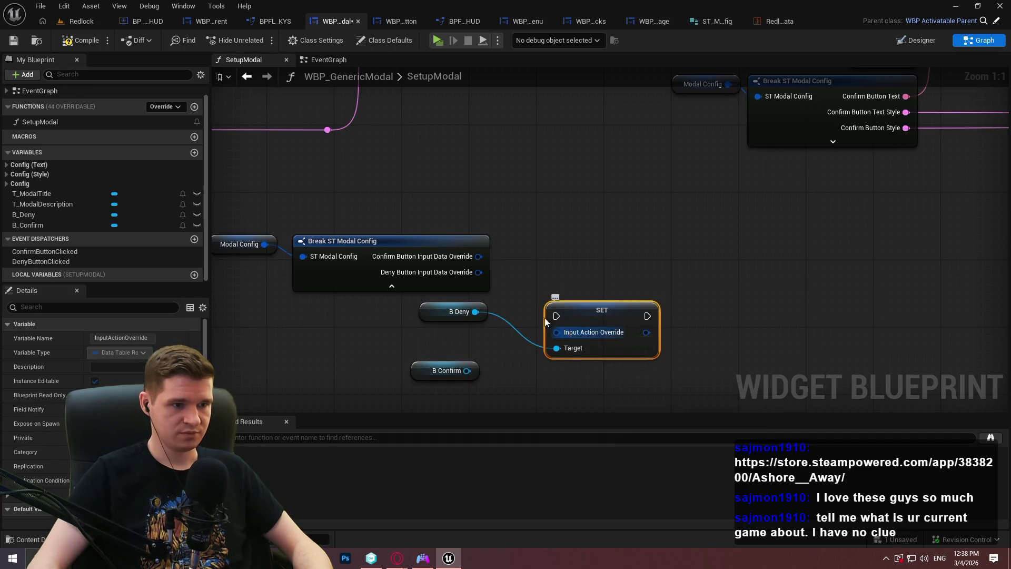
left_click_drag(556, 332, 471, 272)
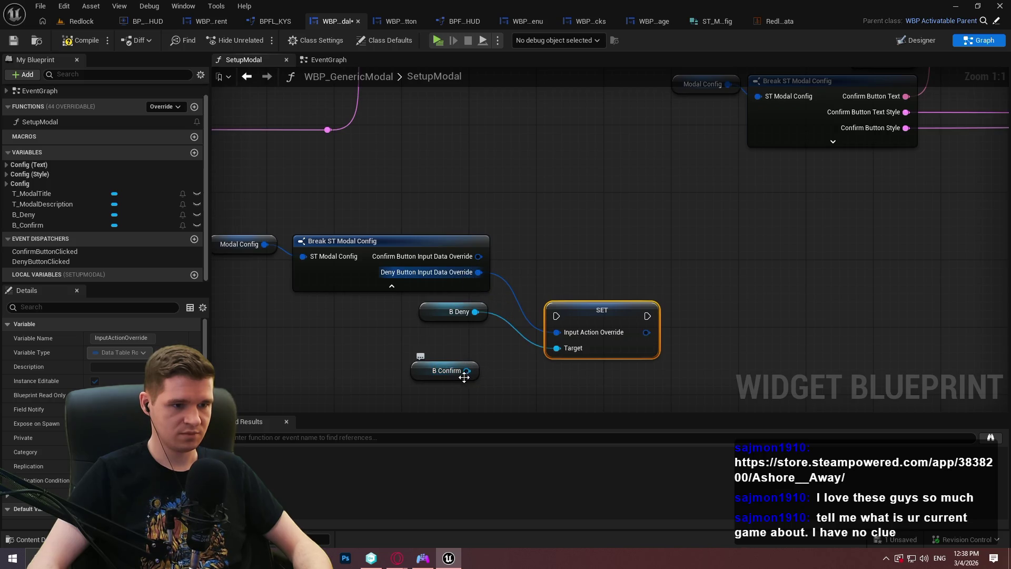
Step: Duplicate it as a B Confirm SET with the Confirm override data, chaining both exec pins
key("ctrl+c")
key("ctrl+v")
left_click_drag(545, 355, 463, 304)
mouse_move(545, 338)
left_mouse_down()
mouse_move(463, 149)
mouse_move(479, 188)
left_mouse_up()
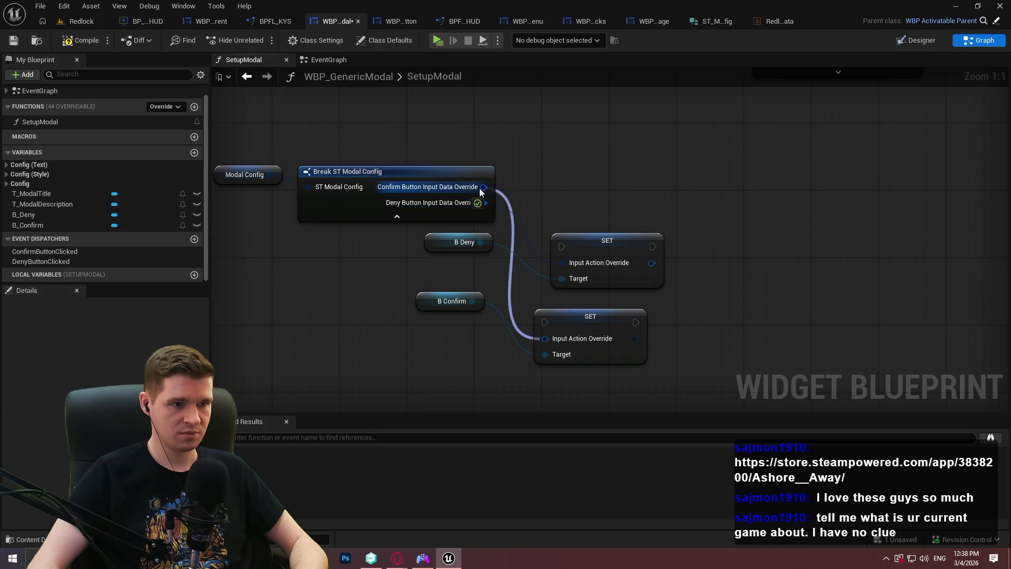
left_click_drag(582, 323, 607, 134)
left_click(649, 209)
mouse_move(585, 242)
left_mouse_down()
mouse_move(733, 128)
mouse_move(658, 125)
left_mouse_up()
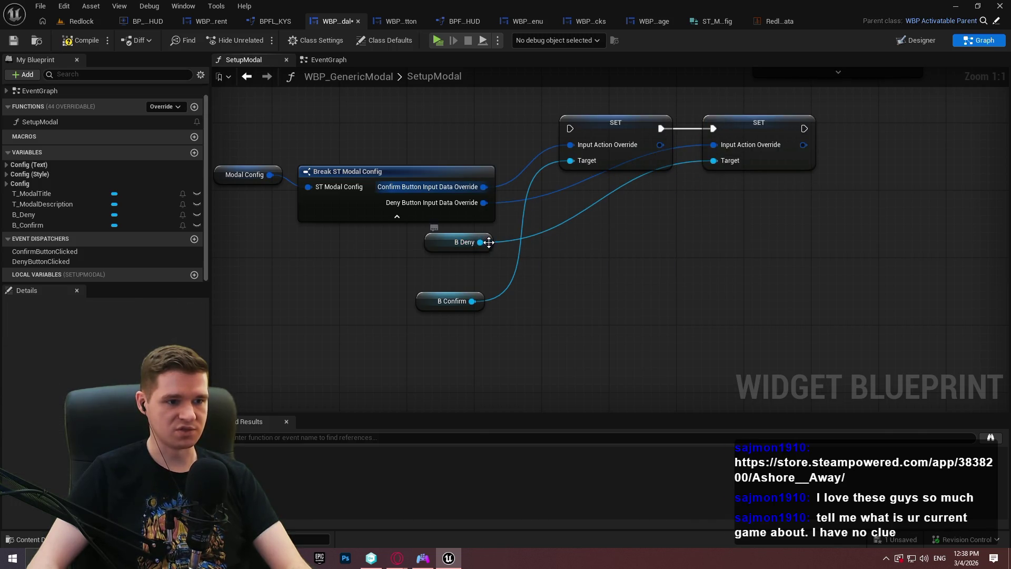
left_click_drag(484, 245, 661, 194)
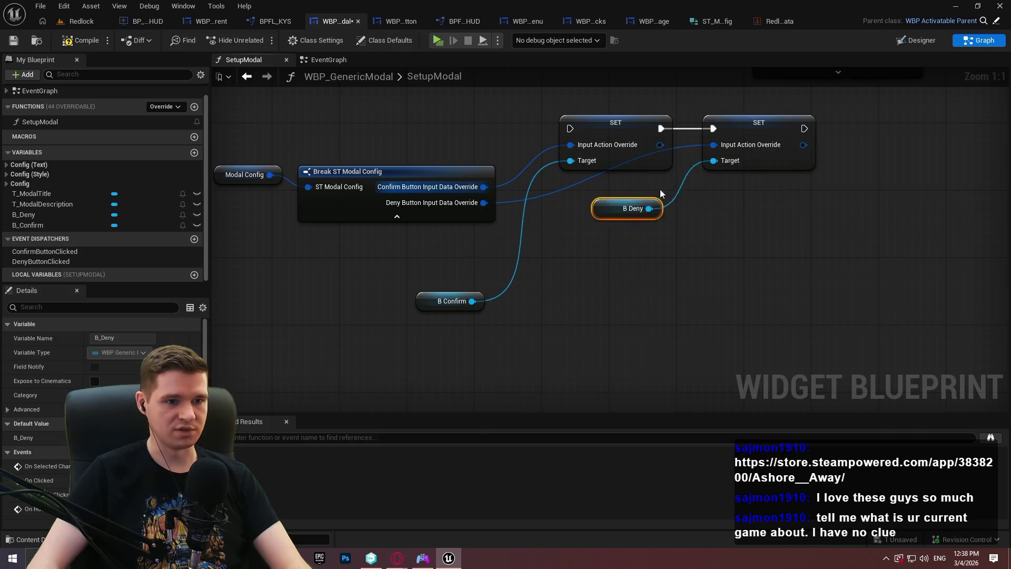
Step: Place B Deny beside the second SET's Target and reroute the Deny override wire
left_click(647, 263)
mouse_move(506, 305)
left_mouse_down()
mouse_move(567, 352)
mouse_move(606, 146)
mouse_move(605, 216)
left_mouse_up()
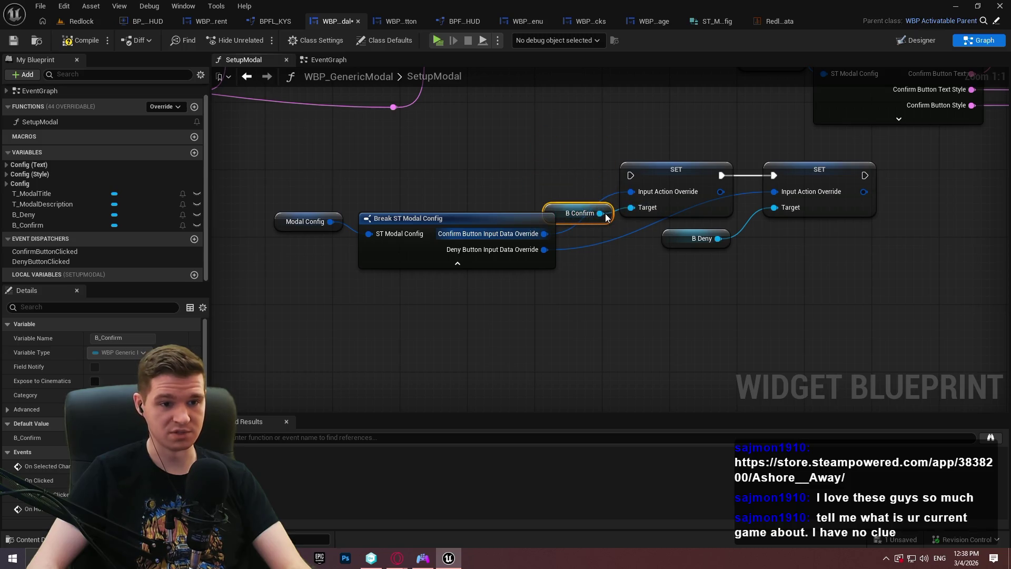
left_click_drag(815, 167, 891, 167)
left_click_drag(729, 243, 830, 226)
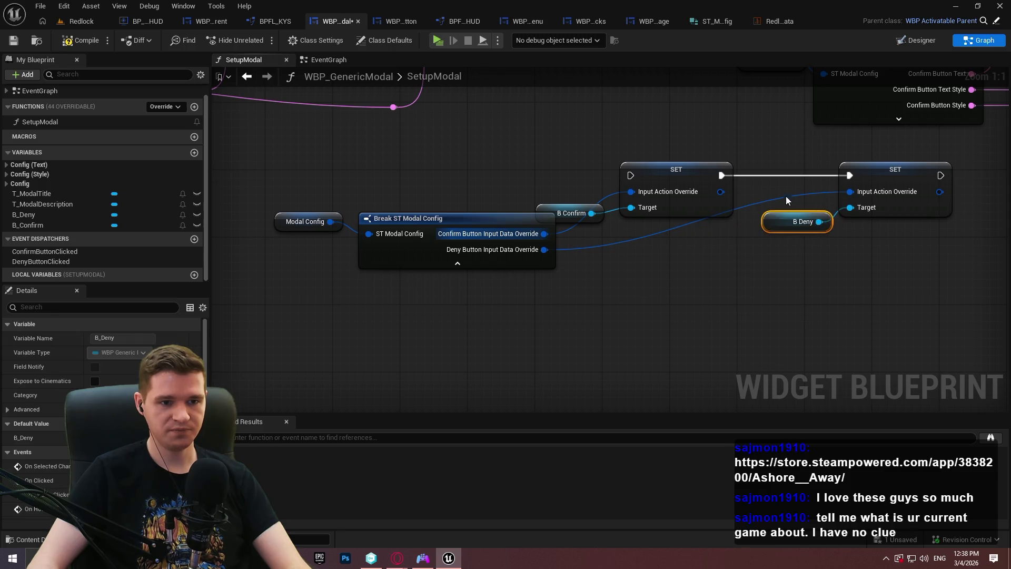
double_click(762, 203)
left_click_drag(762, 203, 820, 247)
left_click(819, 247)
Step: Reposition the Modal Config and Break nodes, remove the Confirm-wire reroute, and nudge the Deny reroute
double_click(570, 226)
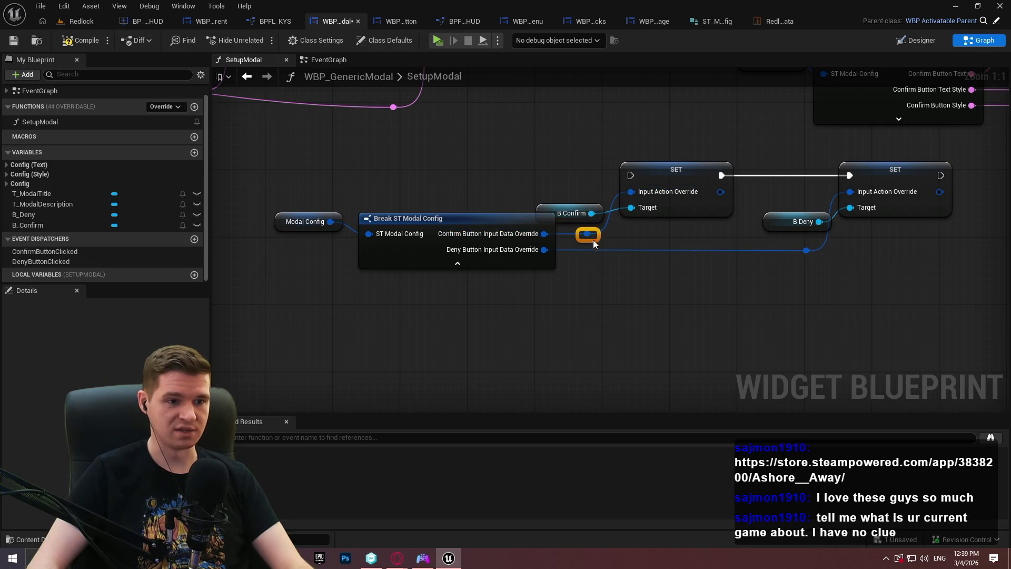
left_click_drag(710, 302, 428, 245)
left_click_drag(648, 238, 562, 238)
left_click(668, 253)
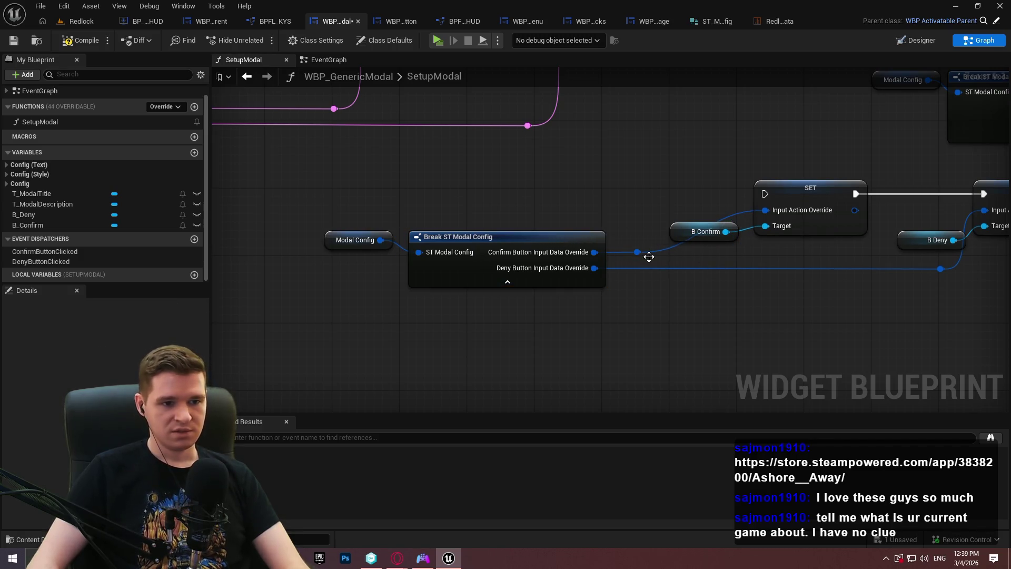
left_click_drag(653, 313, 356, 237)
mouse_move(548, 237)
left_mouse_down()
mouse_move(633, 261)
mouse_move(598, 257)
mouse_move(761, 235)
mouse_move(766, 210)
left_mouse_up()
left_click(705, 278)
key("Delete")
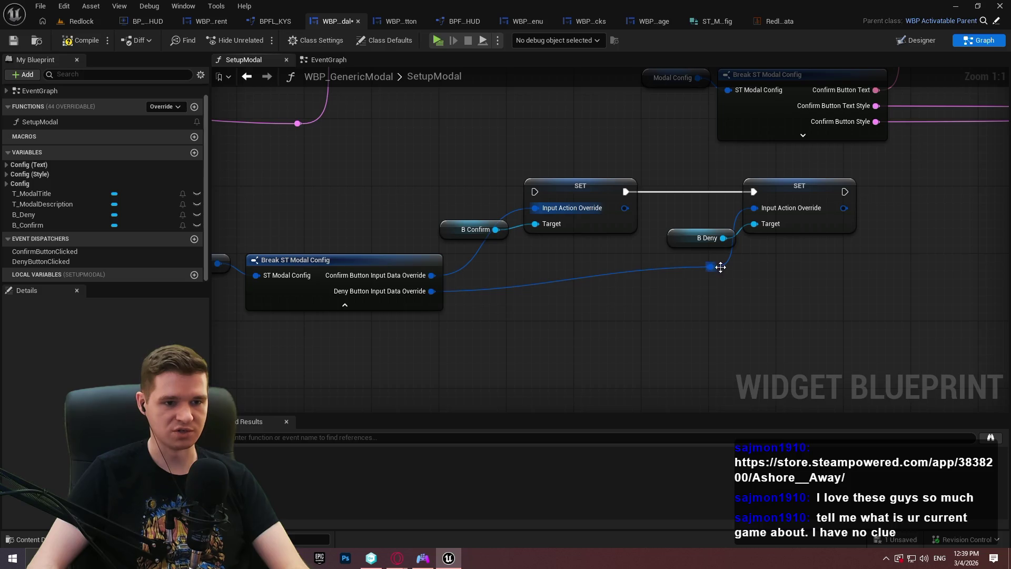
left_click_drag(717, 296, 700, 296)
Step: Rewire the execution chain so both override SETs run before Build Button
scroll(561, 280, "down", 1)
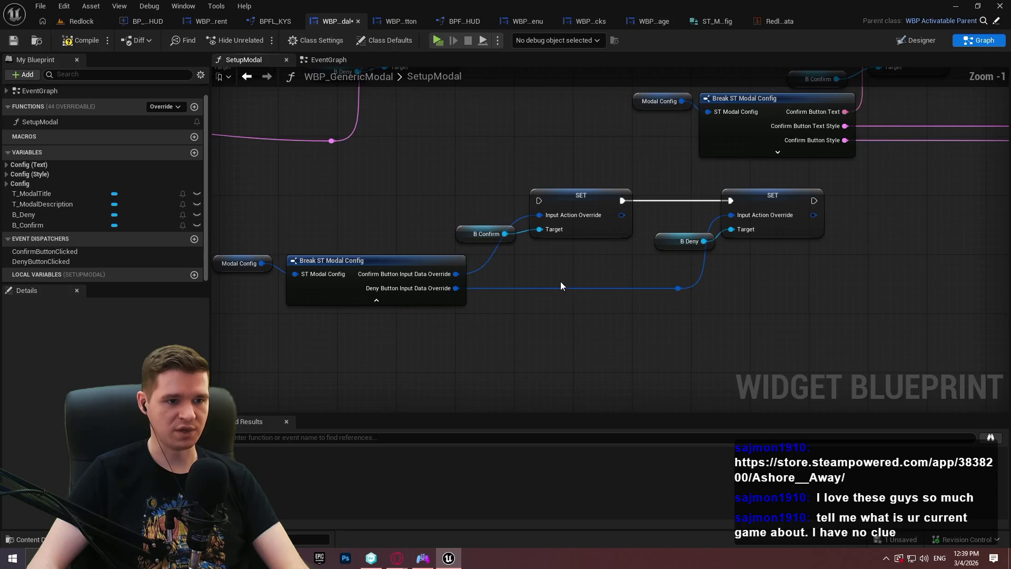
scroll(603, 278, "down", 2)
mouse_move(369, 279)
left_mouse_down()
mouse_move(930, 273)
mouse_move(408, 262)
left_mouse_up()
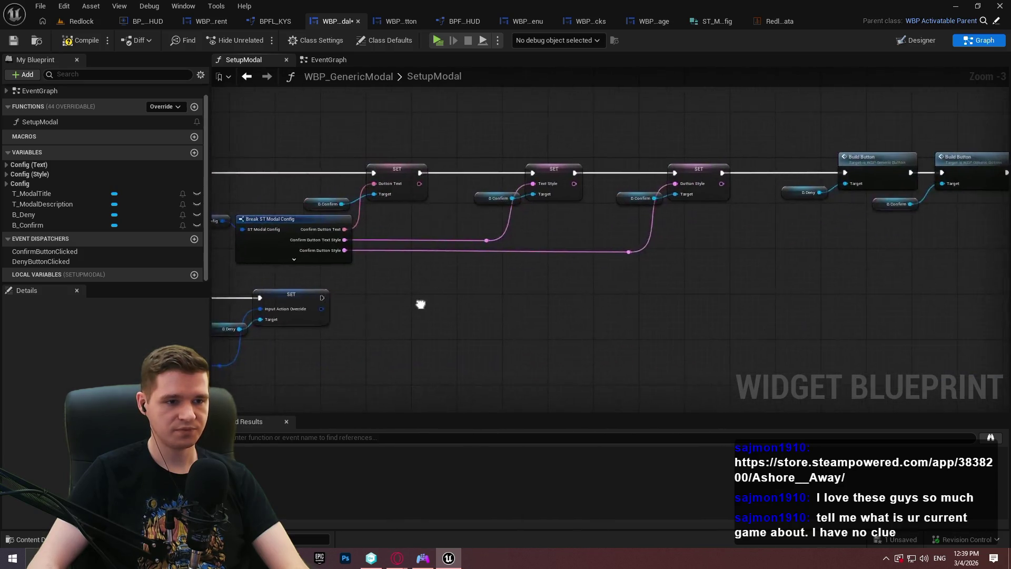
scroll(408, 262, "down", 2)
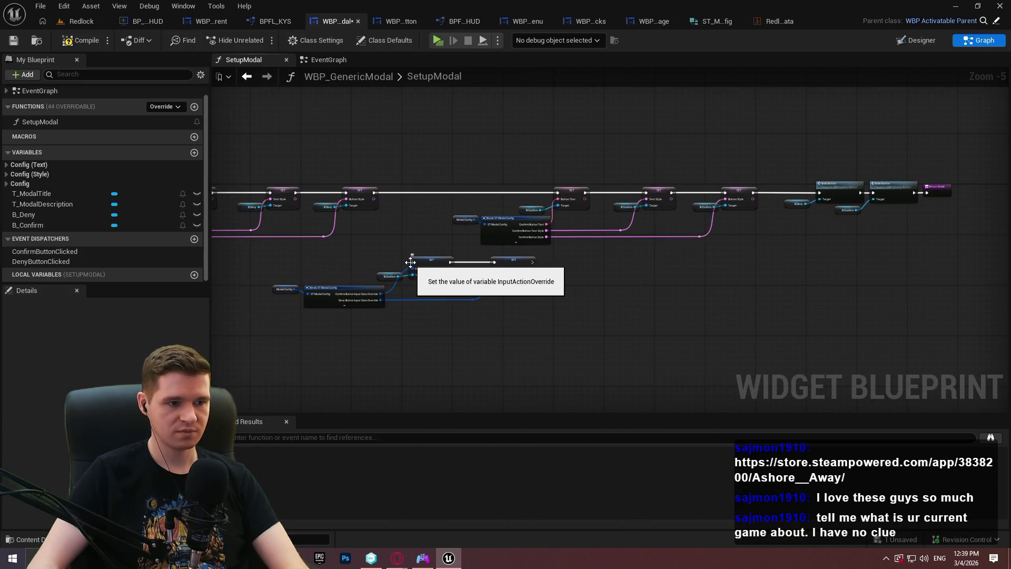
left_click_drag(409, 262, 752, 193)
mouse_move(824, 187)
left_mouse_down()
mouse_move(848, 210)
mouse_move(819, 193)
mouse_move(953, 216)
mouse_move(596, 310)
mouse_move(601, 261)
mouse_move(644, 263)
left_mouse_up()
Step: Move the override nodes into the main execution row and compile the widget blueprint
mouse_move(799, 323)
left_mouse_down()
mouse_move(340, 289)
mouse_move(279, 265)
left_mouse_up()
mouse_move(431, 265)
left_mouse_down()
mouse_move(909, 190)
mouse_move(965, 197)
left_mouse_up()
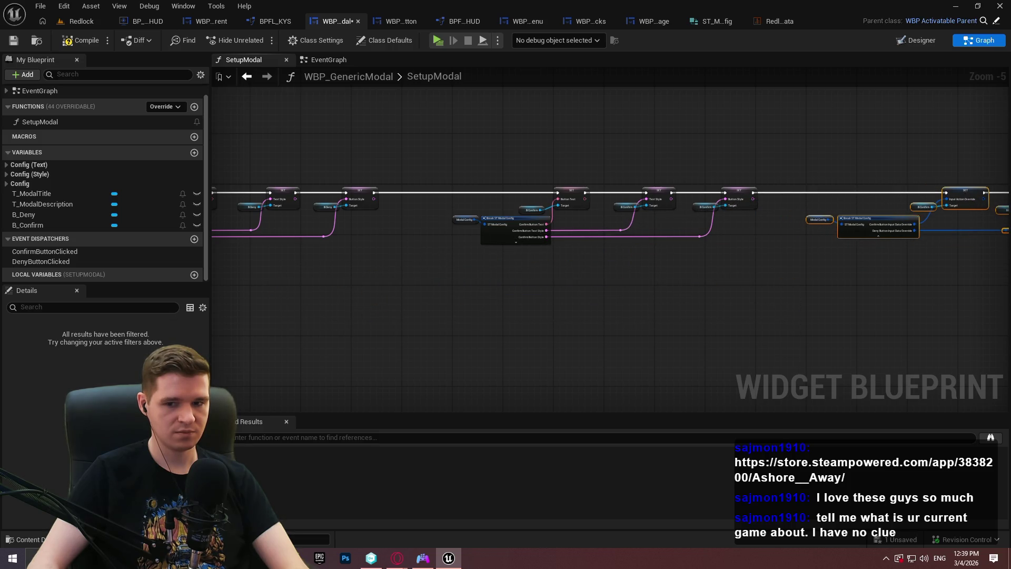
scroll(707, 305, "up", 2)
scroll(693, 269, "down", 3)
left_click(67, 46)
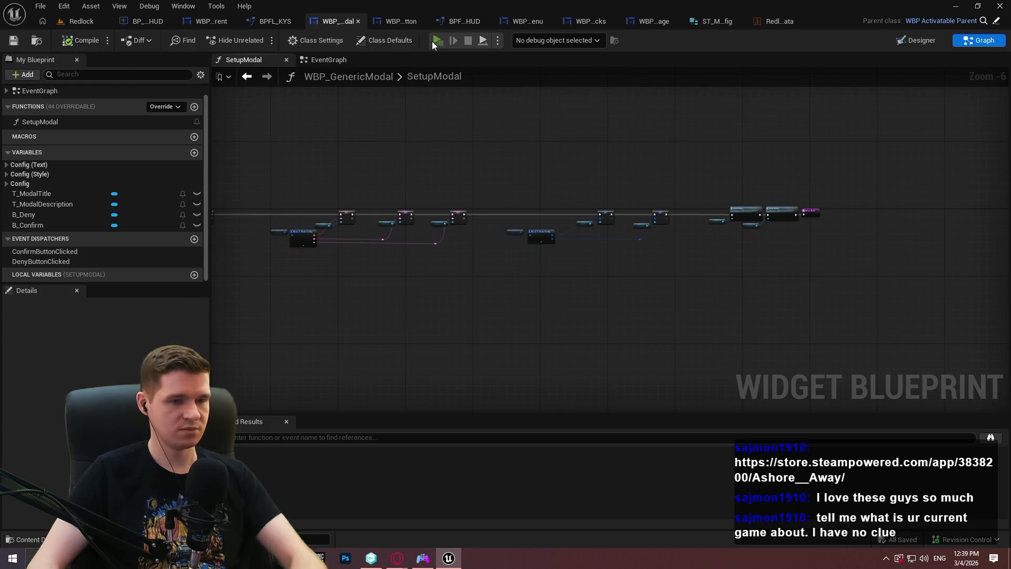
Step: Play the preview, open the pause menu's quit confirmation, and toggle focus between Quit and Cancel
left_click(434, 40)
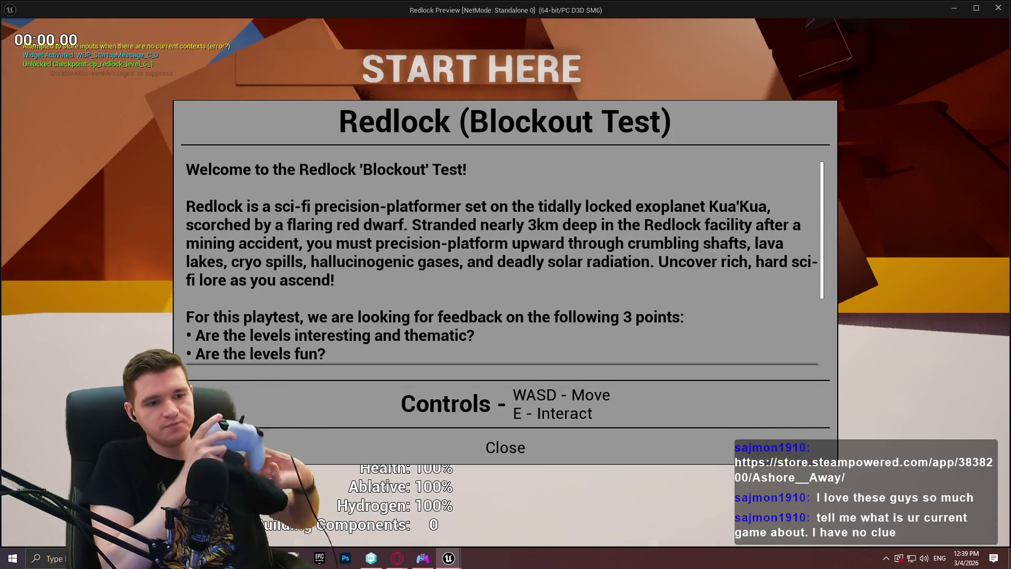
key("Return")
key("Escape")
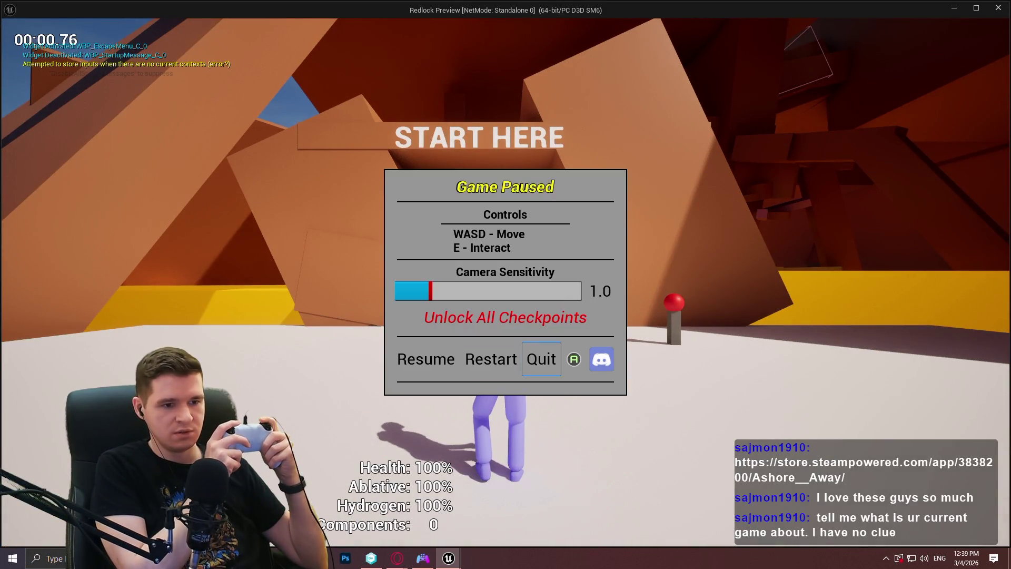
key("Return")
key("Right")
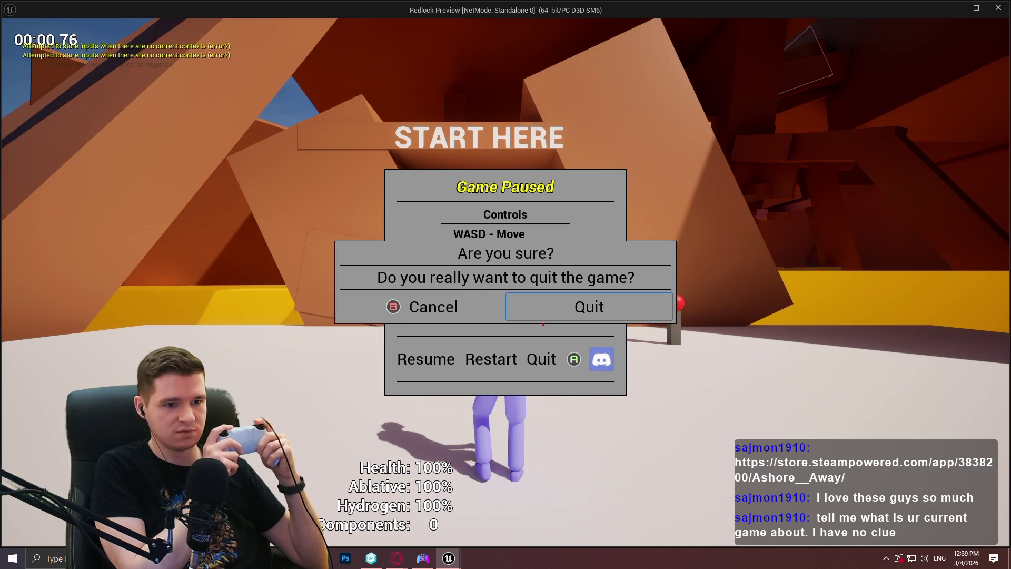
key("Left")
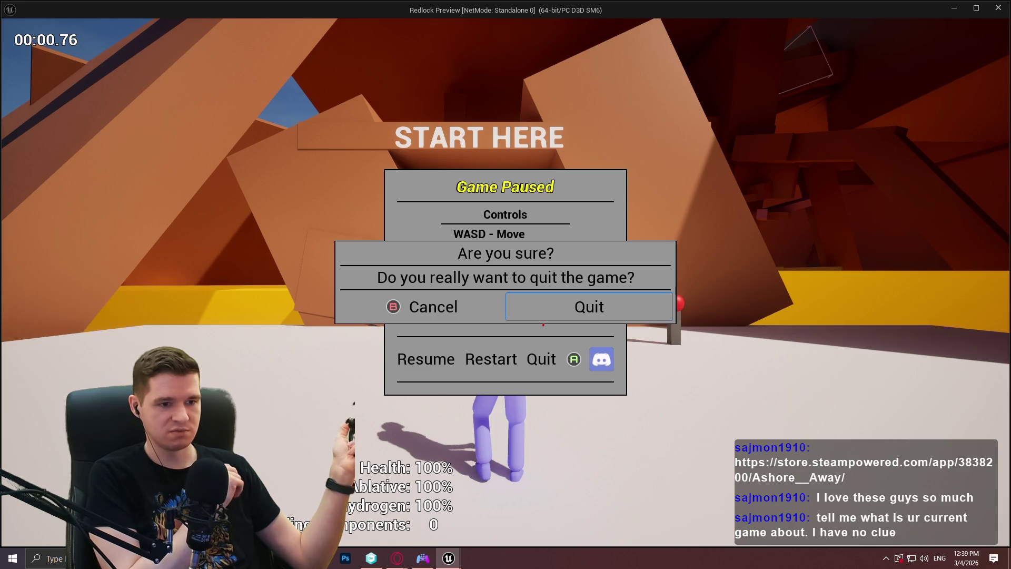
key("Right")
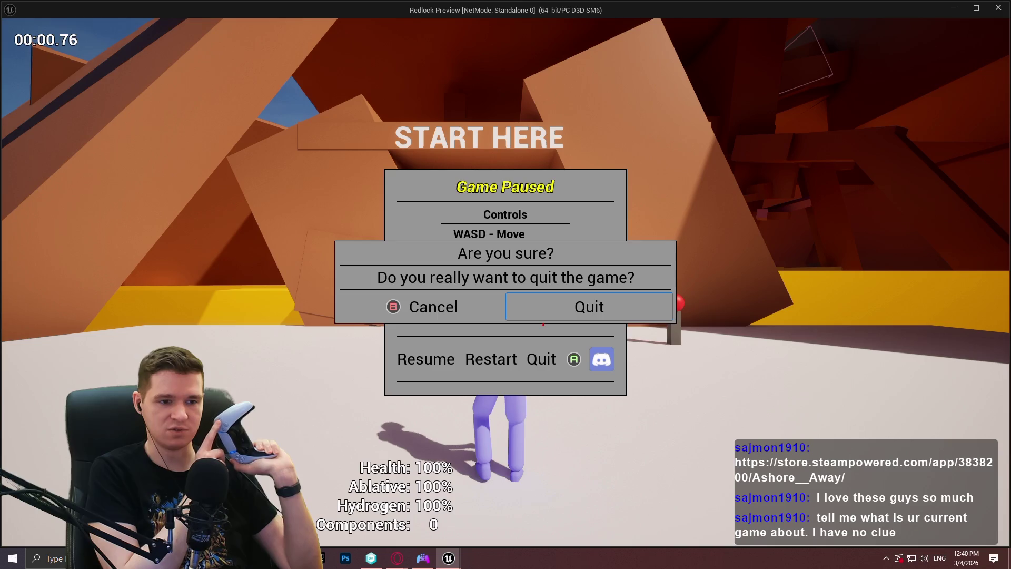
Step: Cancel, reopen the quit confirmation from the pause menu, toggle Quit/Cancel again, and cancel
key("Escape")
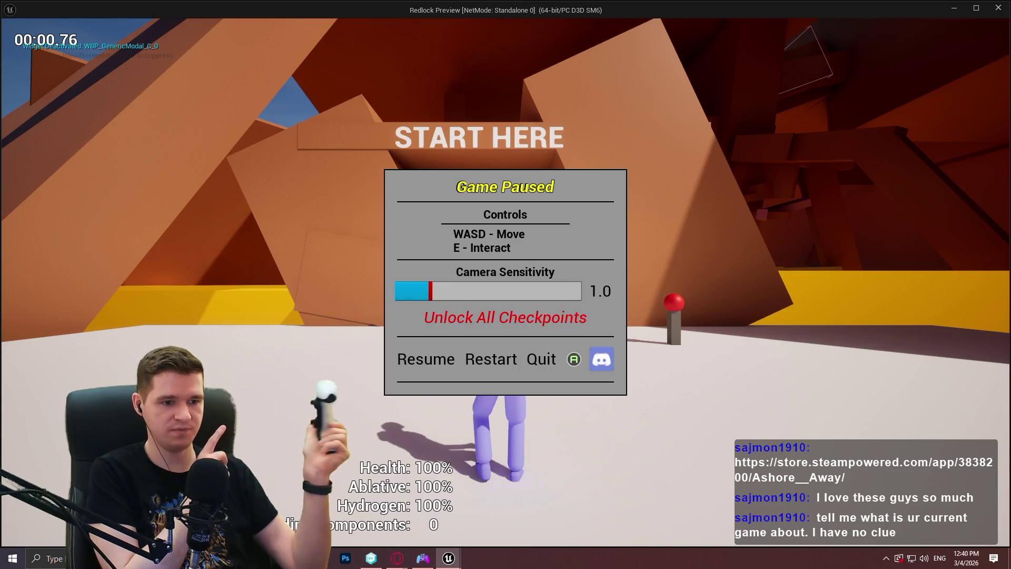
key("Left")
key("Right")
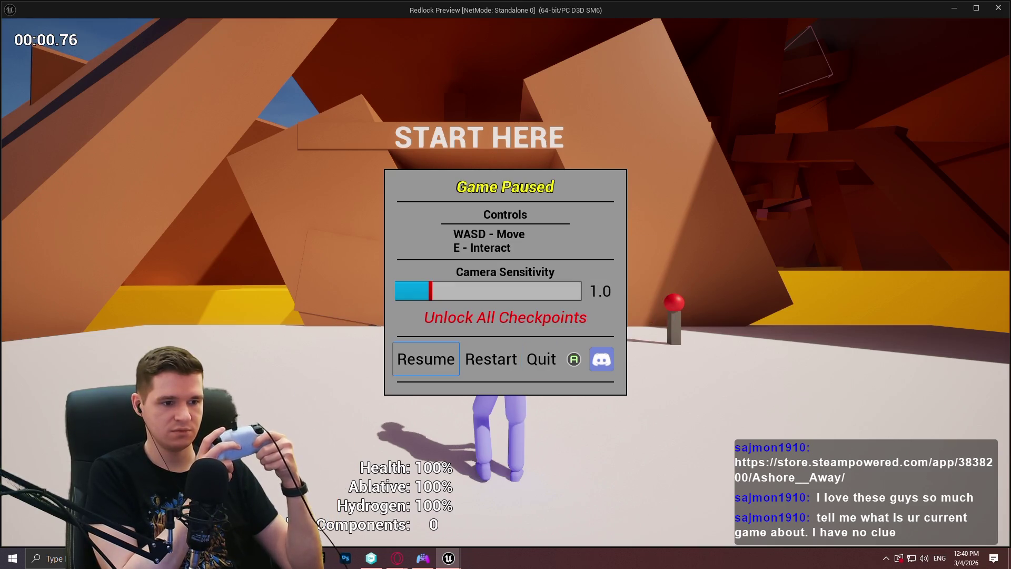
key("Return")
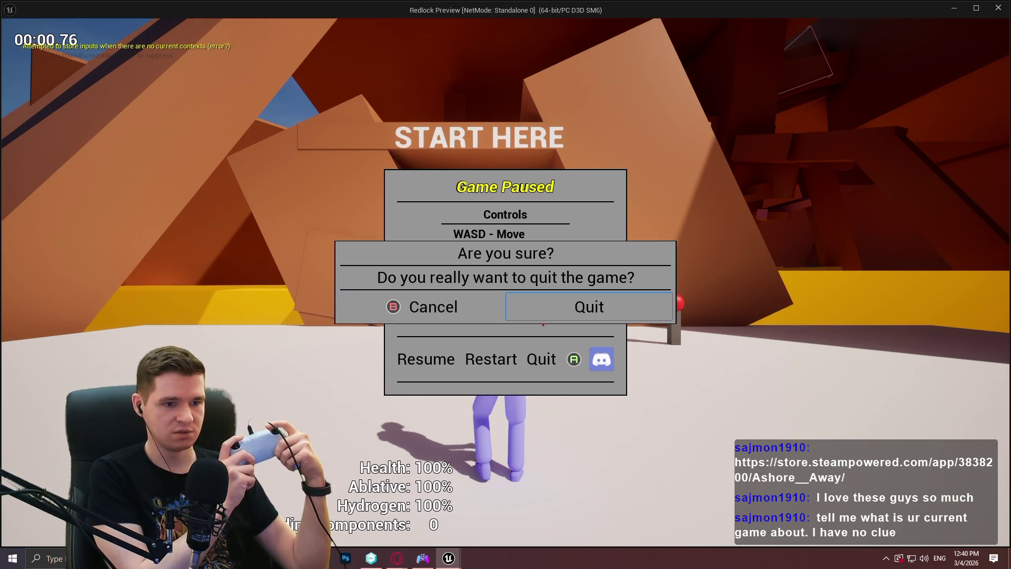
key("Right")
key("Left")
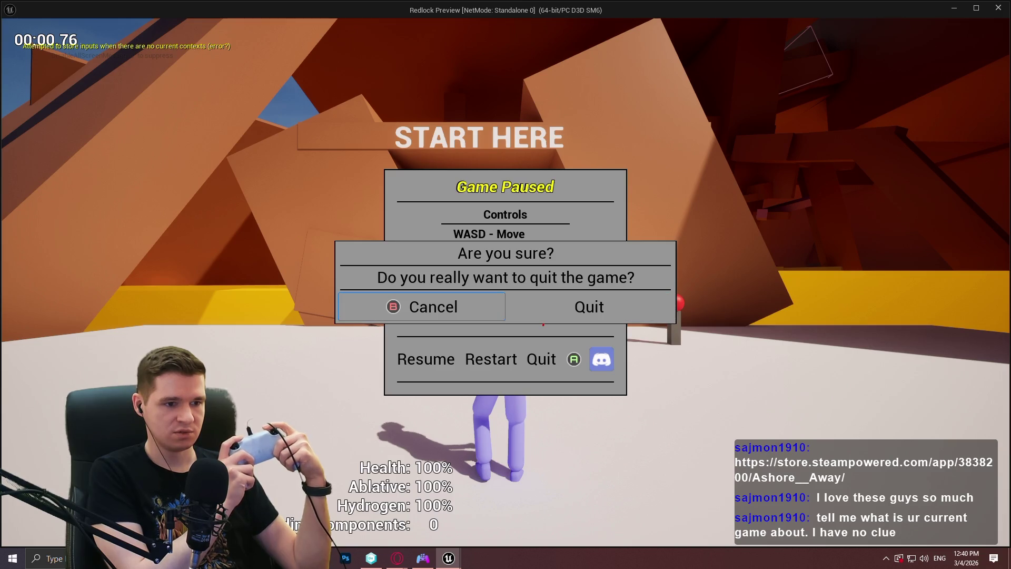
key("Right")
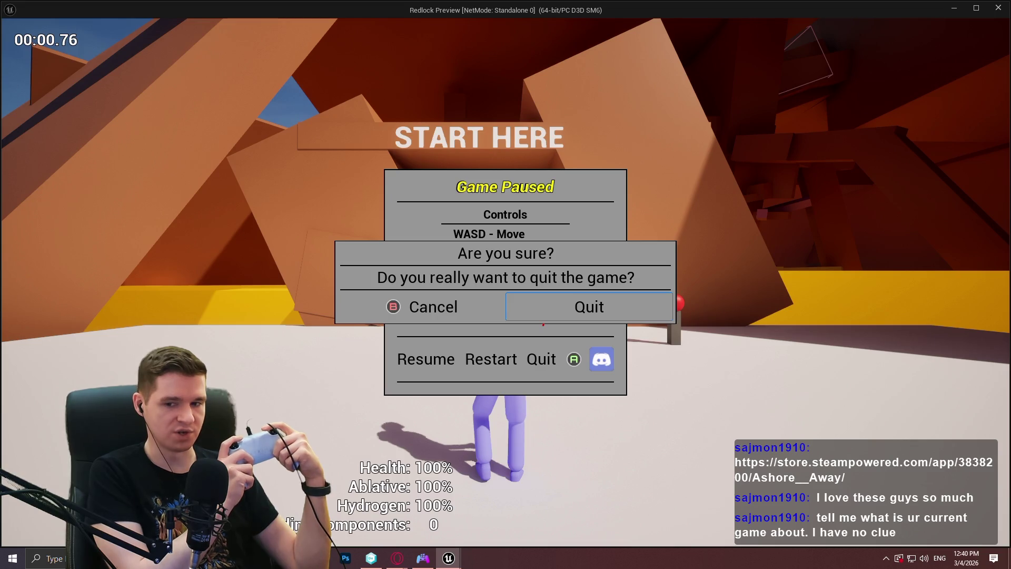
key("Left")
key("Return")
Step: Resume the game, stop the preview, and stop DS4Windows controller emulation
key("Left")
key("Right")
key("Right")
key("Left")
key("Left")
key("Left")
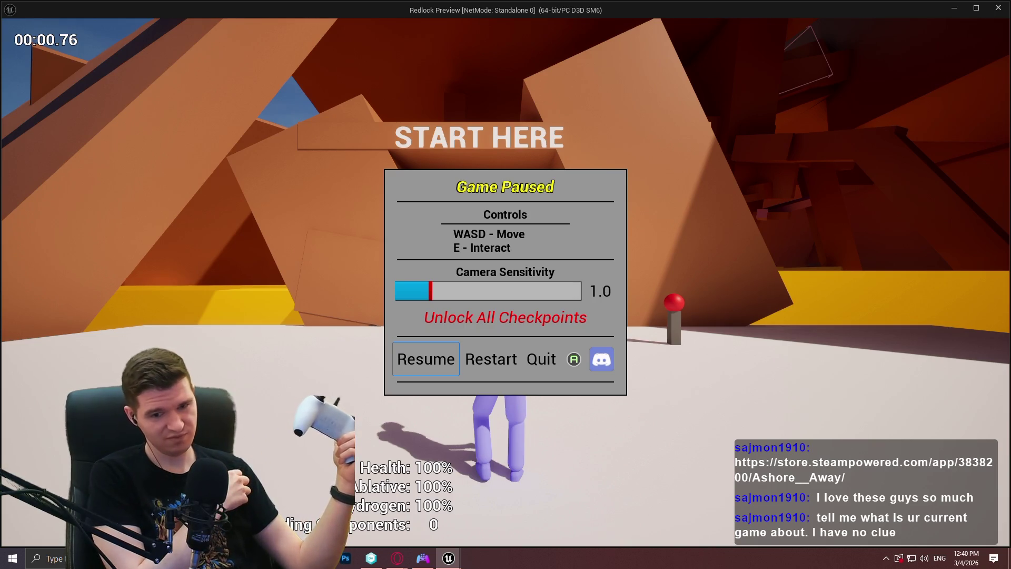
key("Return")
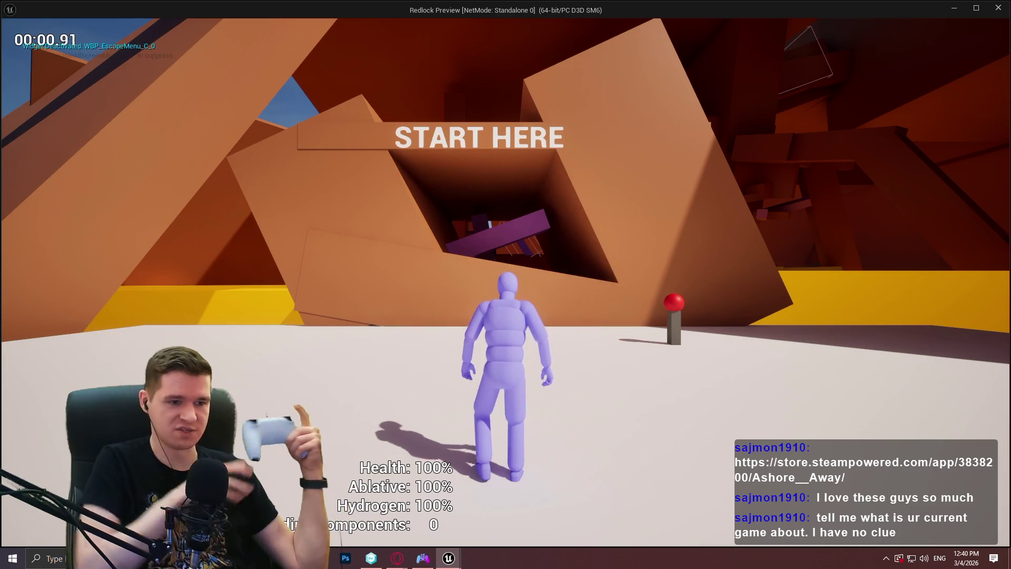
key("Escape")
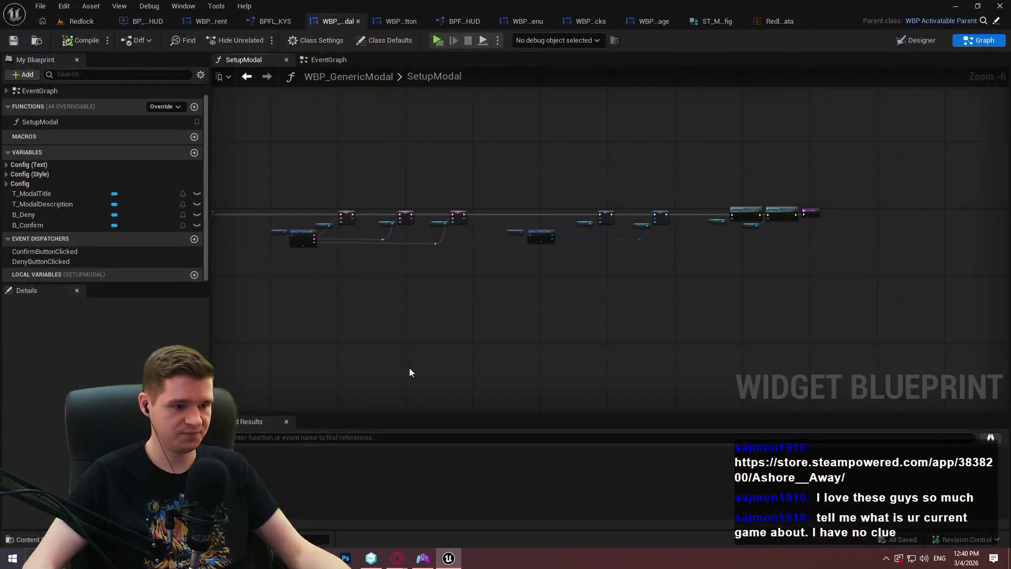
left_click(431, 561)
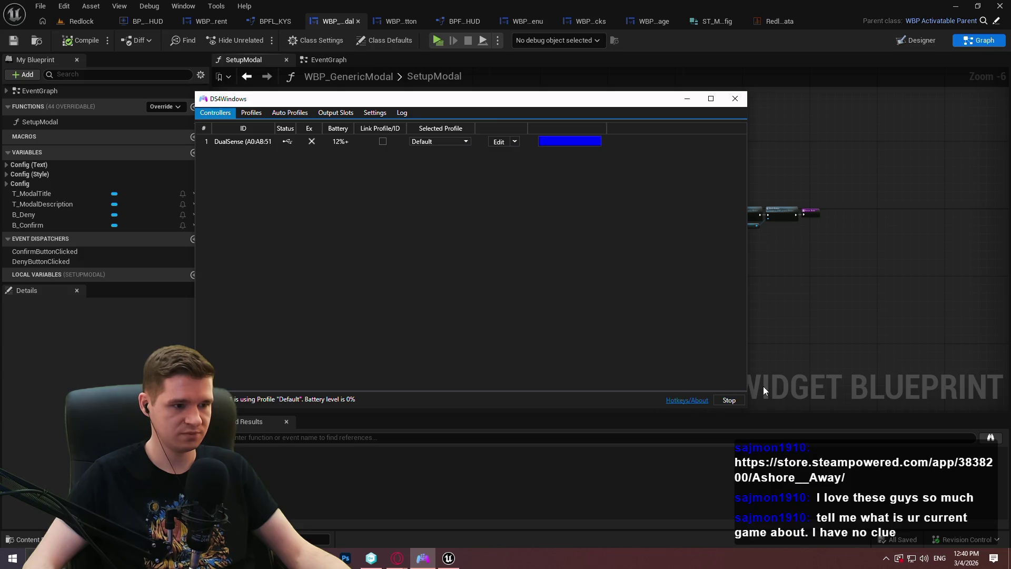
left_click(729, 400)
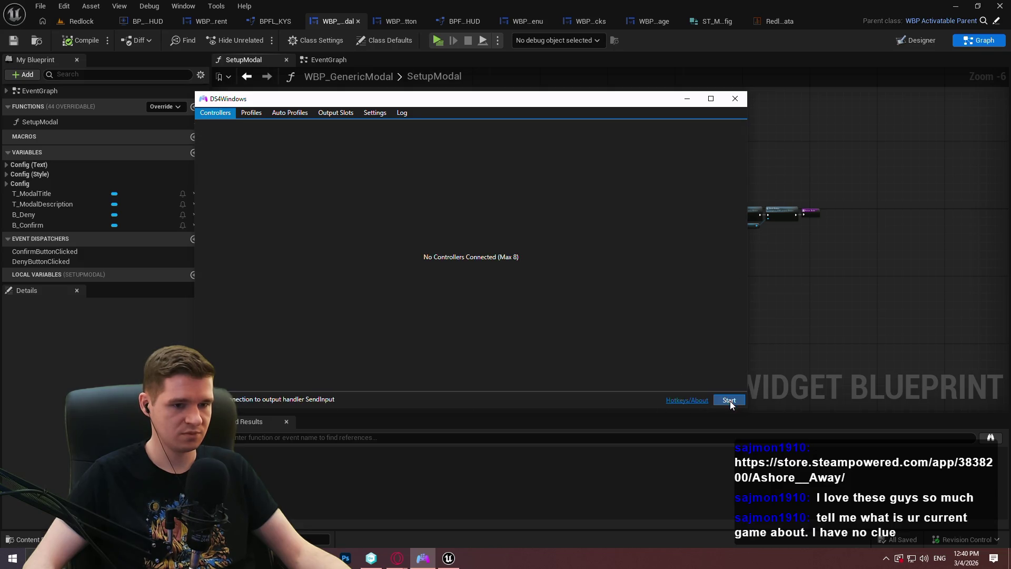
Step: Replay the preview without gamepad emulation, check the pause menu, then close the preview window
left_click(872, 308)
left_click(431, 42)
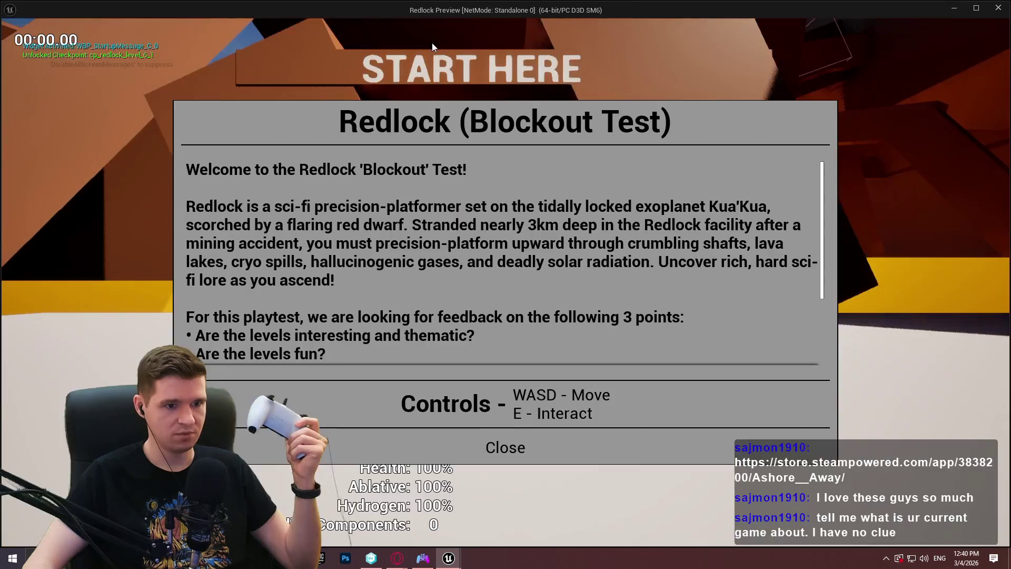
left_click(540, 447)
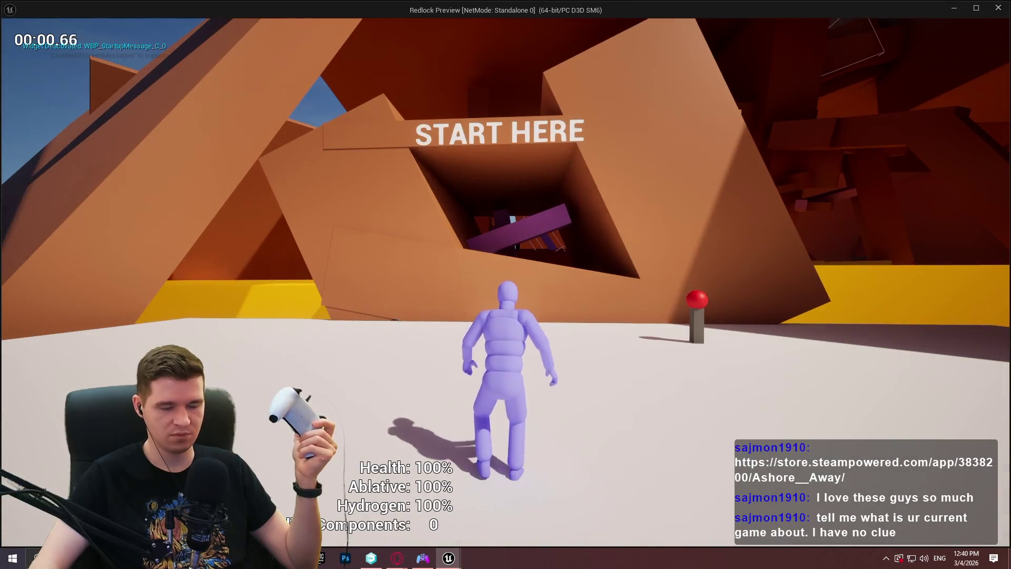
key("Escape")
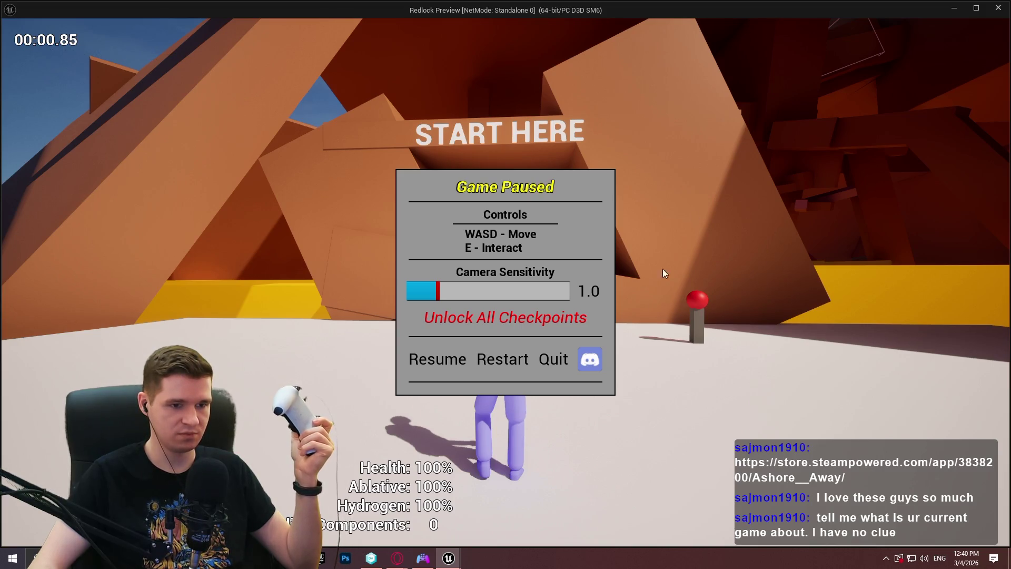
left_click(998, 7)
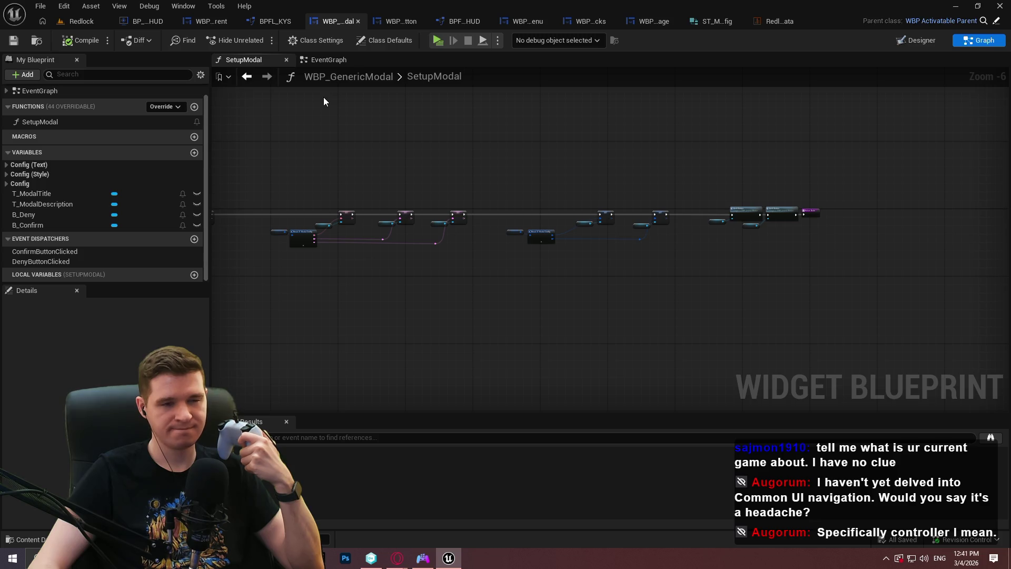
left_click_drag(323, 97, 885, 189)
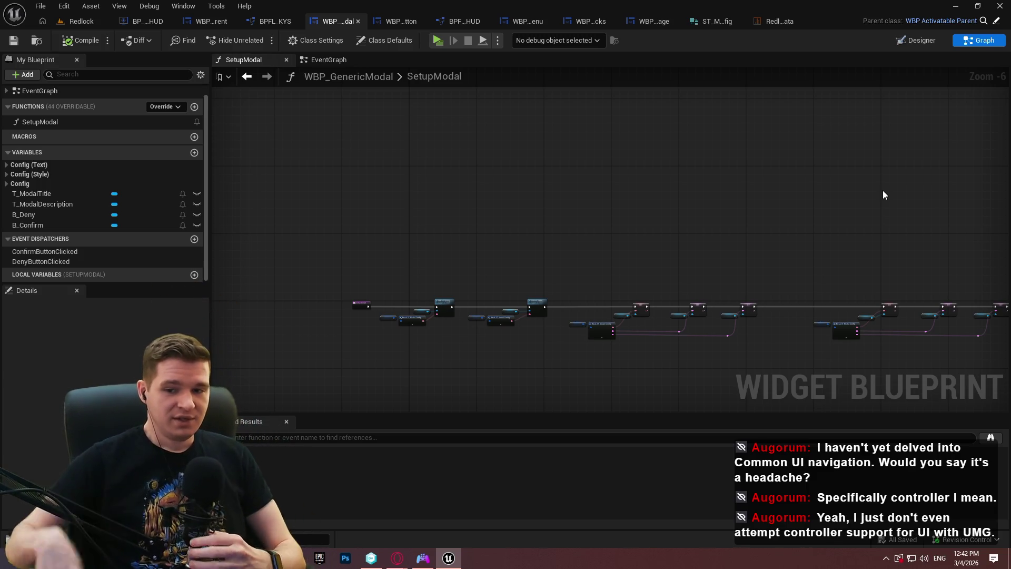
mouse_move(720, 180)
left_mouse_down()
mouse_move(480, 149)
mouse_move(526, 323)
left_mouse_up()
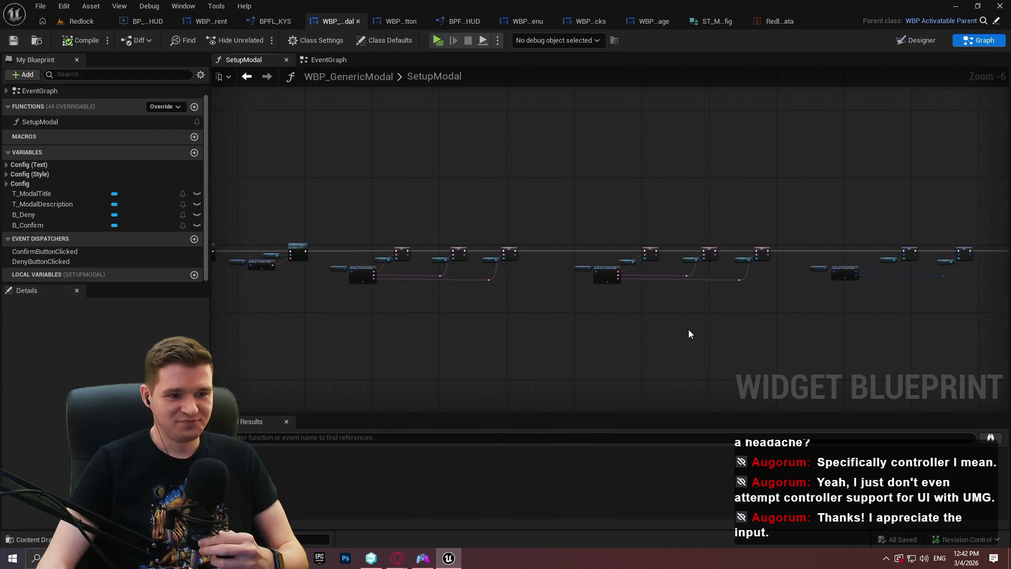
left_click_drag(688, 334, 569, 319)
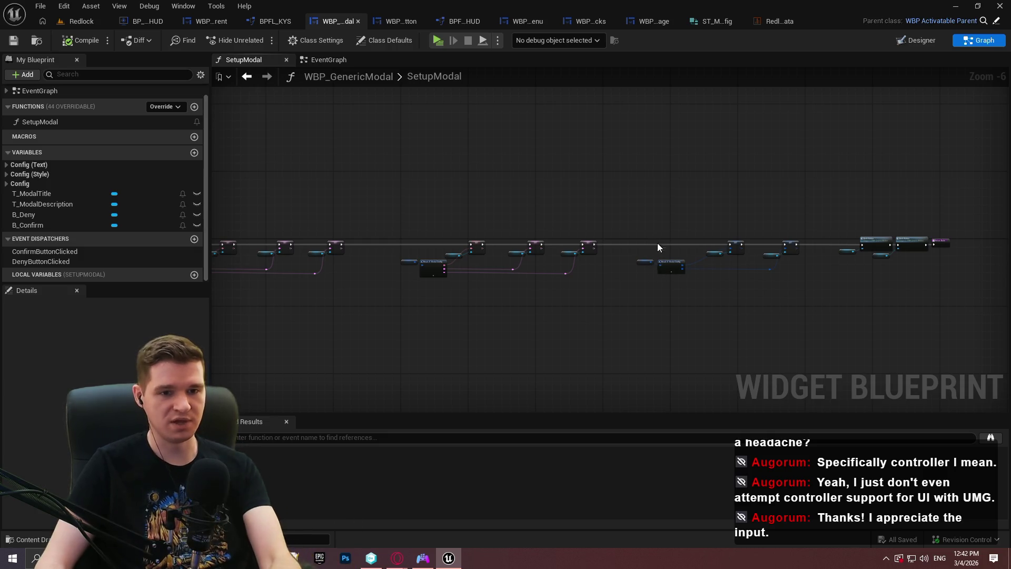
scroll(934, 279, "up", 3)
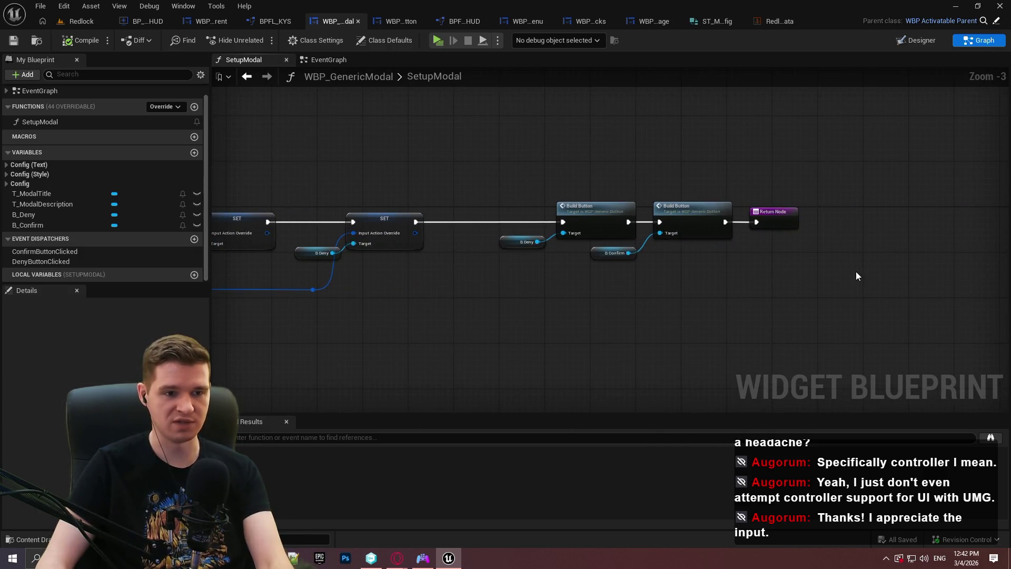
left_click(613, 253)
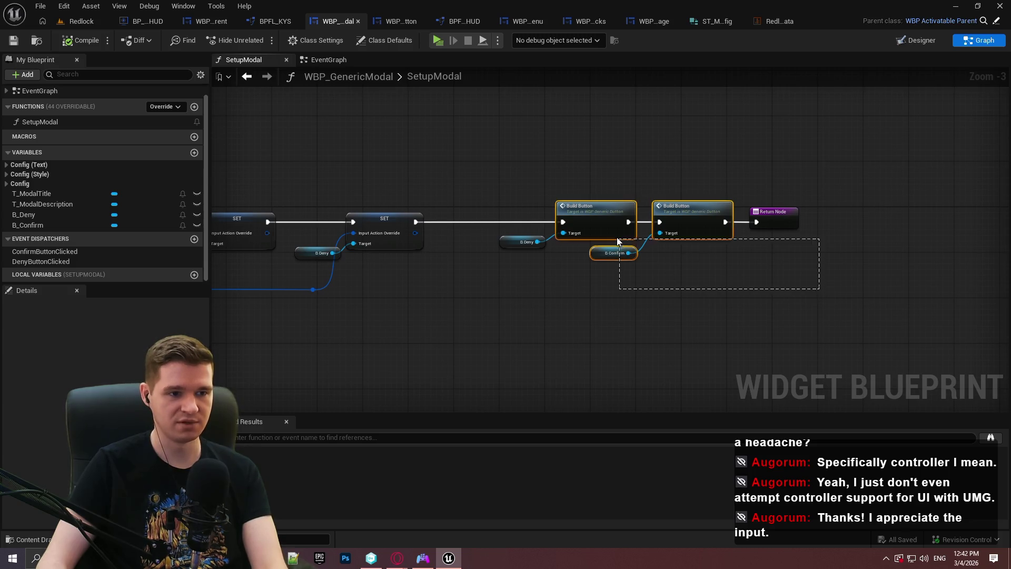
left_click(225, 150)
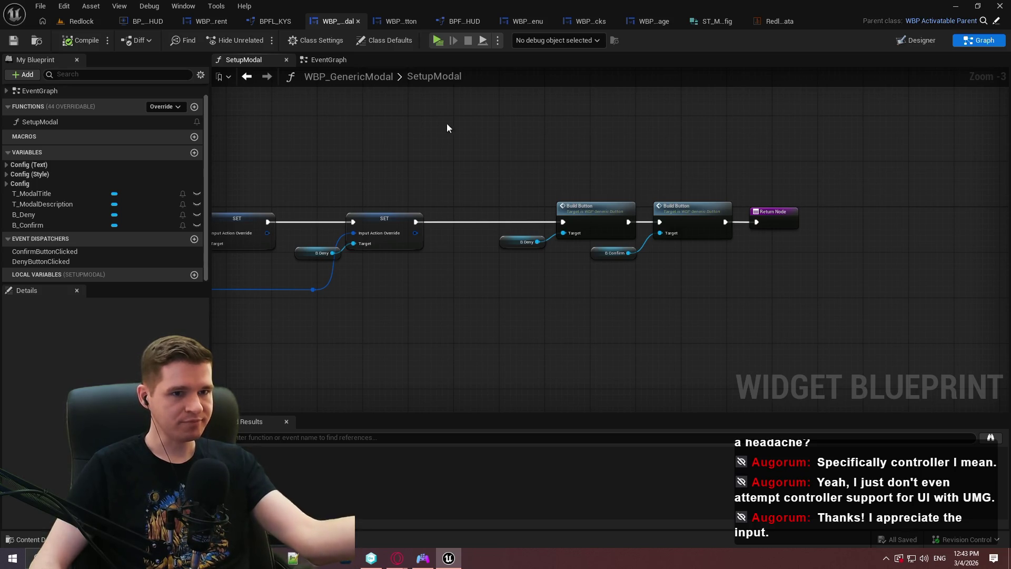
left_click_drag(222, 153, 568, 167)
scroll(569, 184, "down", 1)
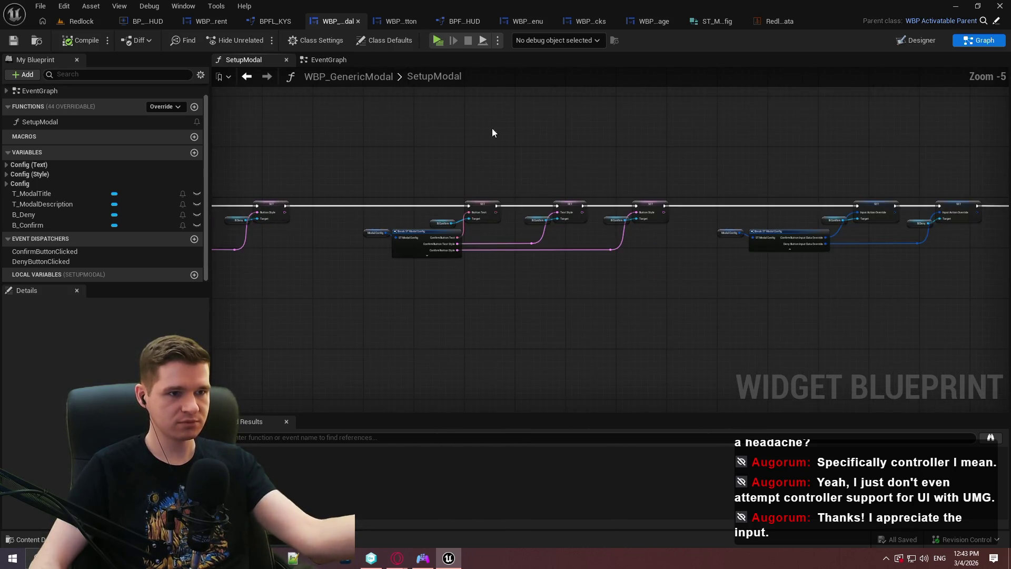
scroll(501, 136, "down", 1)
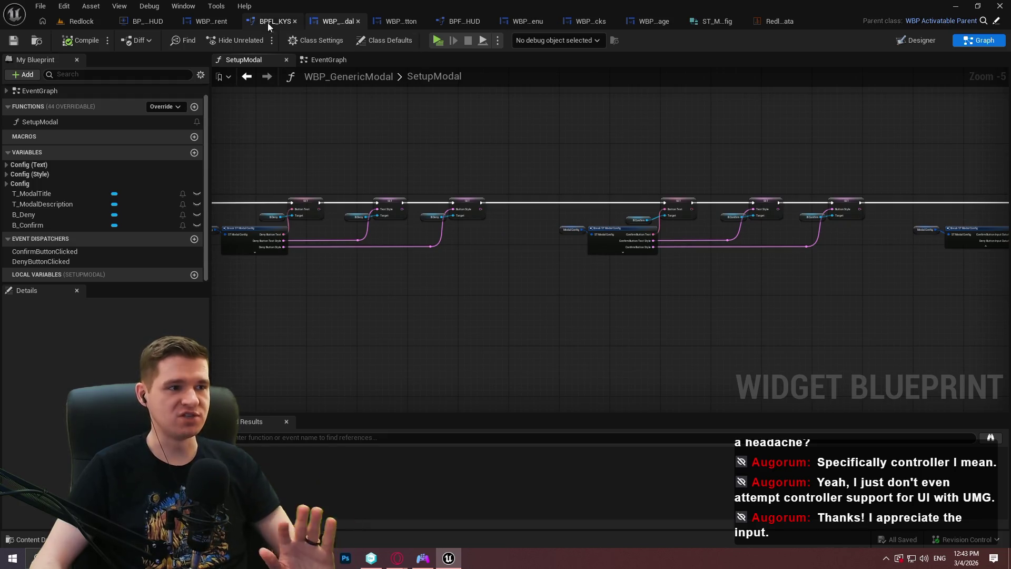
left_click(150, 22)
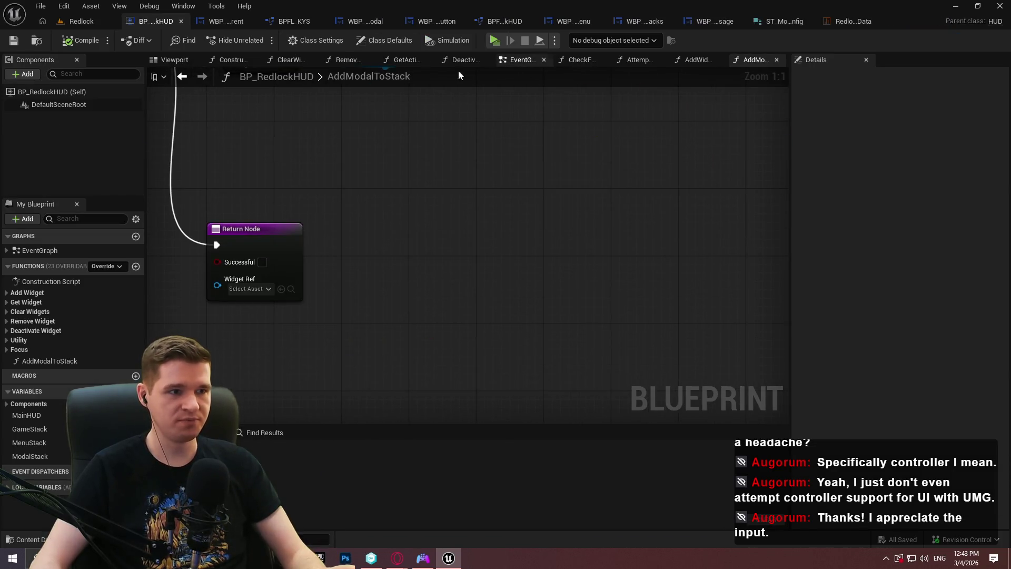
Step: Open the HUD's EventGraph and place an Add Widget to Stack node
double_click(40, 250)
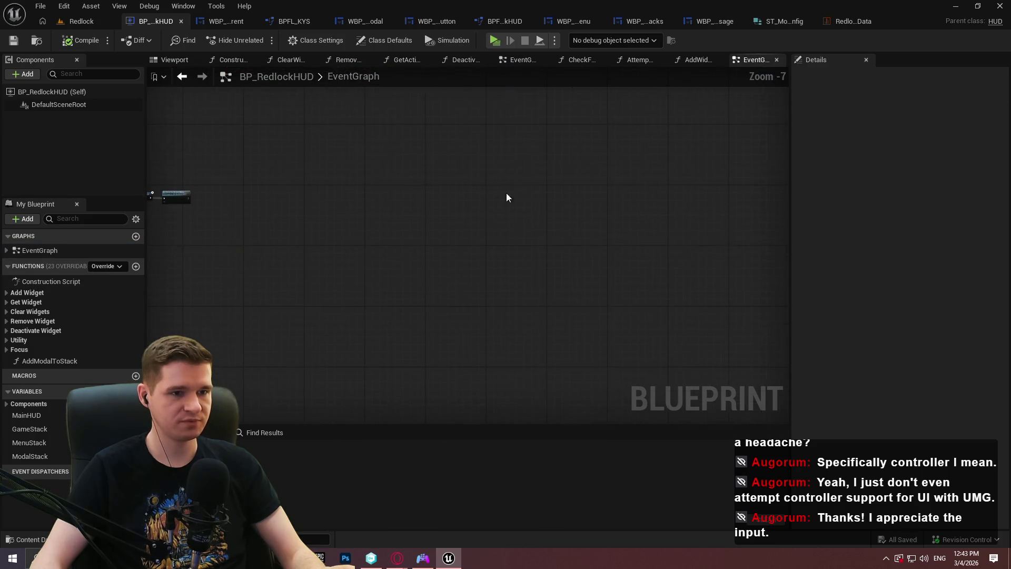
right_click(498, 169)
type("add widget")
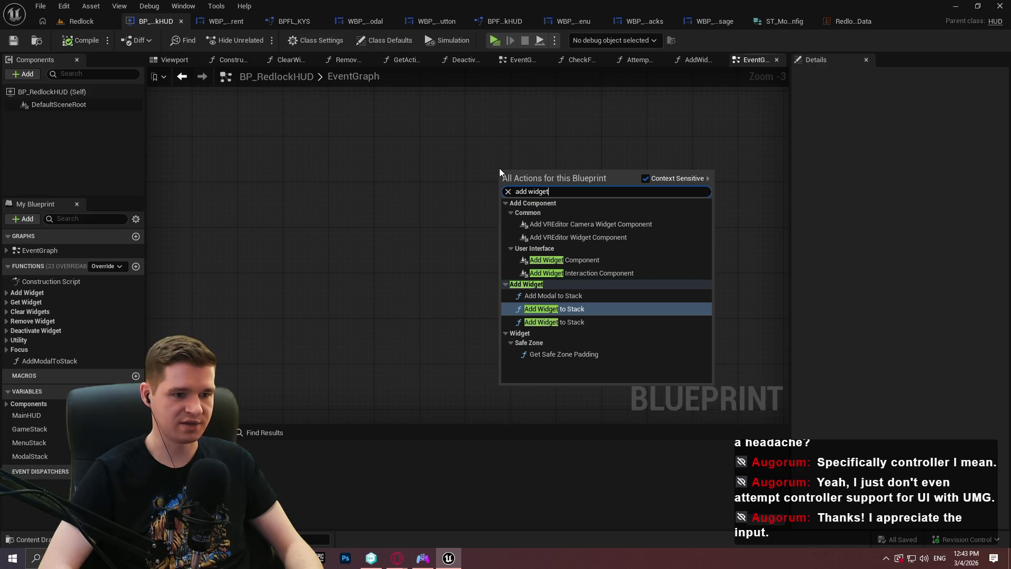
key("Return")
scroll(509, 229, "up", 2)
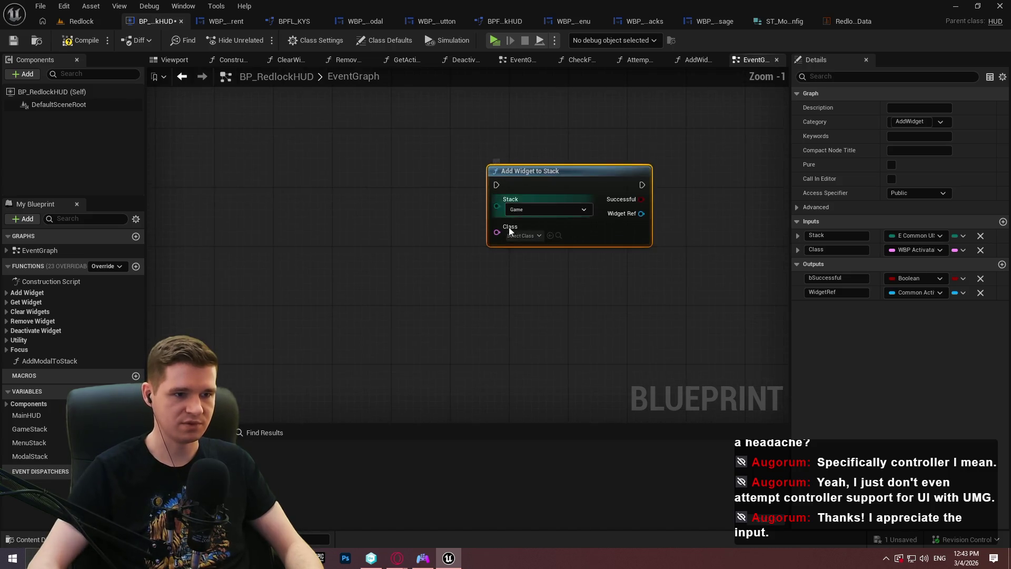
scroll(509, 228, "up", 1)
Step: Keep the node's Stack at Game and view the class list without choosing a class
left_click(526, 212)
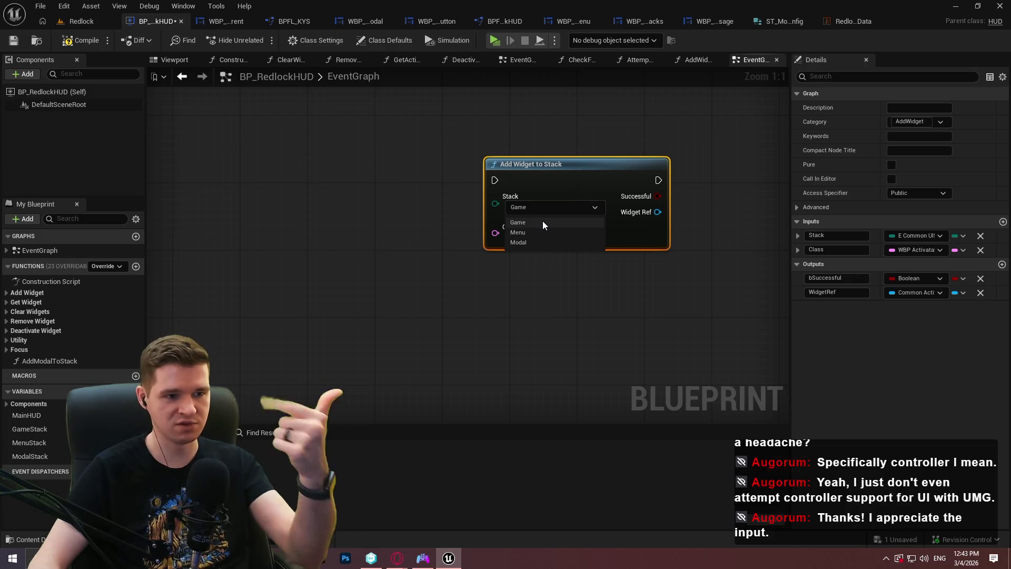
left_click(542, 252)
left_click(526, 237)
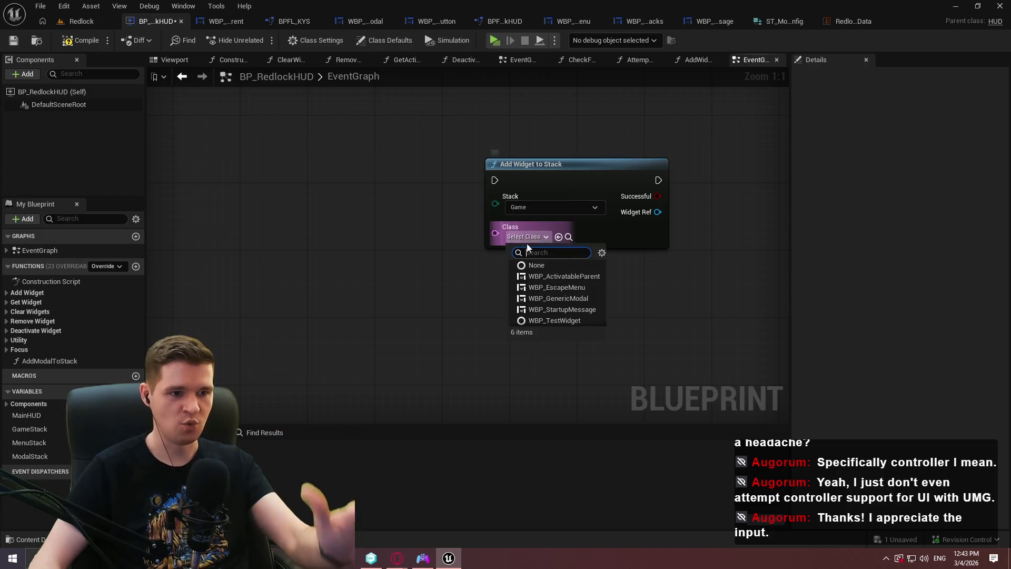
mouse_move(628, 287)
left_mouse_down()
mouse_move(475, 291)
mouse_move(474, 267)
left_mouse_up()
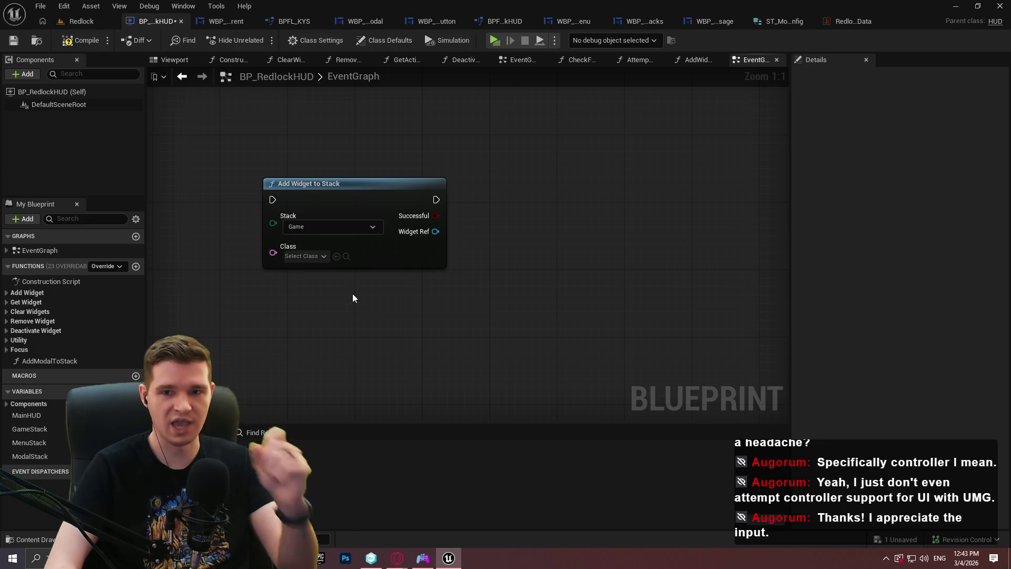
right_click(315, 290)
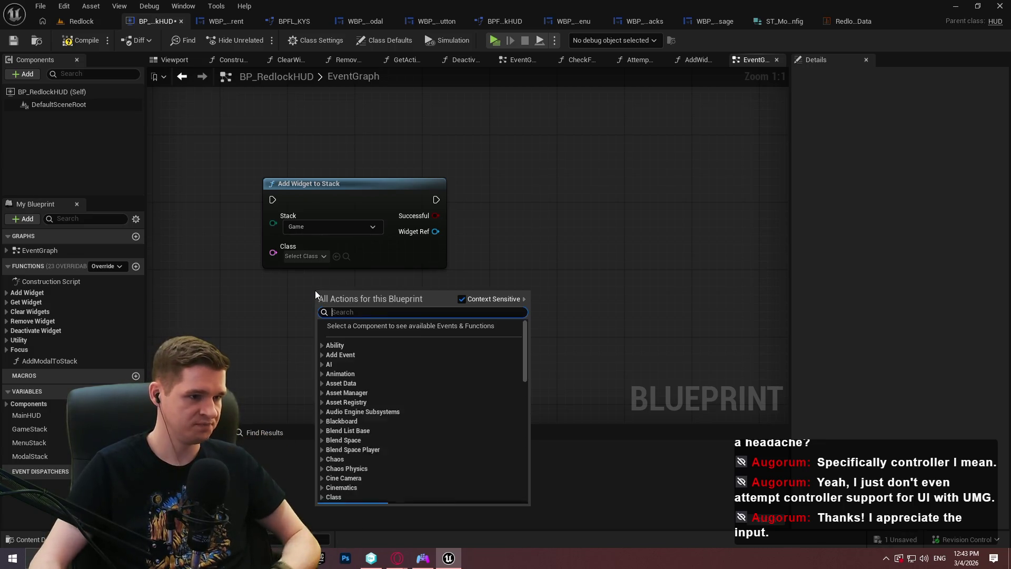
Step: Add an Add Modal to Stack node and split its Modal Config pin into fields
type("add ")
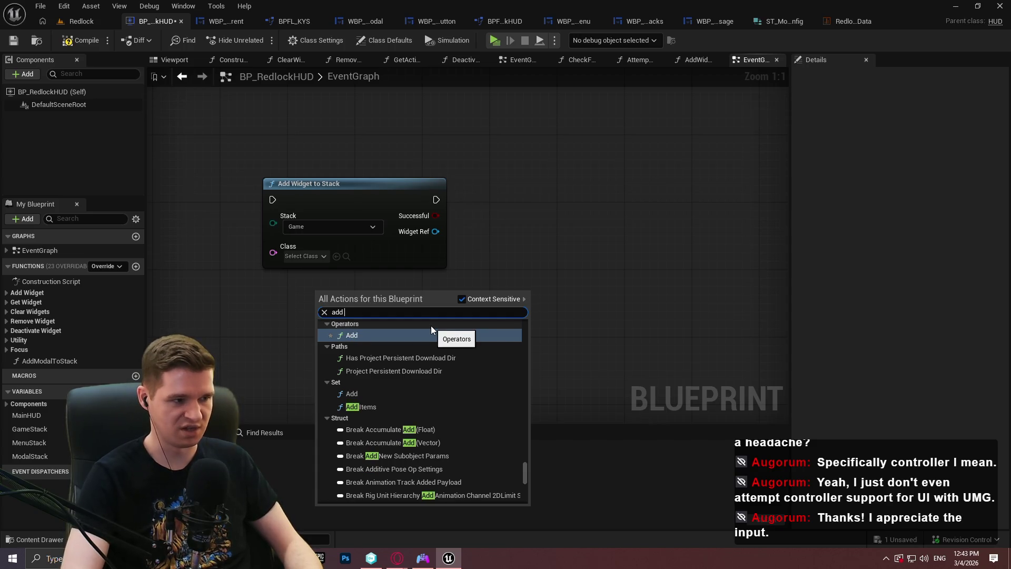
type("modal")
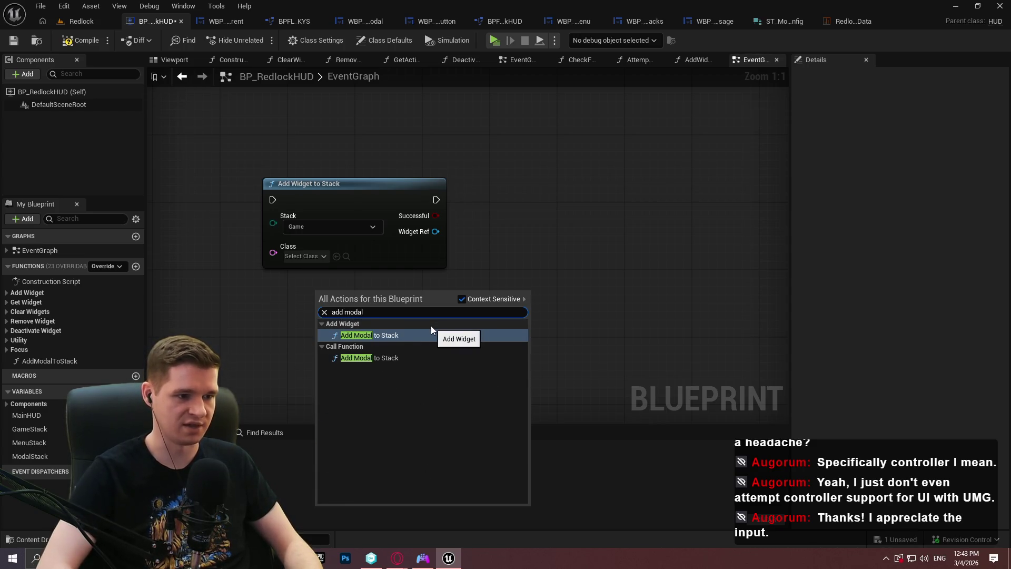
left_click(431, 335)
mouse_move(398, 307)
left_mouse_down()
mouse_move(596, 302)
mouse_move(518, 211)
left_mouse_up()
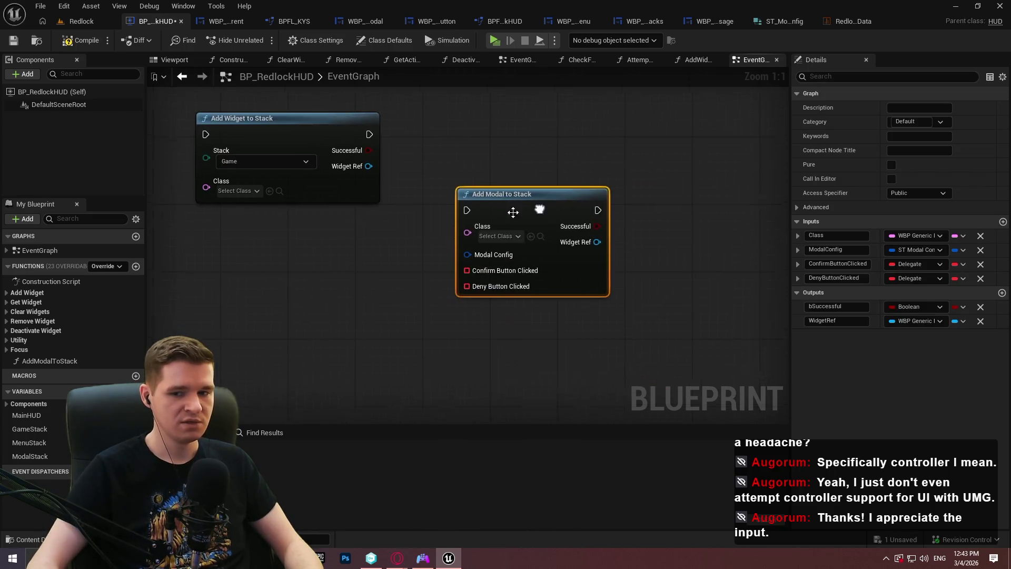
left_click(465, 258)
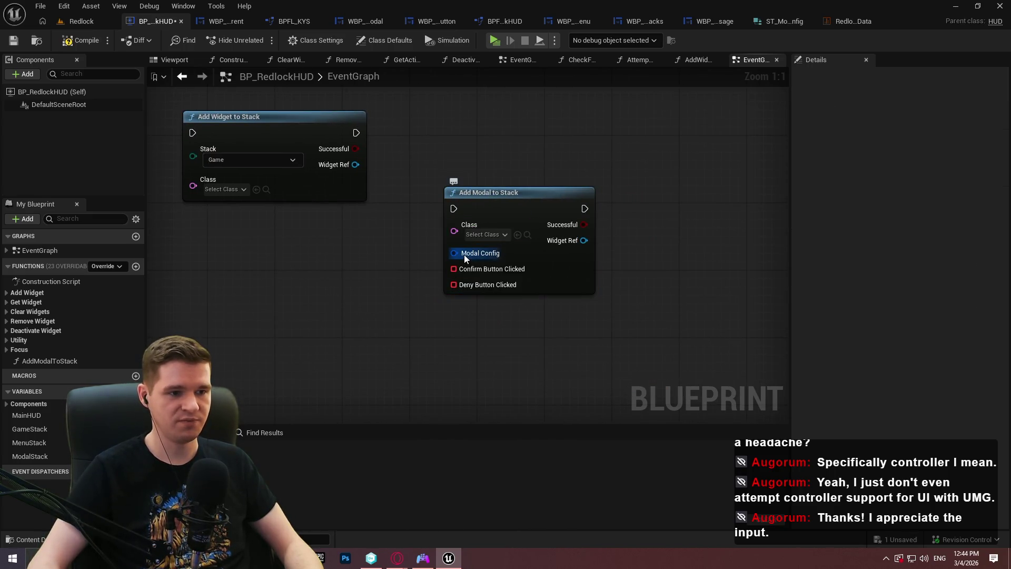
right_click(465, 257)
left_click(498, 308)
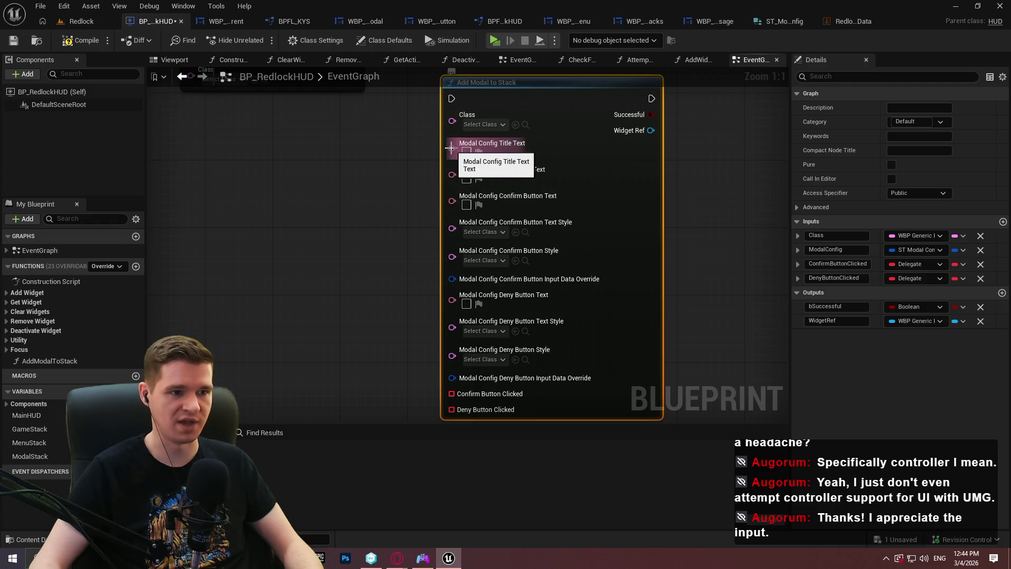
Step: Inspect the split fields, including Confirm Button Clicked, then recombine them into one Modal Config pin
left_click_drag(381, 275, 404, 101)
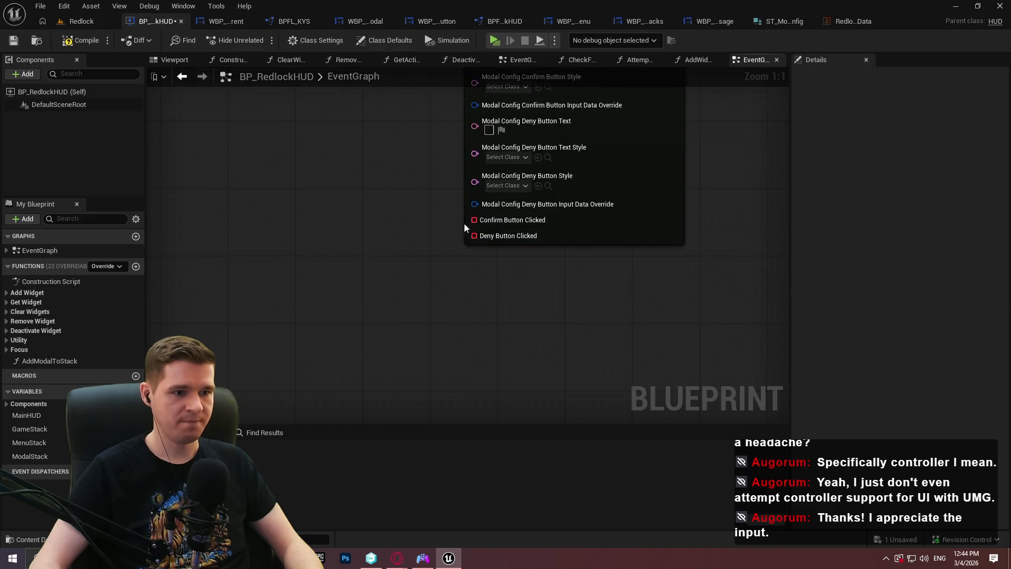
left_click_drag(474, 220, 367, 250)
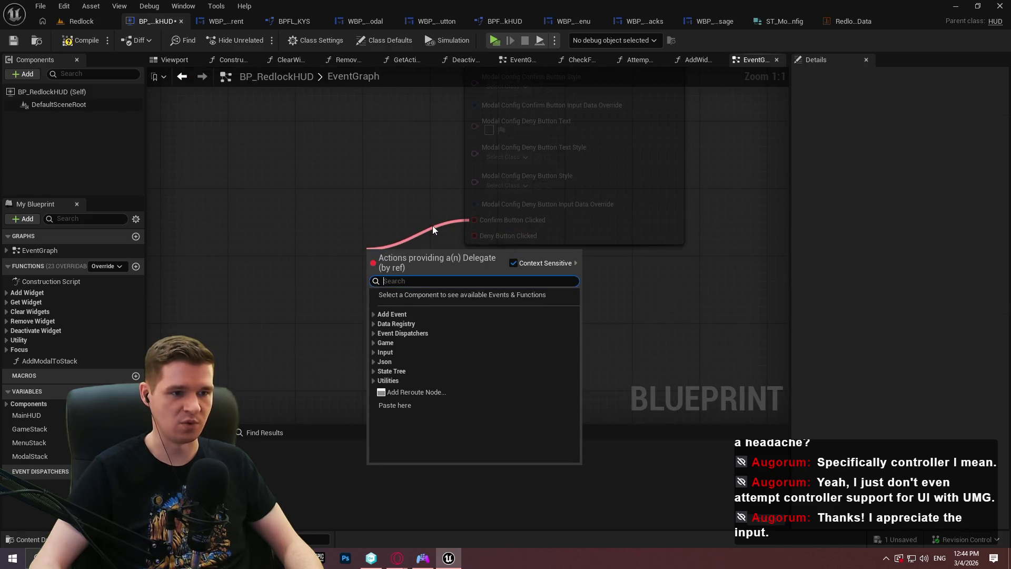
left_click(431, 228)
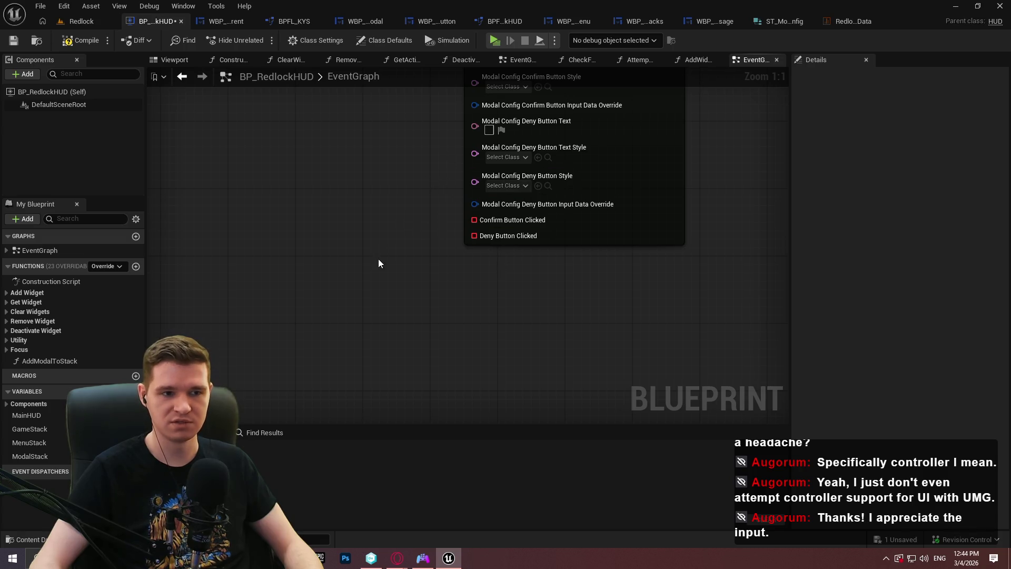
scroll(440, 379, "down", 3)
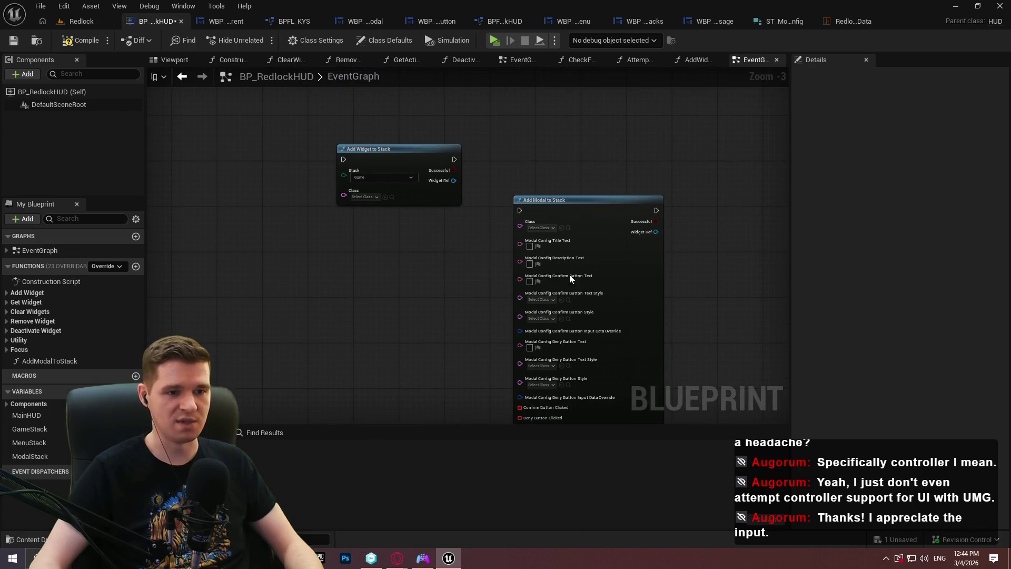
right_click(520, 277)
left_click(550, 326)
scroll(544, 164, "up", 3)
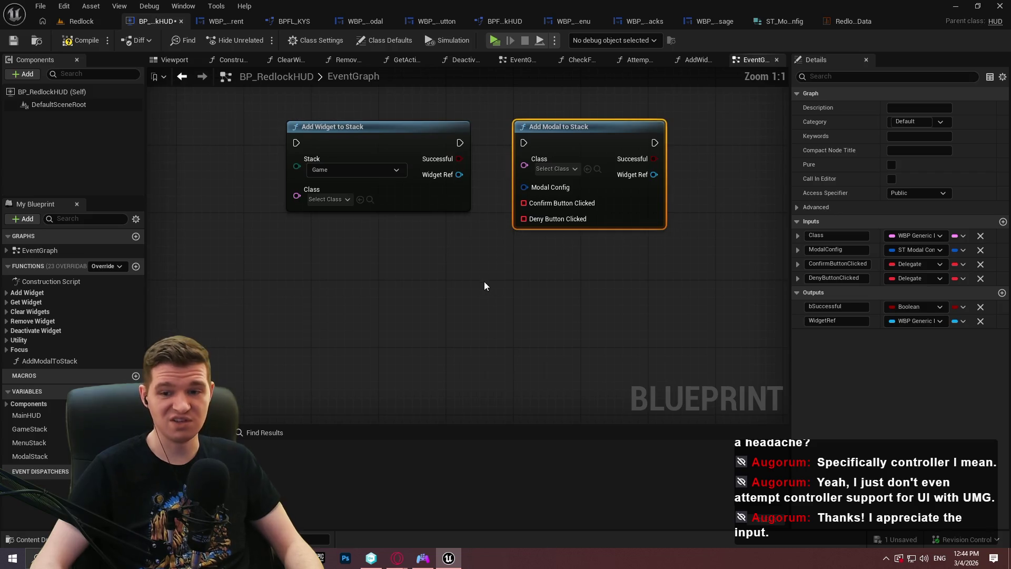
Step: Remove both demo stack nodes and compile and save BP_RedlockHUD
mouse_move(581, 221)
left_mouse_down()
mouse_move(395, 365)
mouse_move(364, 322)
left_mouse_up()
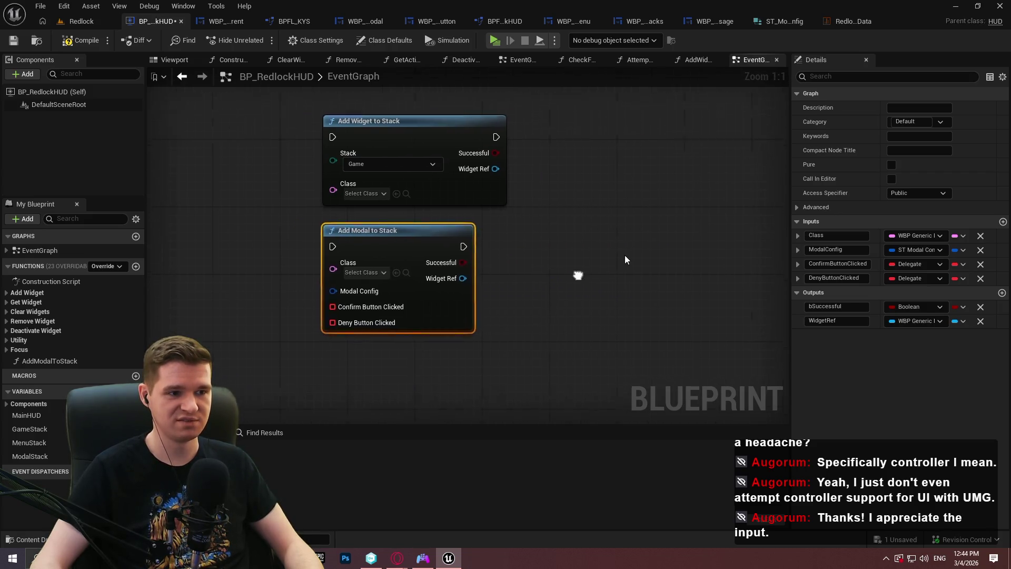
left_click(628, 313)
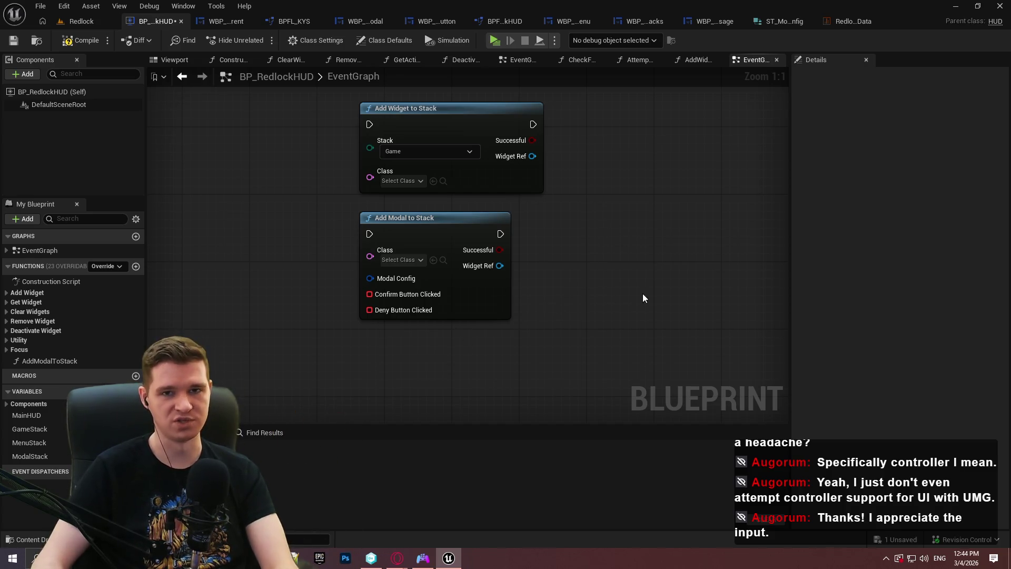
mouse_move(603, 287)
left_mouse_down()
mouse_move(384, 165)
mouse_move(618, 273)
mouse_move(331, 109)
mouse_move(331, 117)
left_mouse_up()
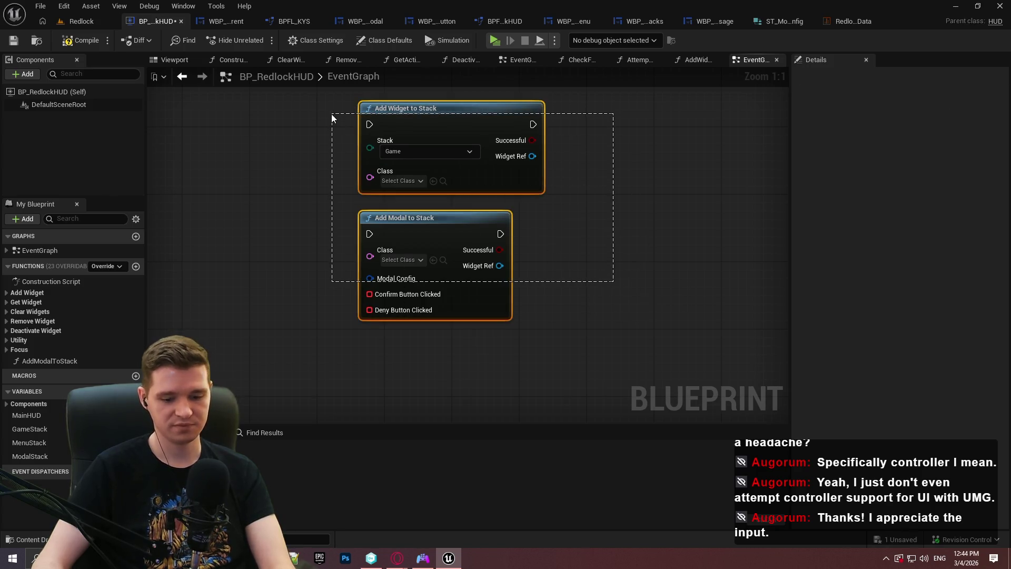
left_click(629, 235)
key("ctrl+z")
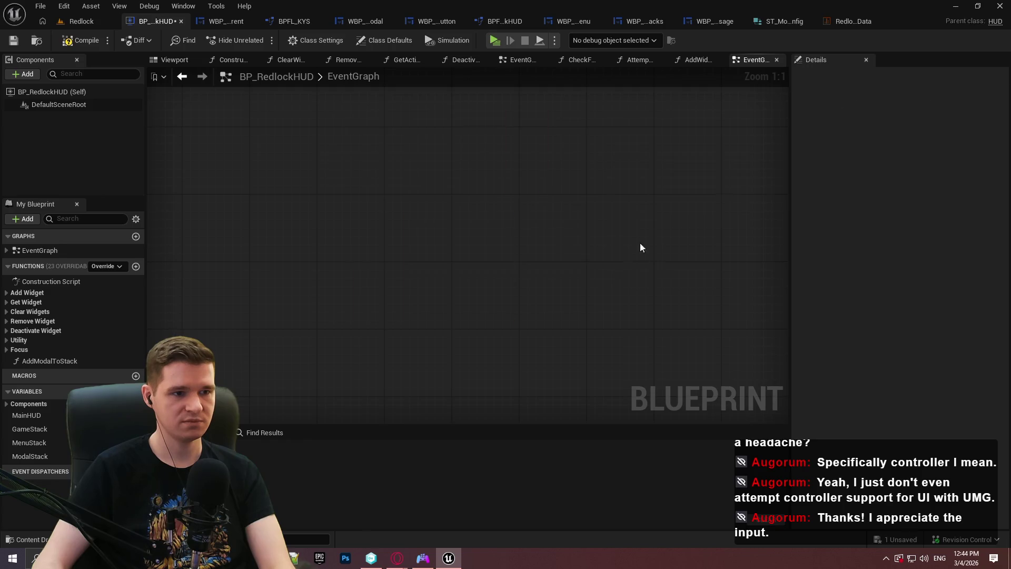
left_click(84, 41)
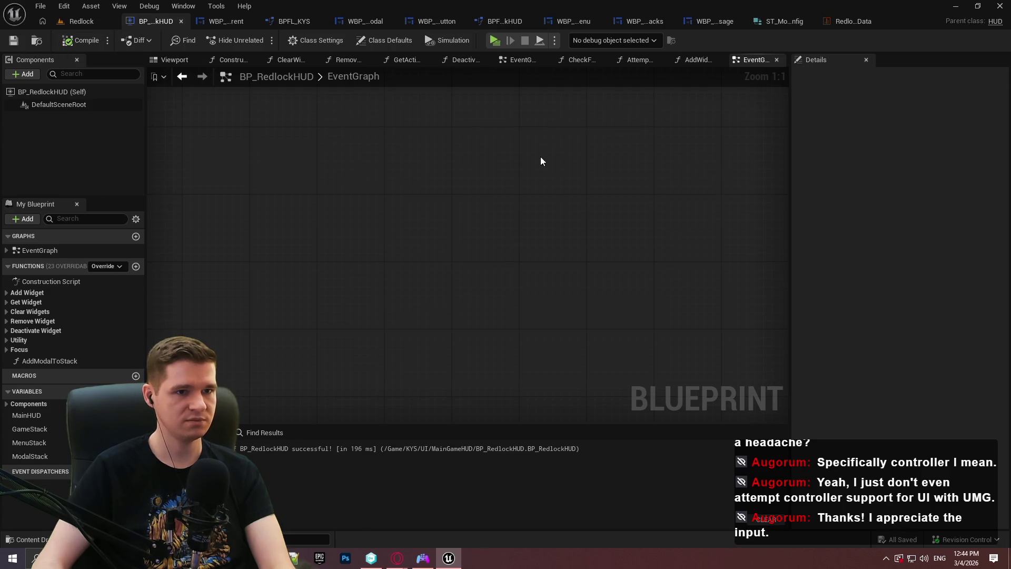
Step: Close the input action data table and ST_ModalConfig tabs, then select the Close button widget
left_click(856, 21)
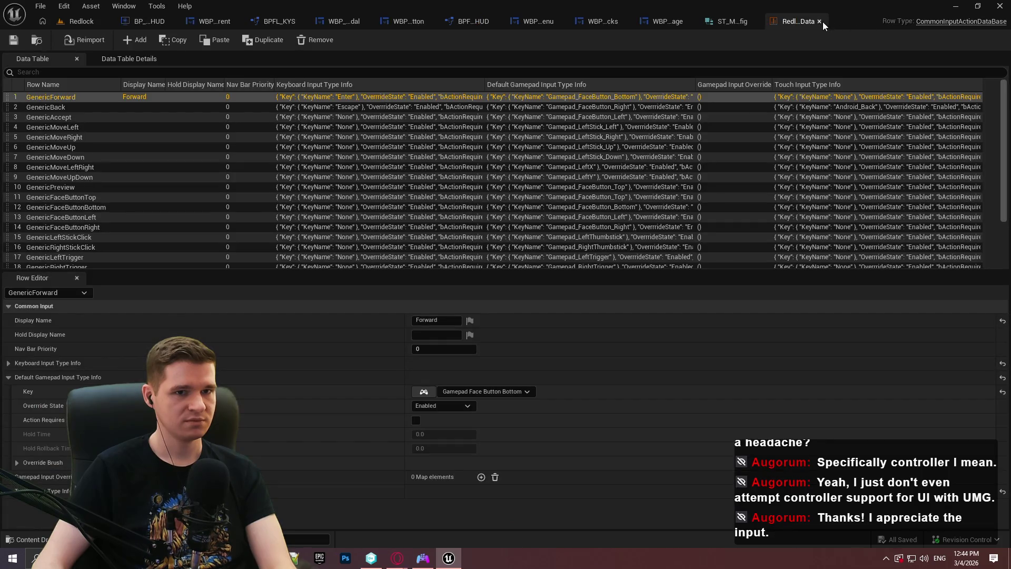
left_click(820, 21)
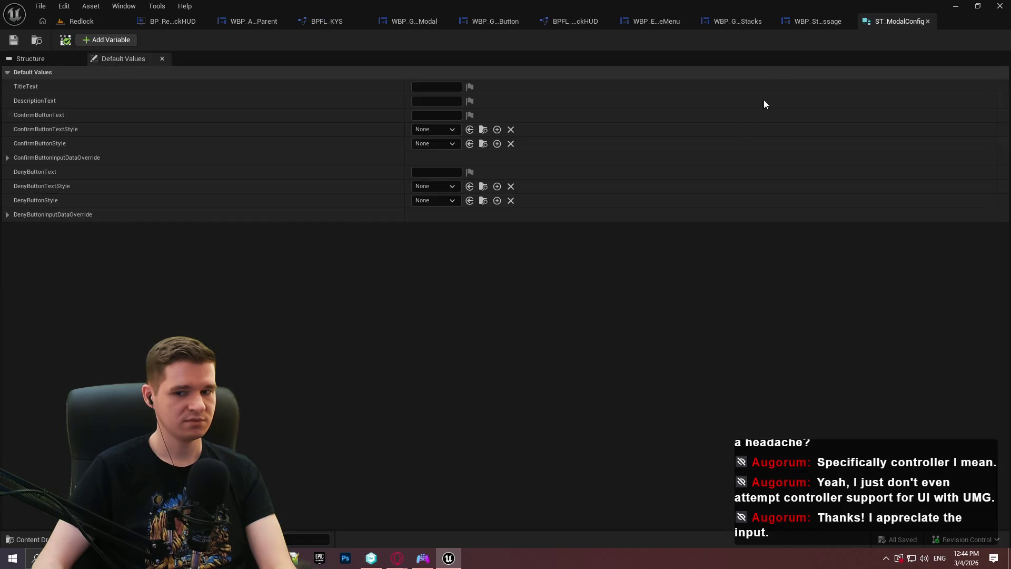
left_click(927, 21)
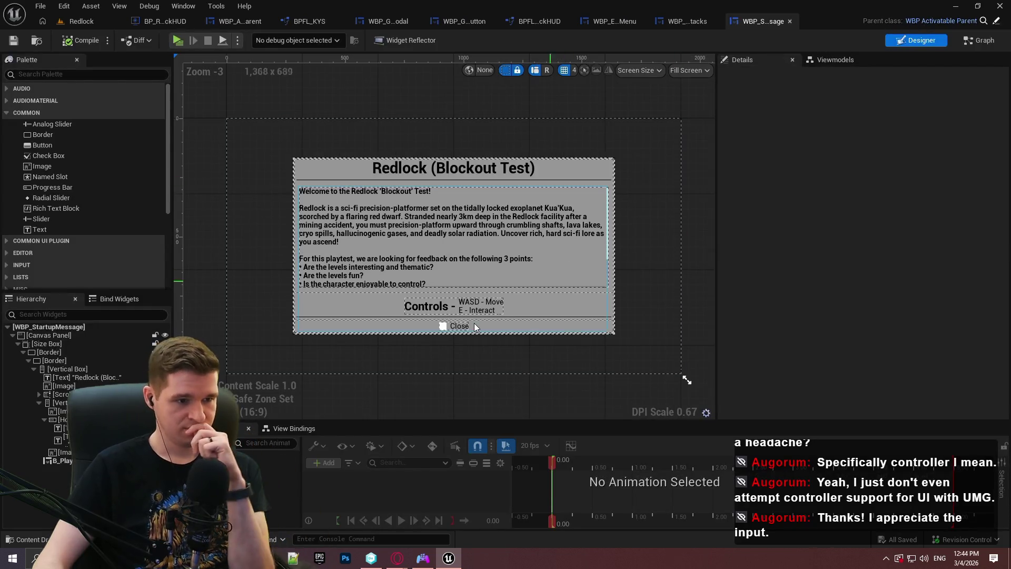
scroll(446, 331, "up", 5)
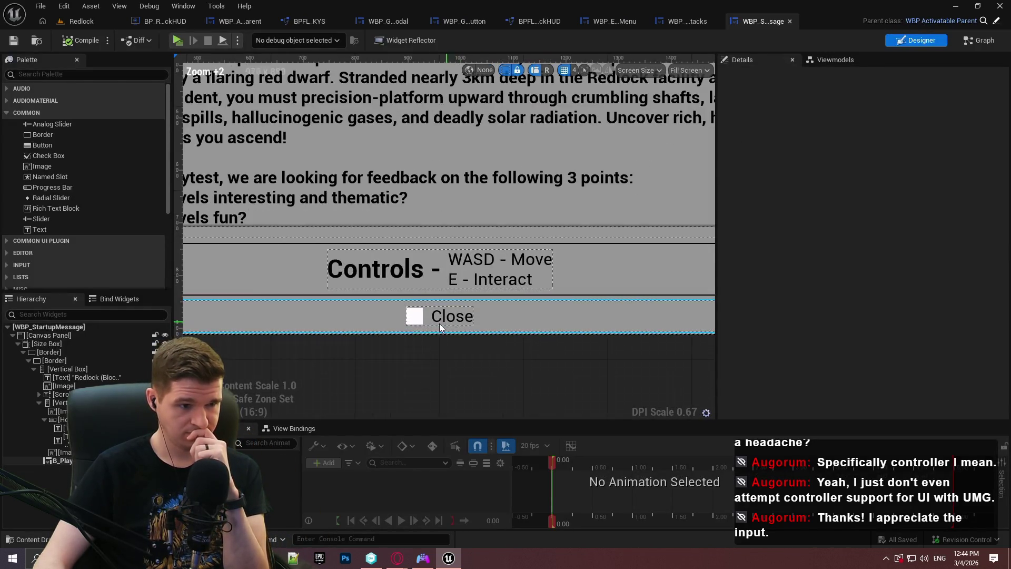
left_click(427, 328)
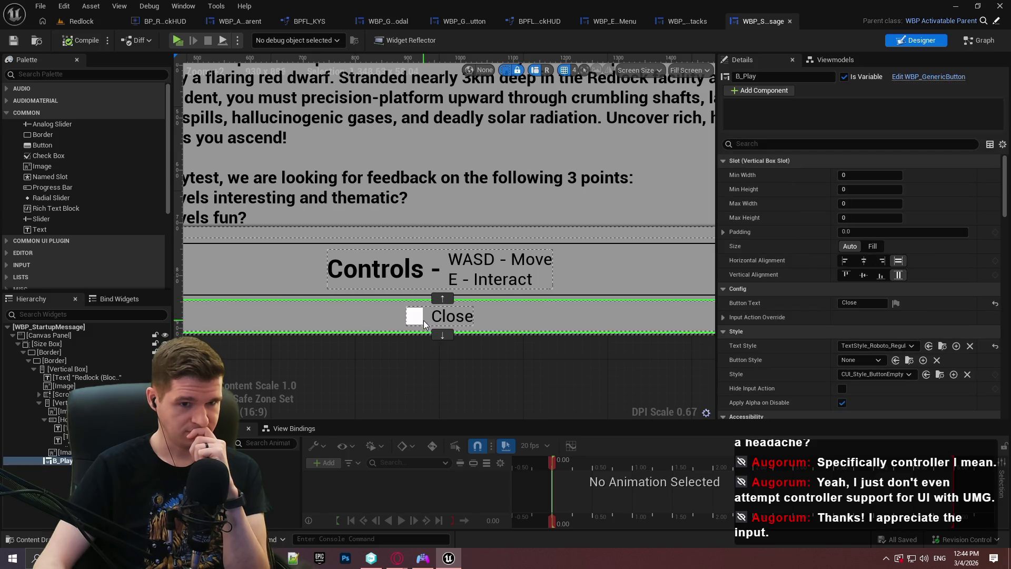
scroll(425, 323, "down", 4)
scroll(316, 277, "up", 5)
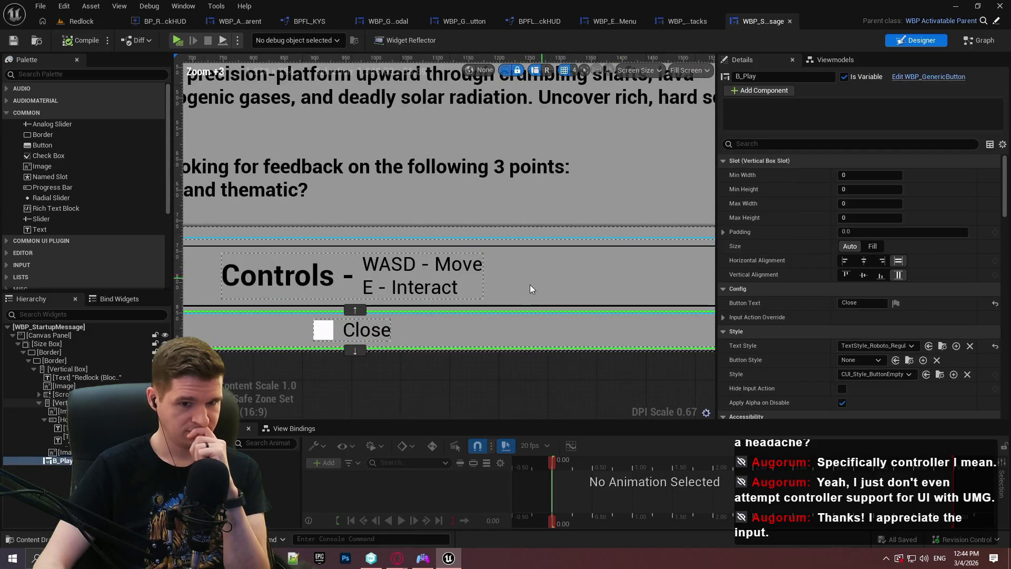
scroll(779, 294, "down", 3)
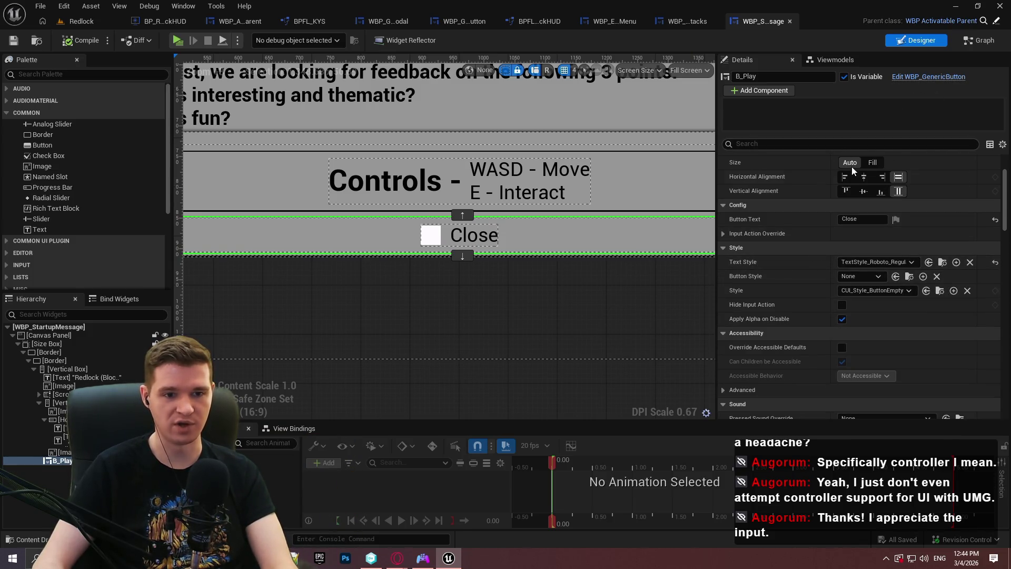
Step: Try other label text styles, then keep the regular text style and CUI_Style_ButtonEmpty button style
left_click(878, 262)
left_click(929, 299)
left_click(878, 262)
left_click(906, 309)
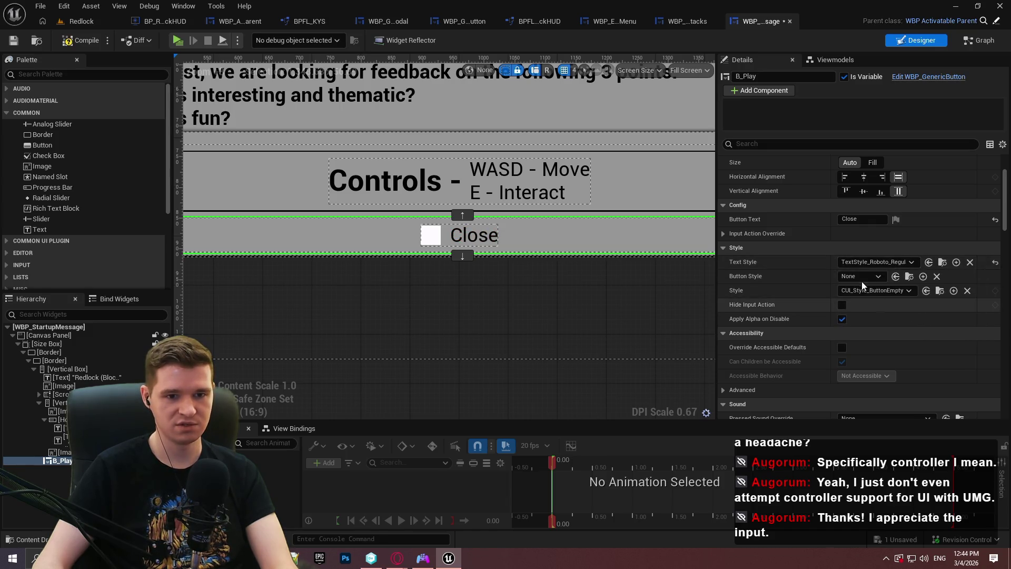
left_click(866, 289)
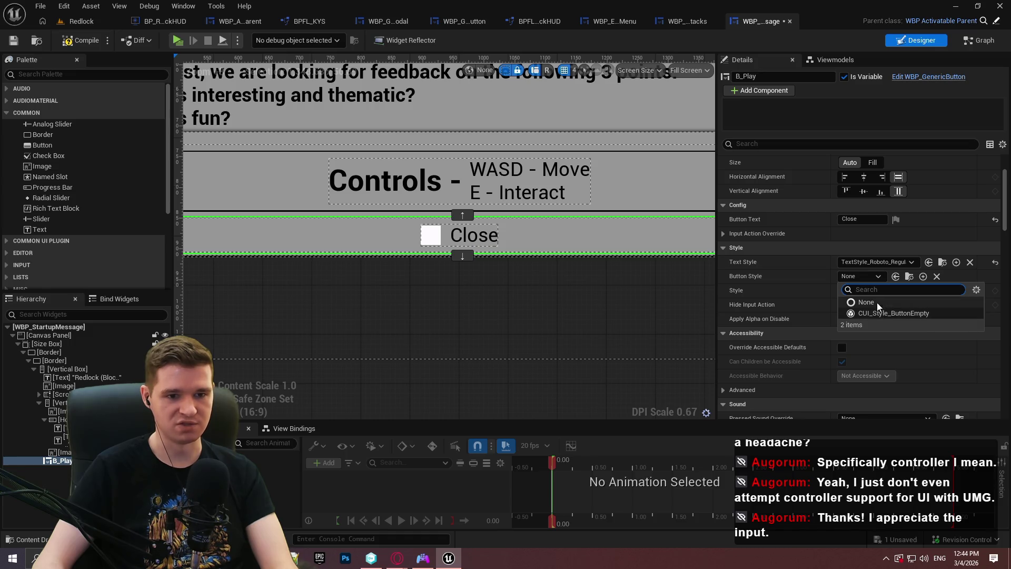
left_click(894, 313)
scroll(585, 248, "down", 2)
scroll(591, 249, "up", 2)
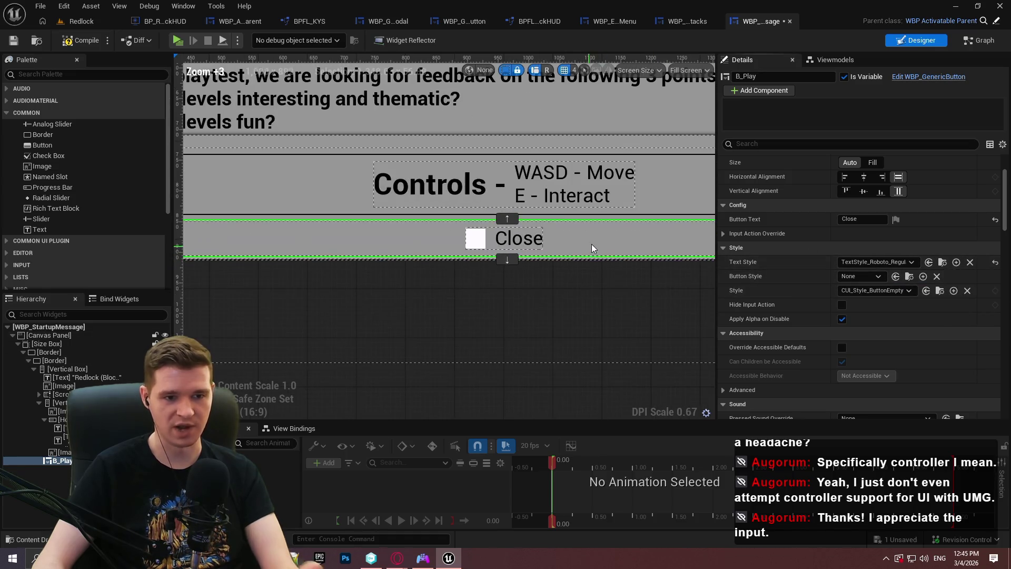
Step: Expand Input Action Override and set the button label text to 'Close'
left_click(855, 233)
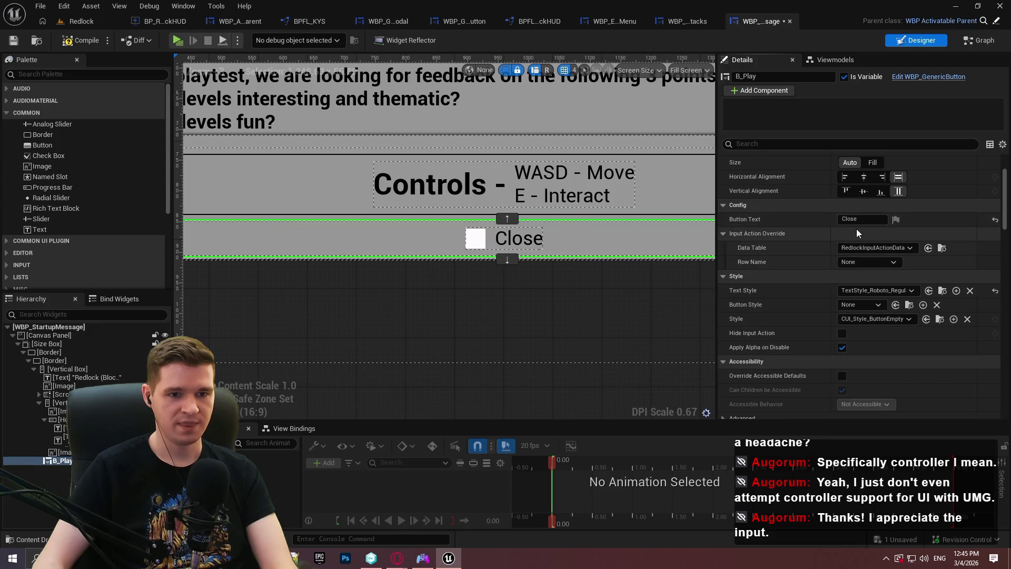
left_click(871, 218)
type("sss")
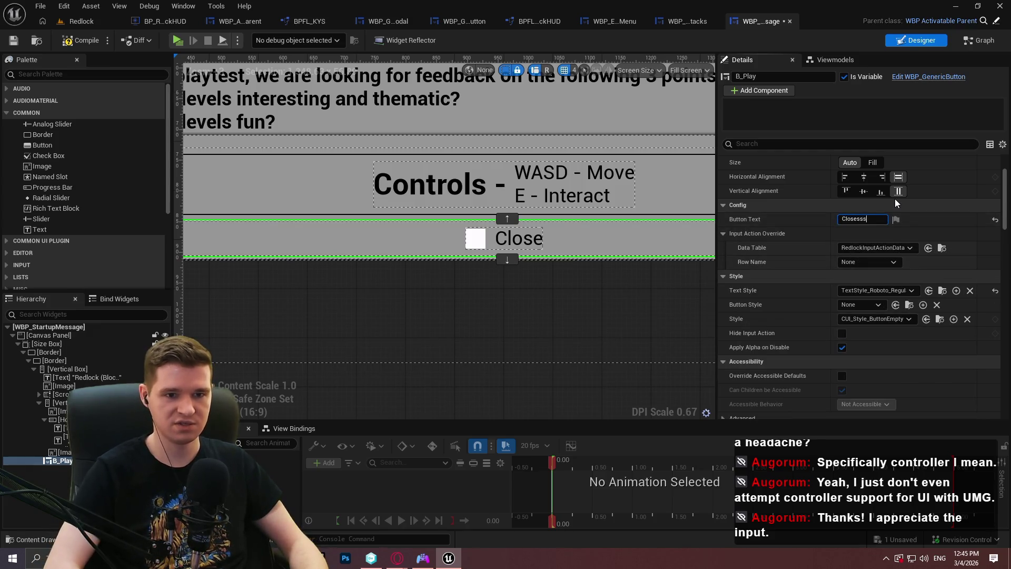
type("ss")
key("Return")
left_click(858, 221)
type("Close")
key("Return")
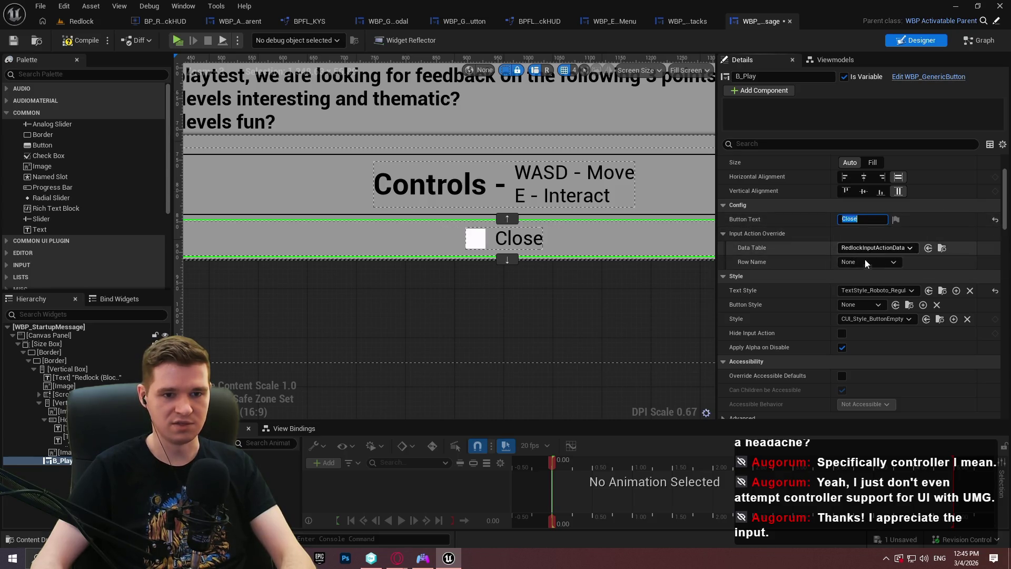
Step: Set the override Row Name to GenericAccept and launch the standalone game preview
left_click(866, 262)
left_click(866, 263)
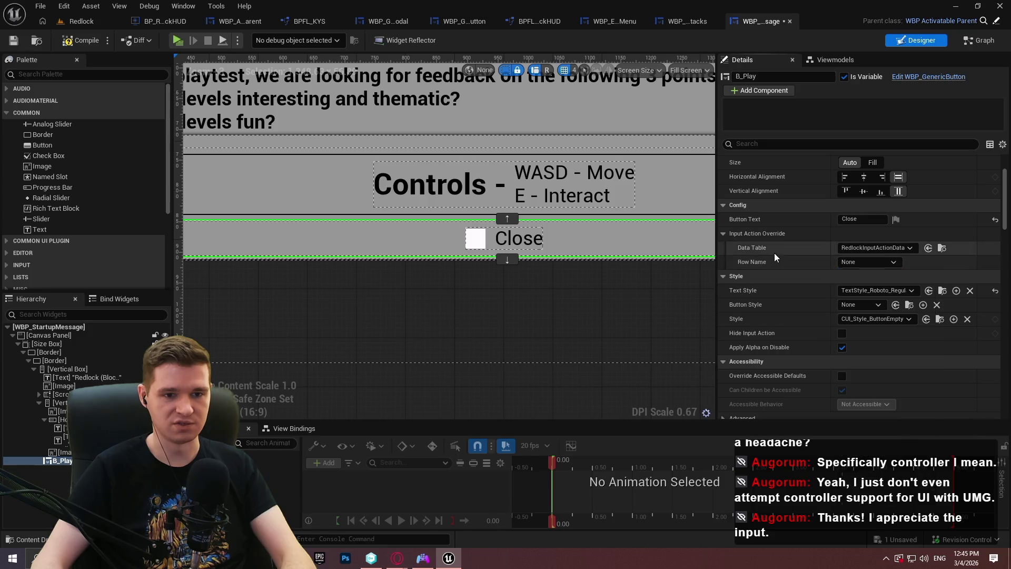
left_click(178, 40)
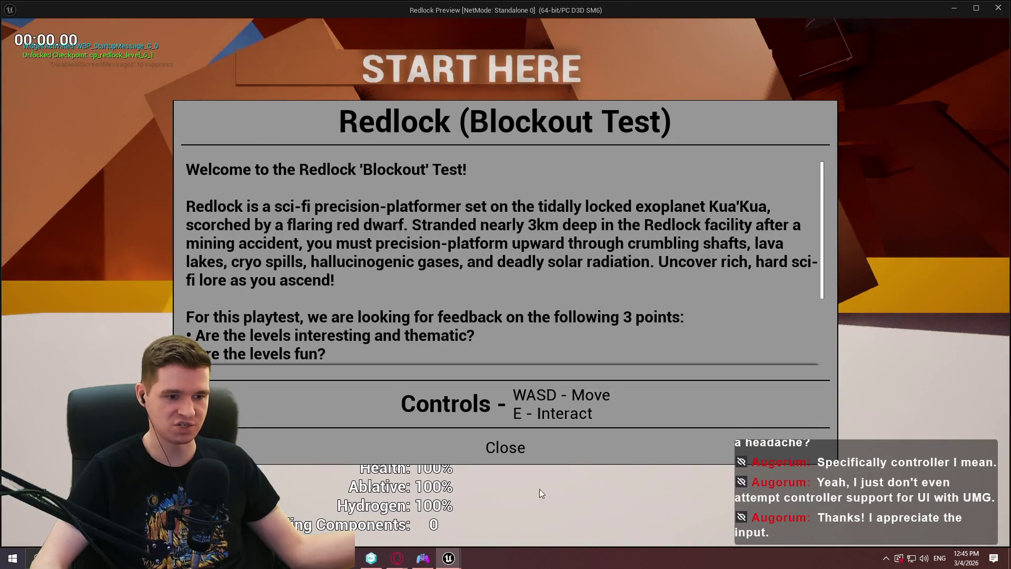
key("Escape")
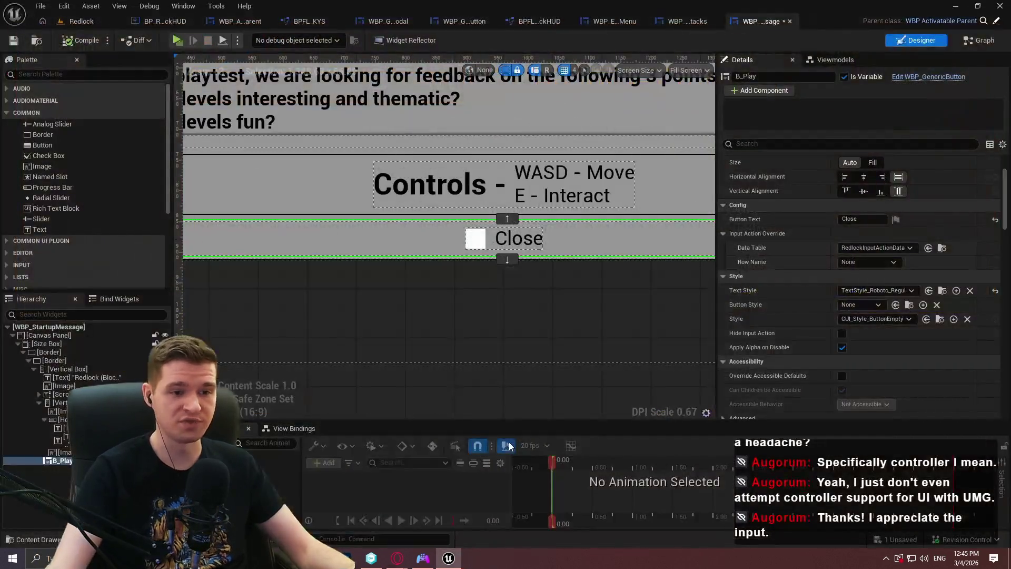
left_click(867, 261)
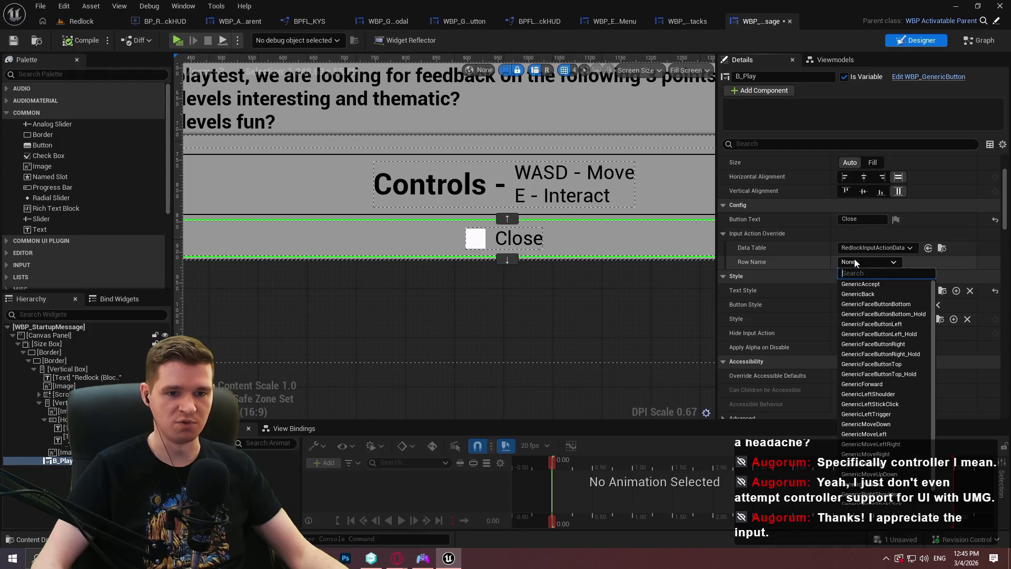
left_click(895, 284)
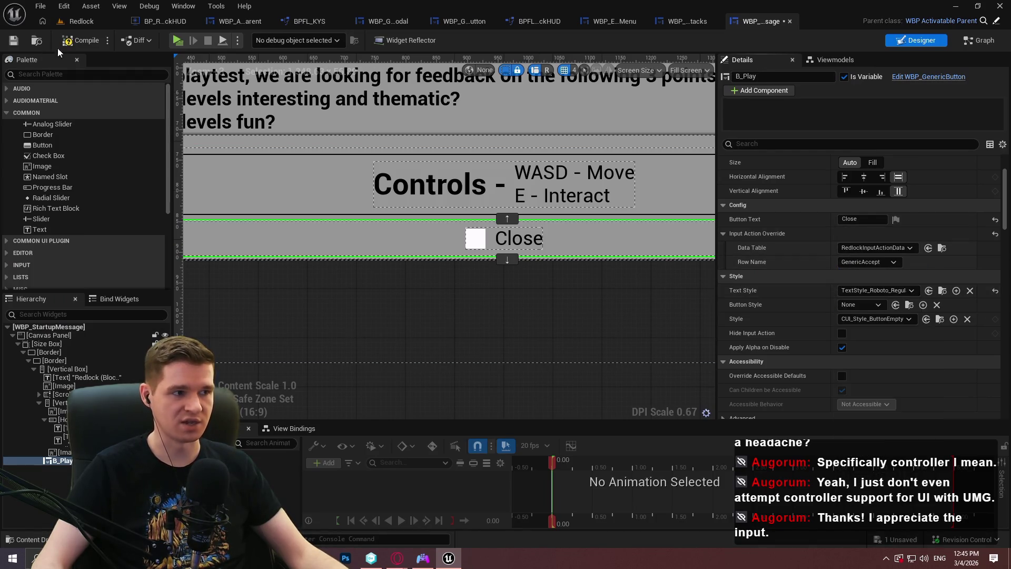
left_click(182, 42)
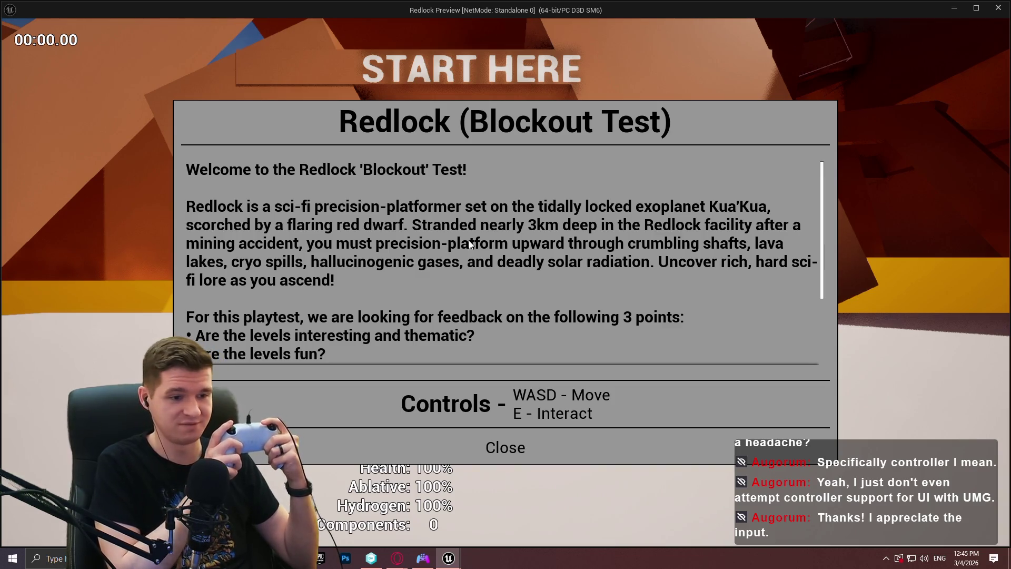
Step: Close the preview, relaunch and close it again, then review the Close button's Row Name options
key("Escape")
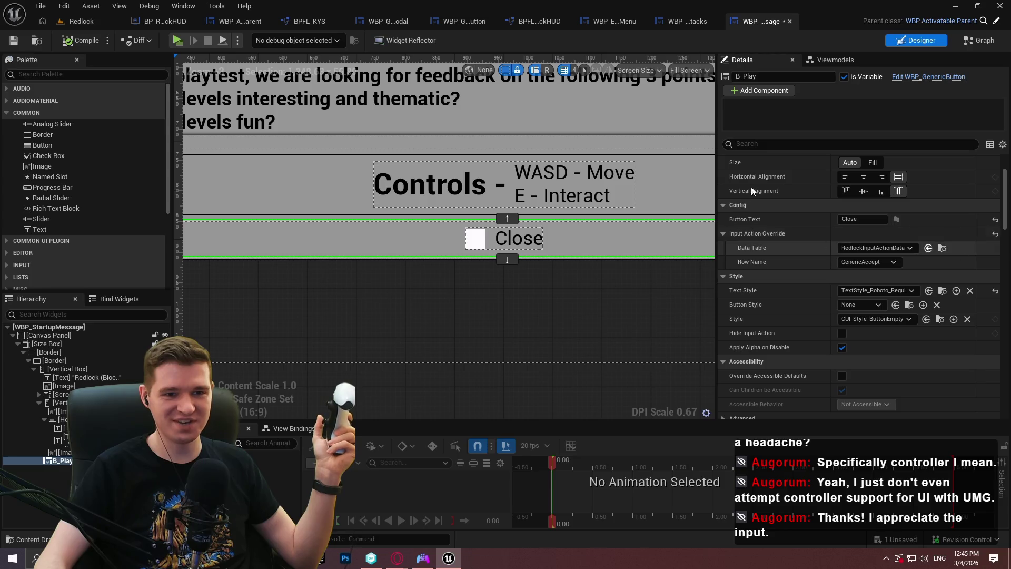
left_click(183, 43)
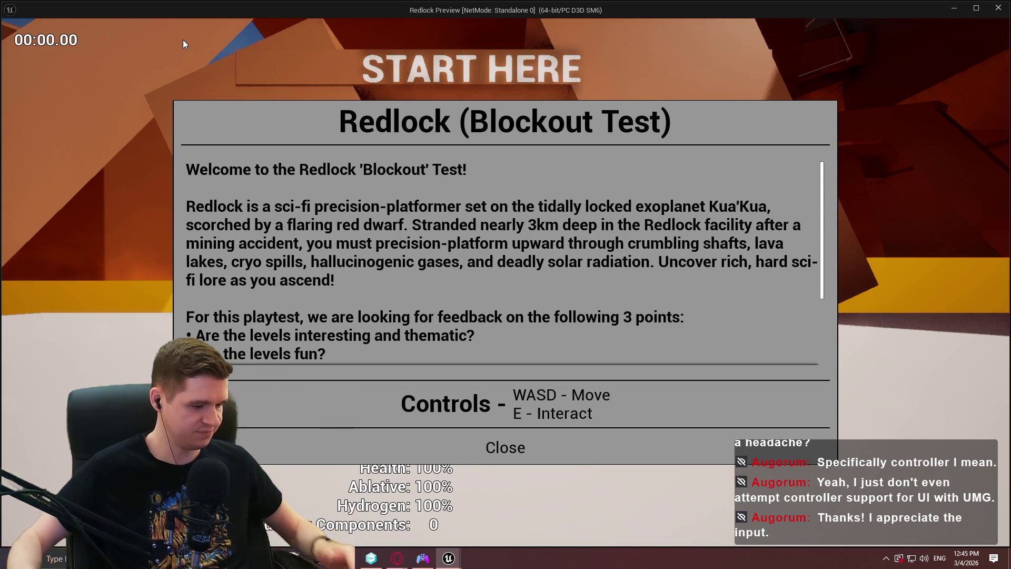
key("Escape")
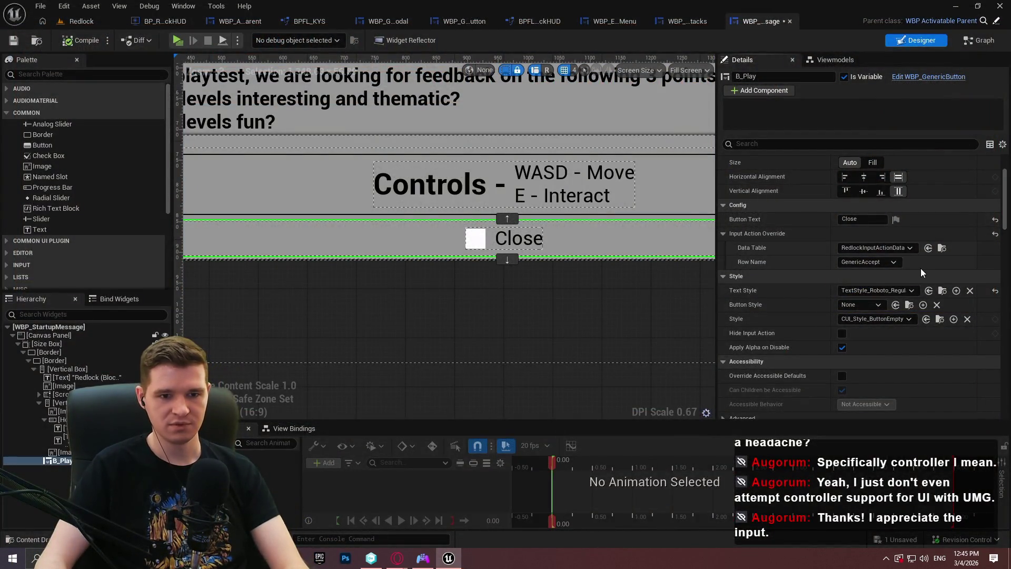
left_click(877, 265)
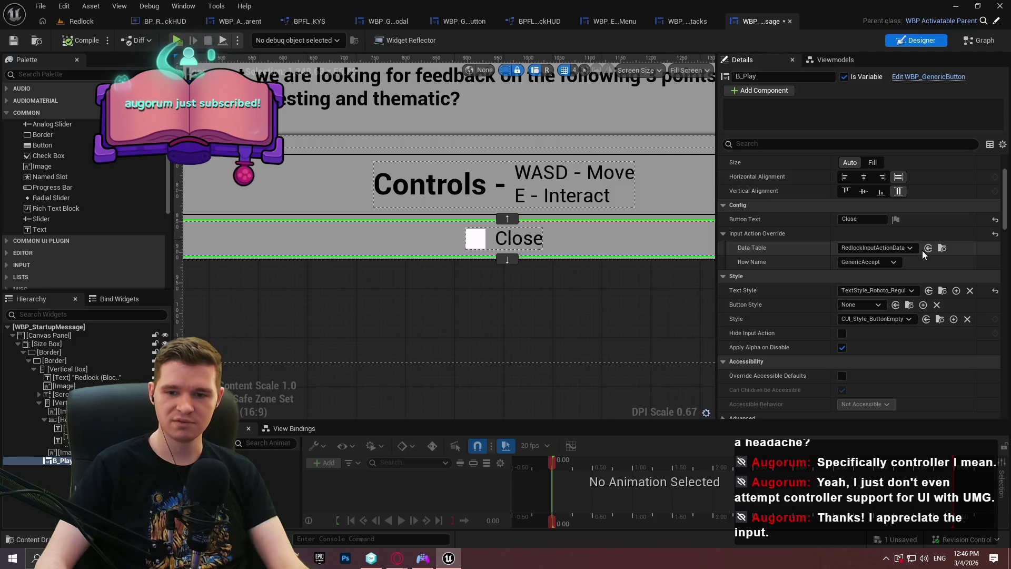
Step: Clear the Close button's override data table so it reads None, then launch the preview
left_click(893, 262)
left_click(923, 270)
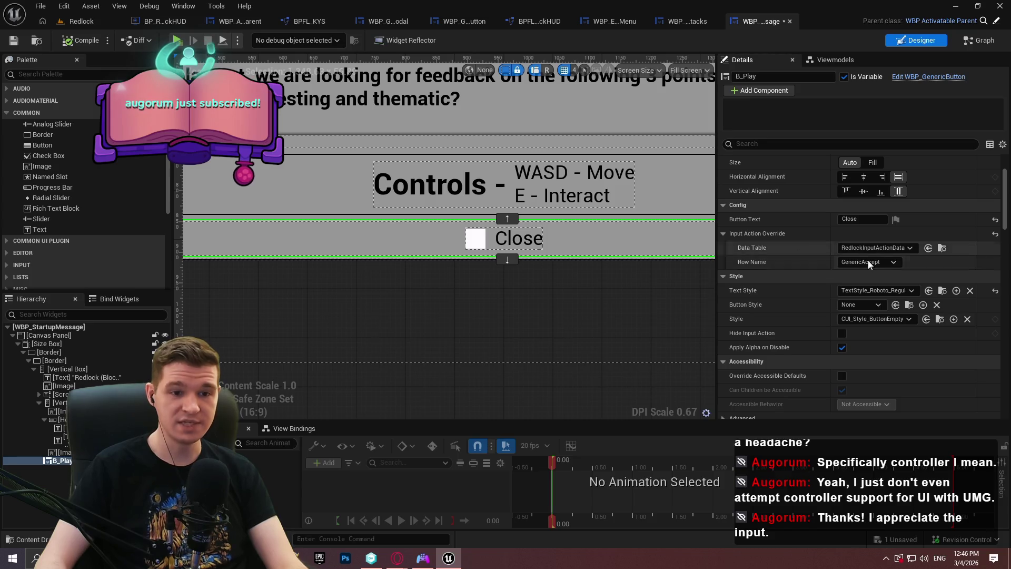
left_click(907, 248)
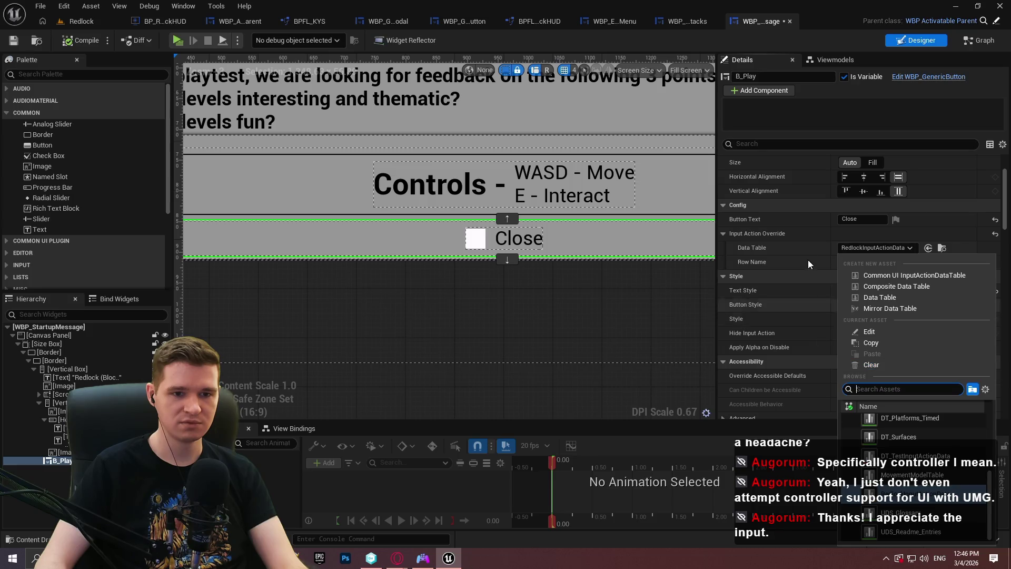
left_click(758, 263)
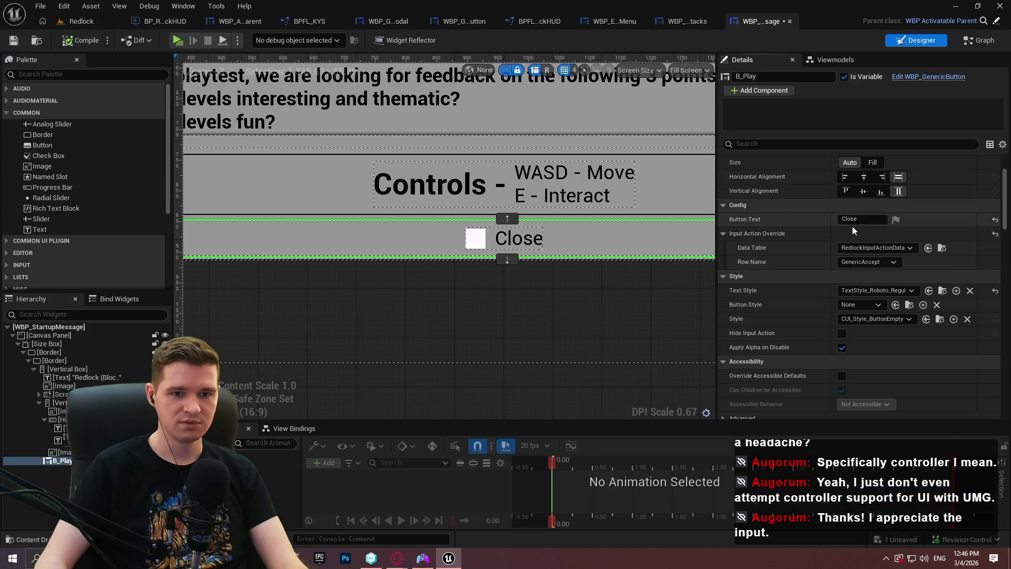
left_click(863, 247)
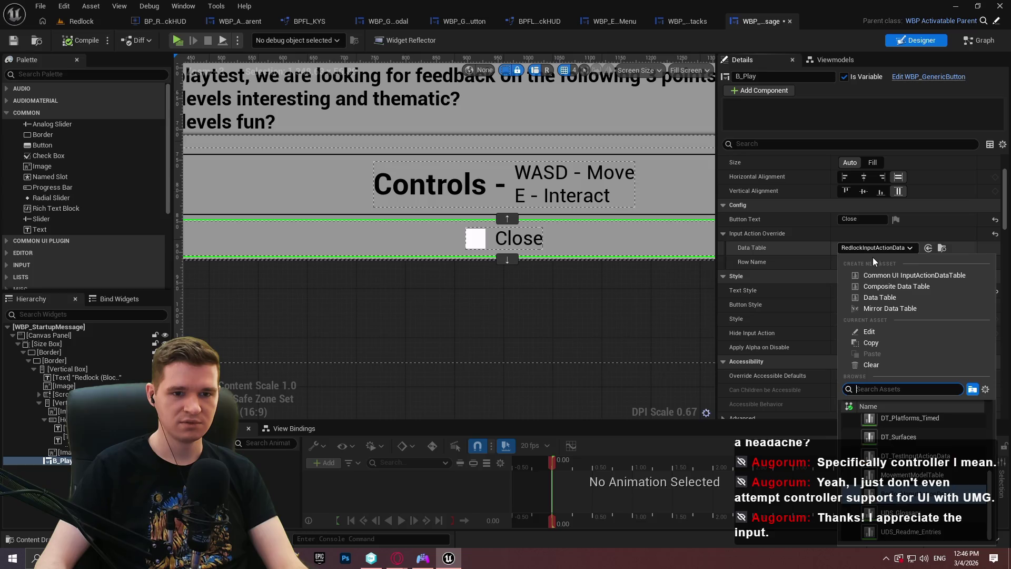
left_click(882, 367)
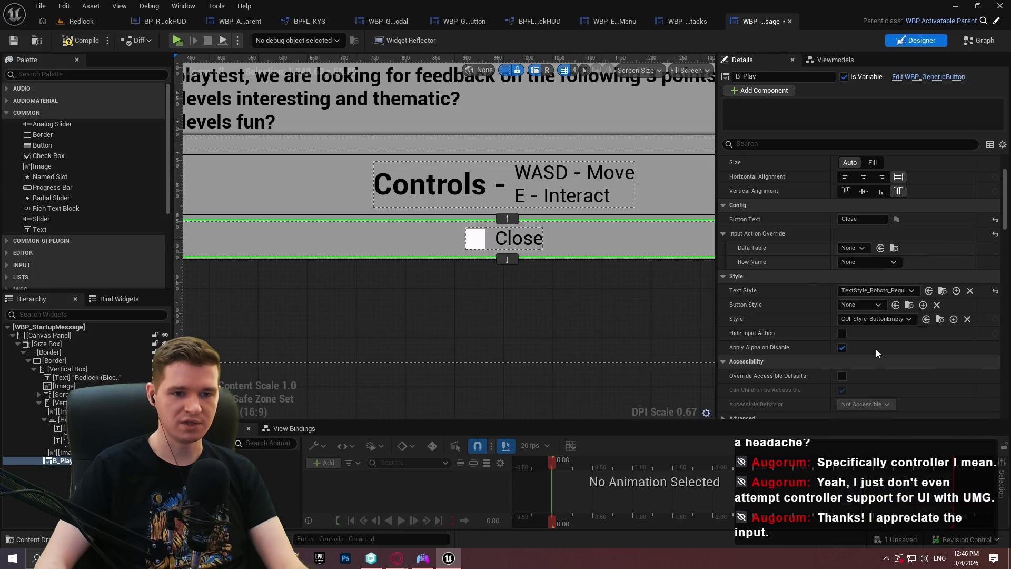
left_click(179, 41)
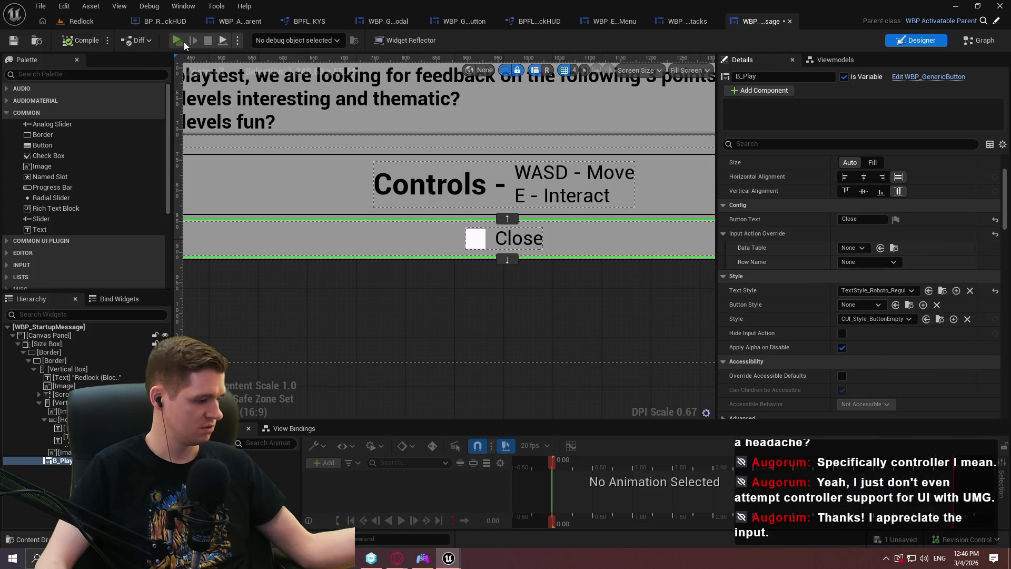
Step: Bring up DS4Windows for the controller, close the preview, and filter the override data table picker
left_click(423, 558)
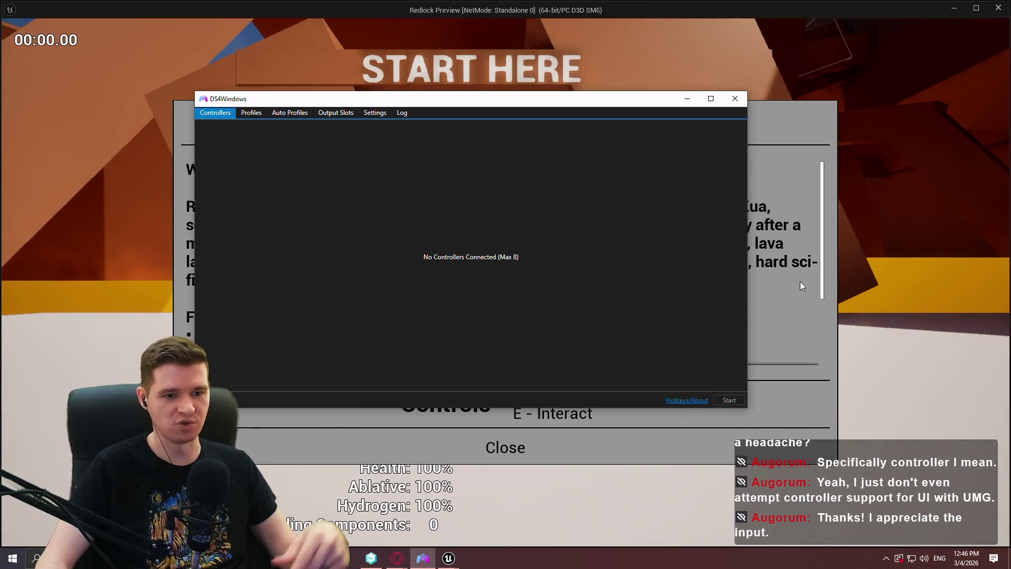
key("Escape")
left_click(862, 249)
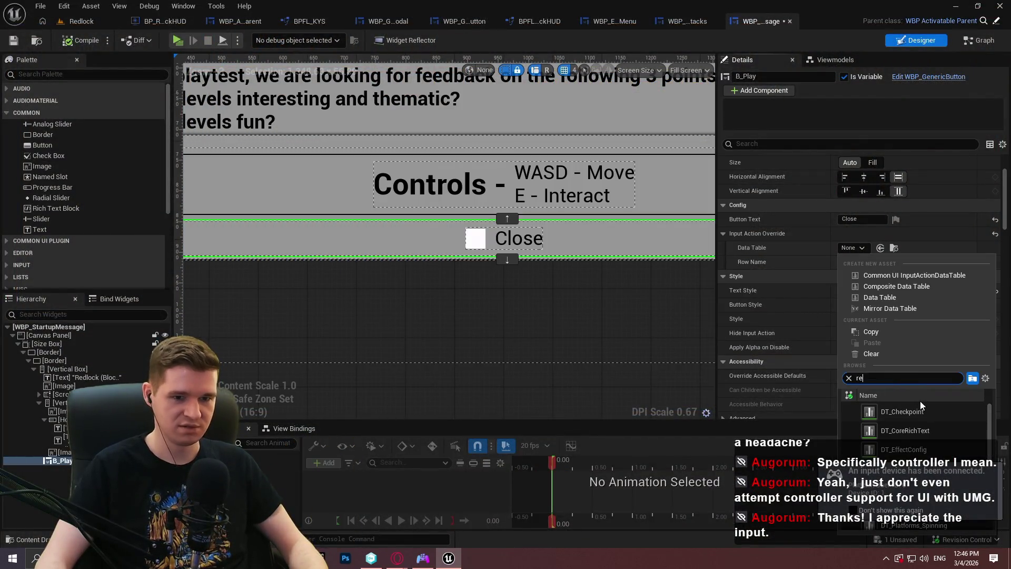
left_click(924, 416)
Step: Override with RedlockInputActionData row GenericAccept, then preview and dismiss the startup message by gamepad
left_click(868, 262)
left_click(863, 284)
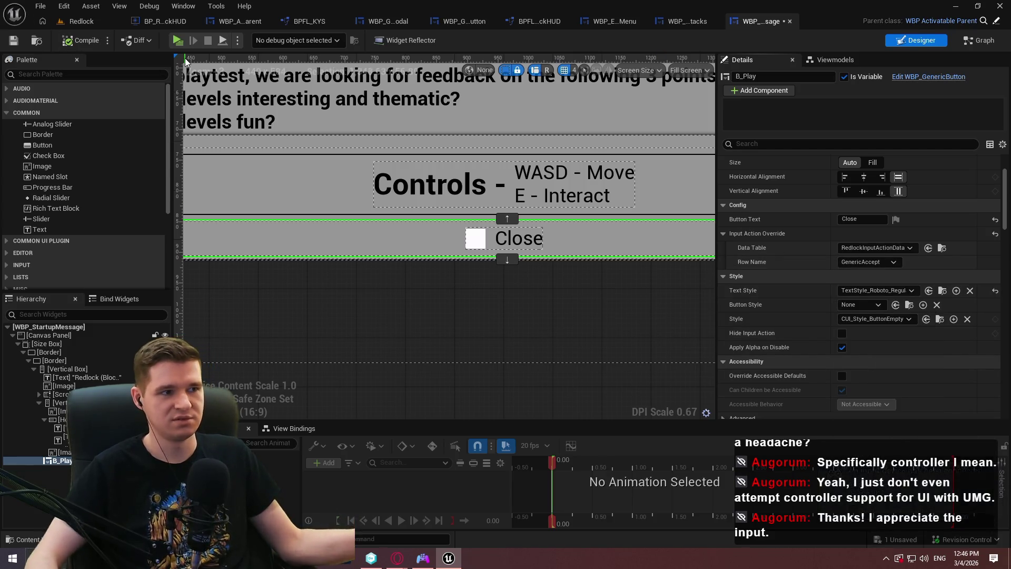
left_click(178, 41)
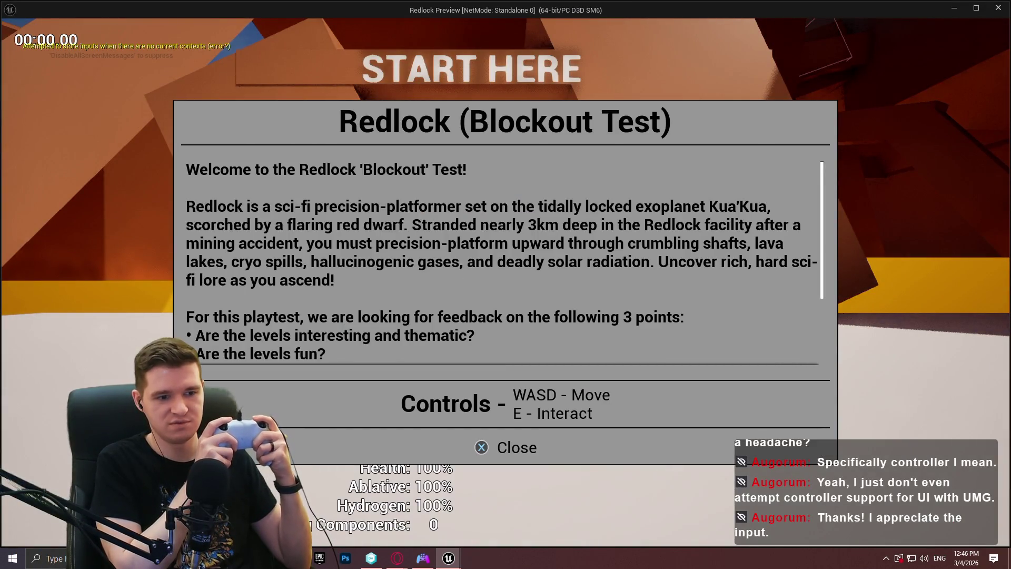
key("Return")
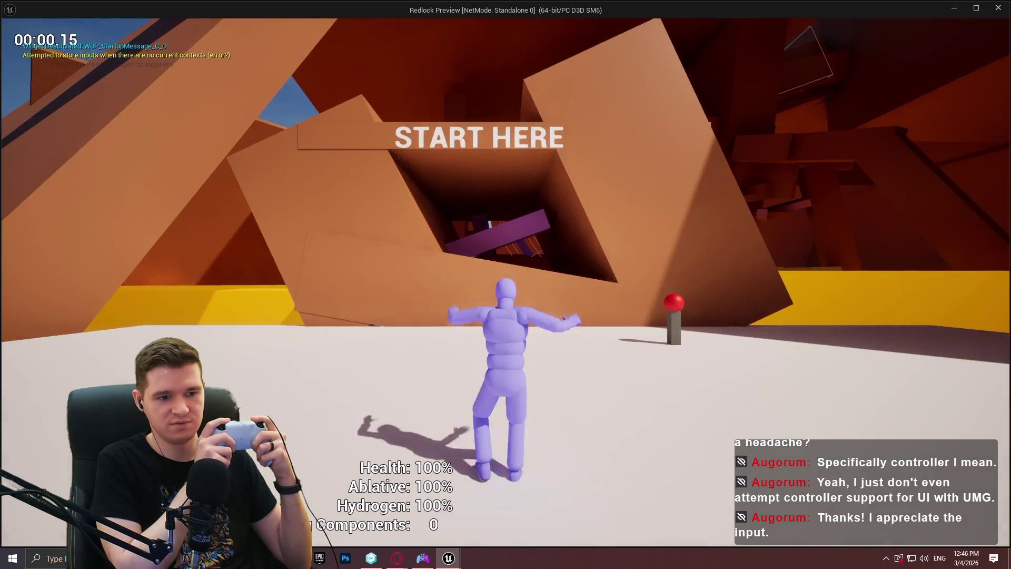
Step: Pause with the gamepad, set camera sensitivity to 2.5, then open and cancel the quit confirmation
key("Escape")
left_click(426, 359)
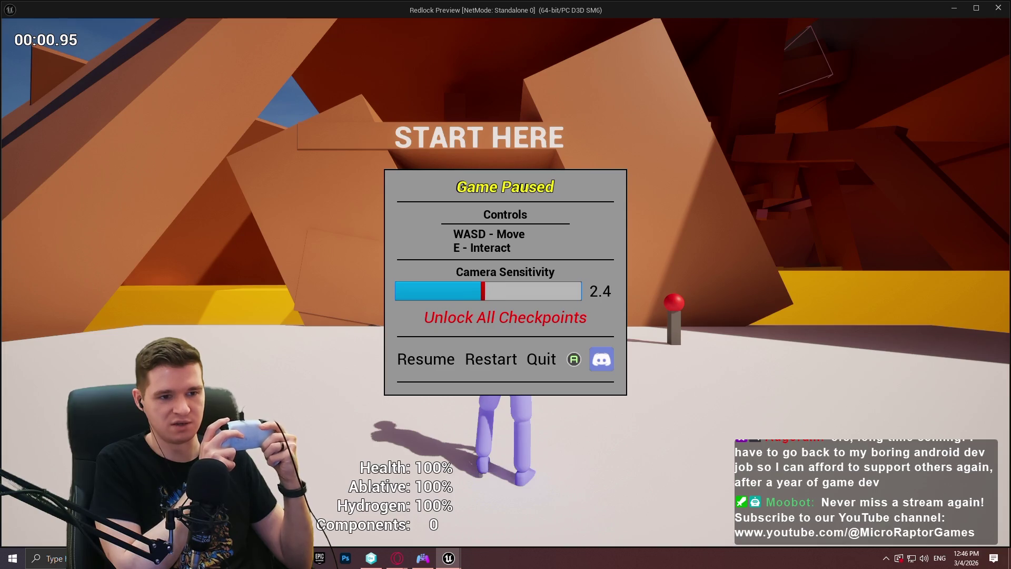
key("Left")
key("Left")
key("Left")
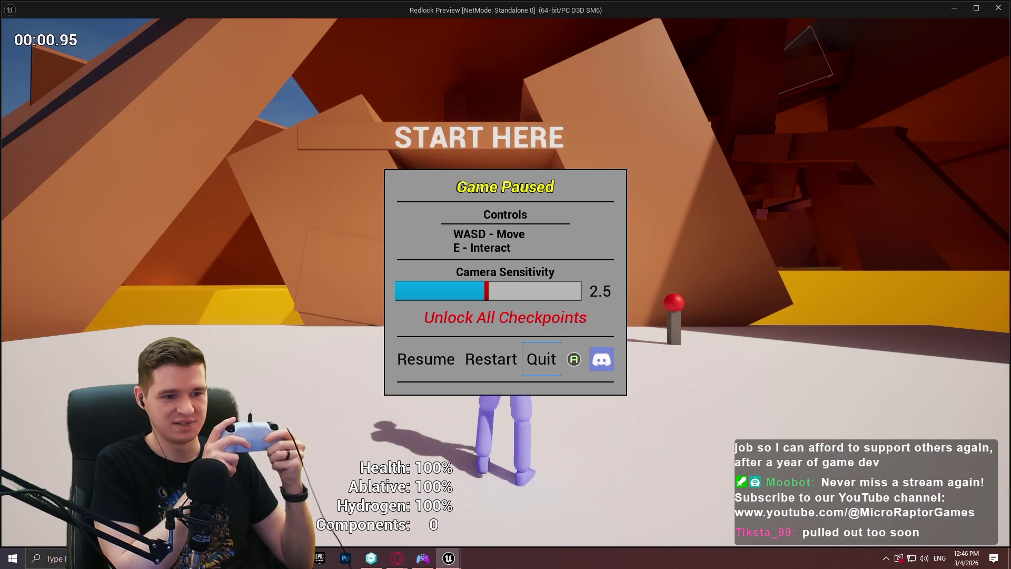
key("Return")
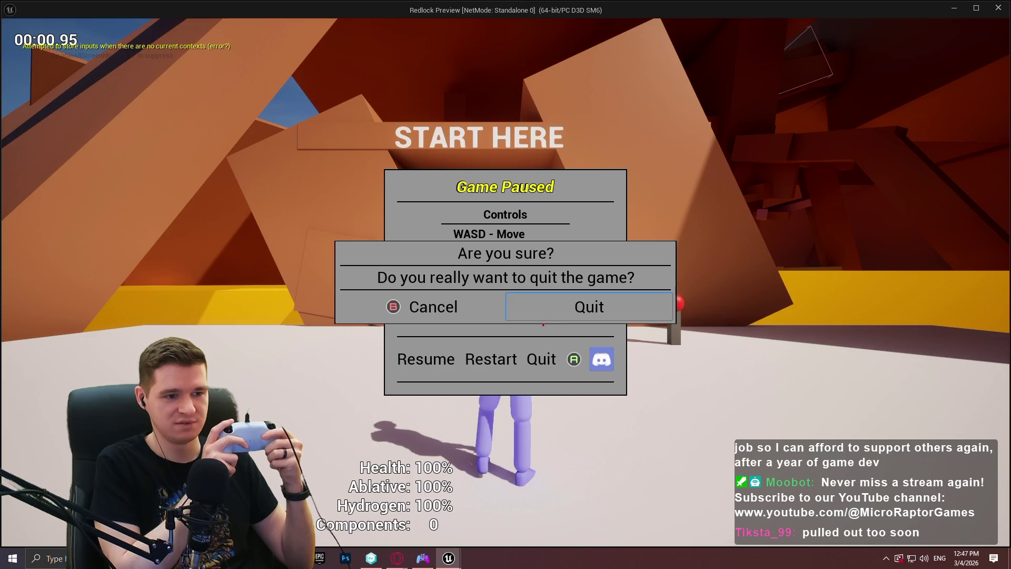
key("Escape")
key("Left")
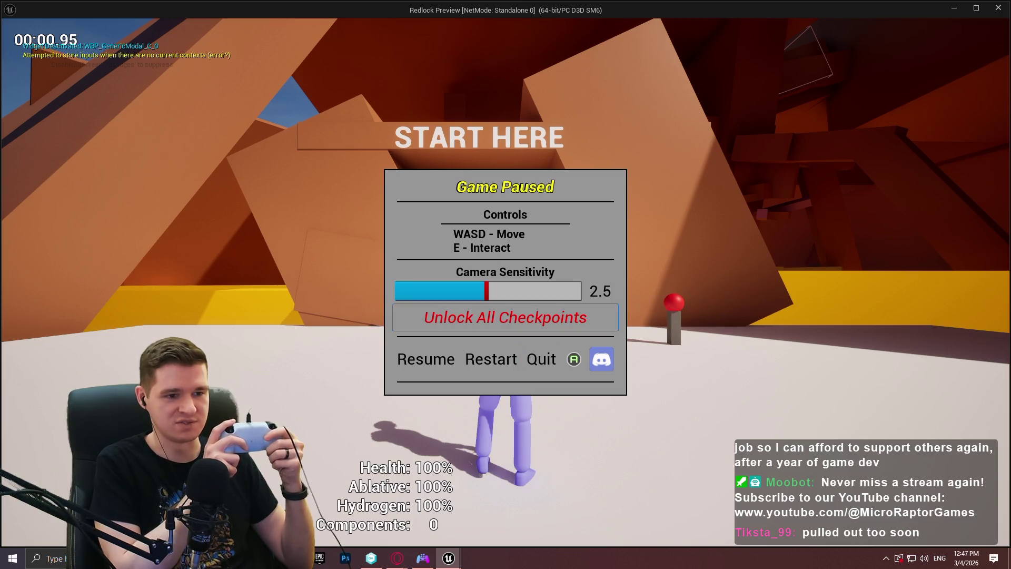
key("Down")
key("Down")
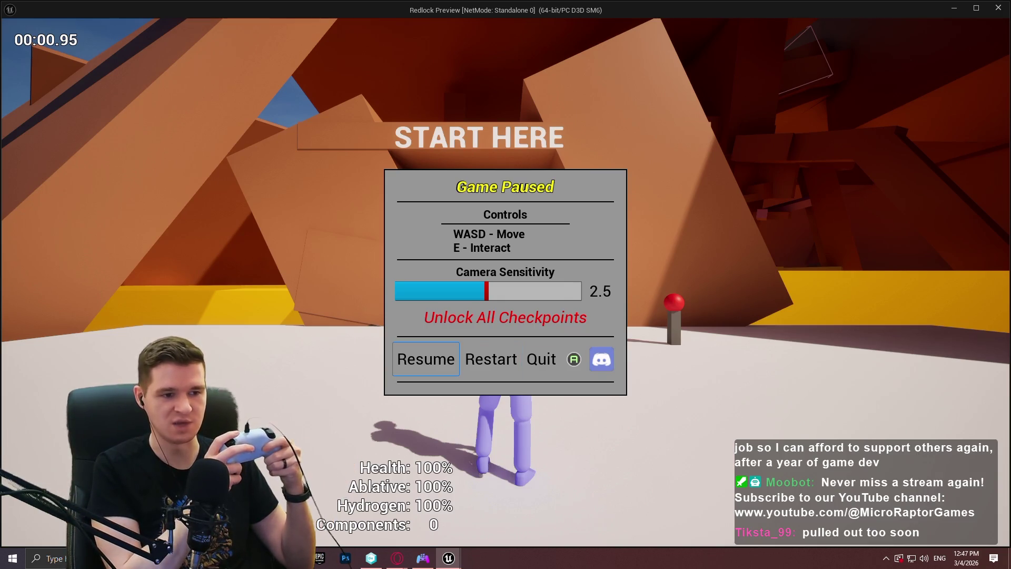
Step: Resume, pause again, lower camera sensitivity to 1.6, and resume play
key("Escape")
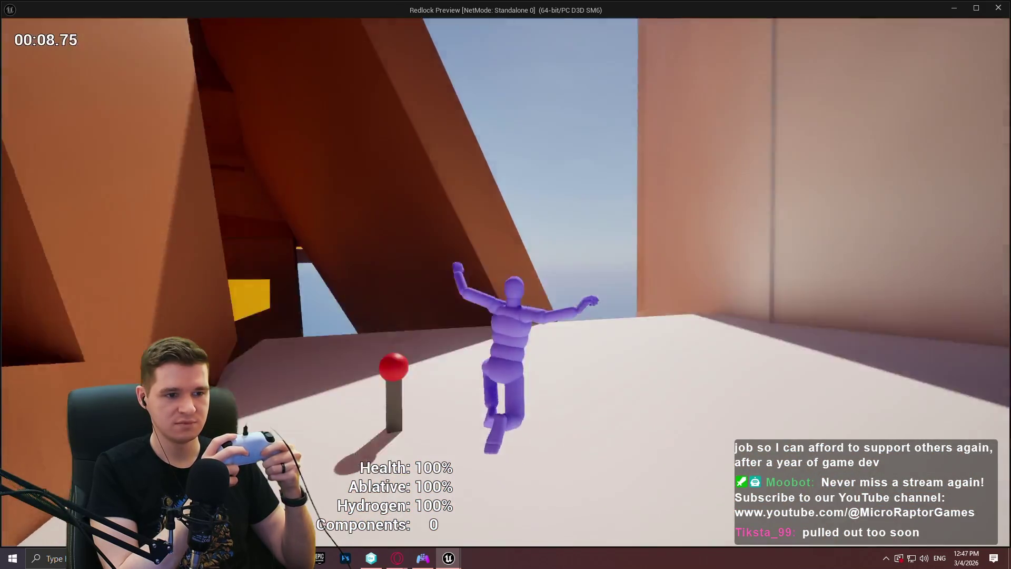
key("Escape")
key("Up")
key("Left")
key("Left")
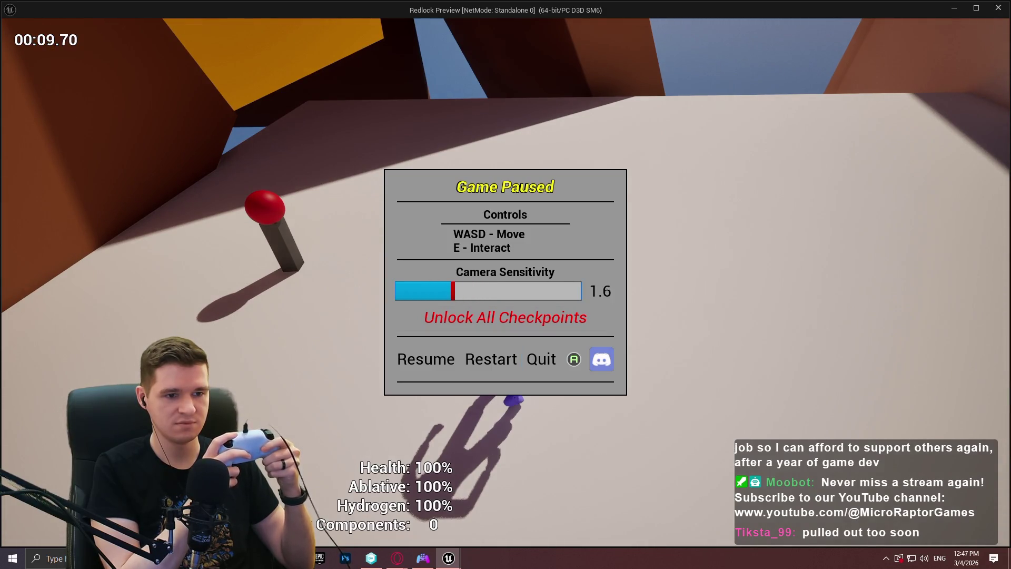
key("Escape")
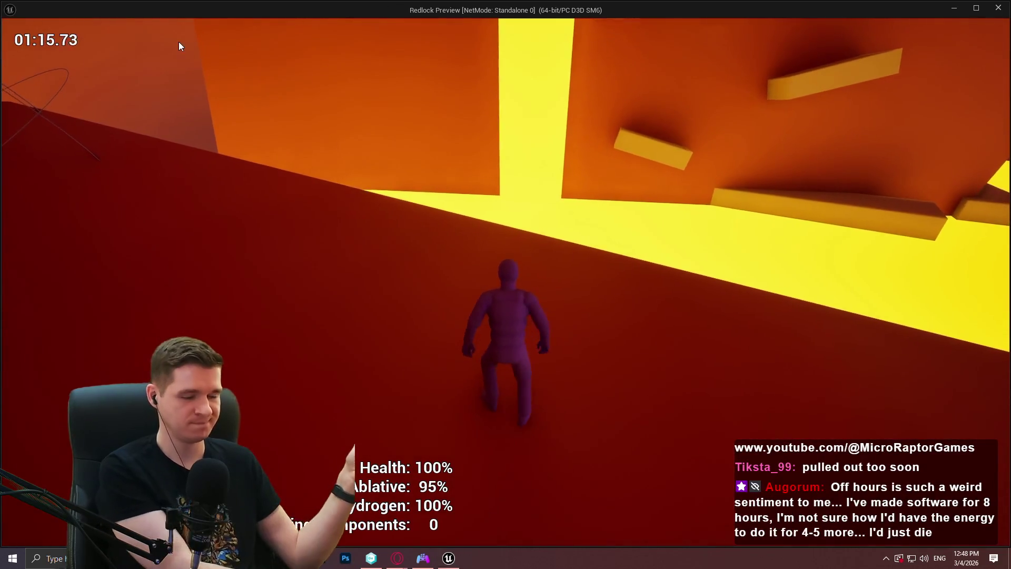
Step: Stop the game preview with Escape
key("Escape")
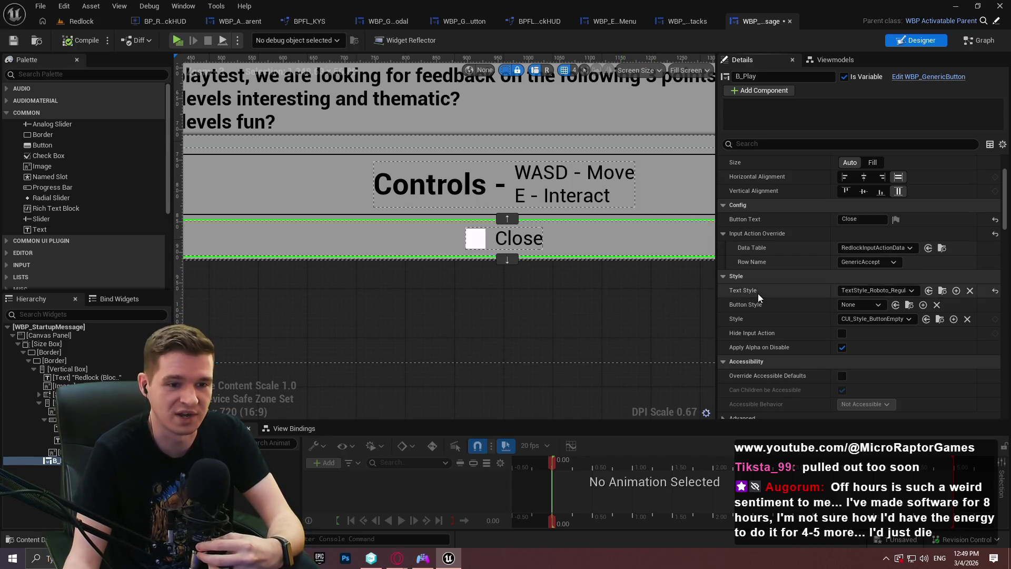
Step: Clear the Close button's input action override data table, then compile and save the widget
scroll(758, 293, "down", 1)
scroll(564, 221, "down", 3)
left_click_drag(450, 270, 539, 293)
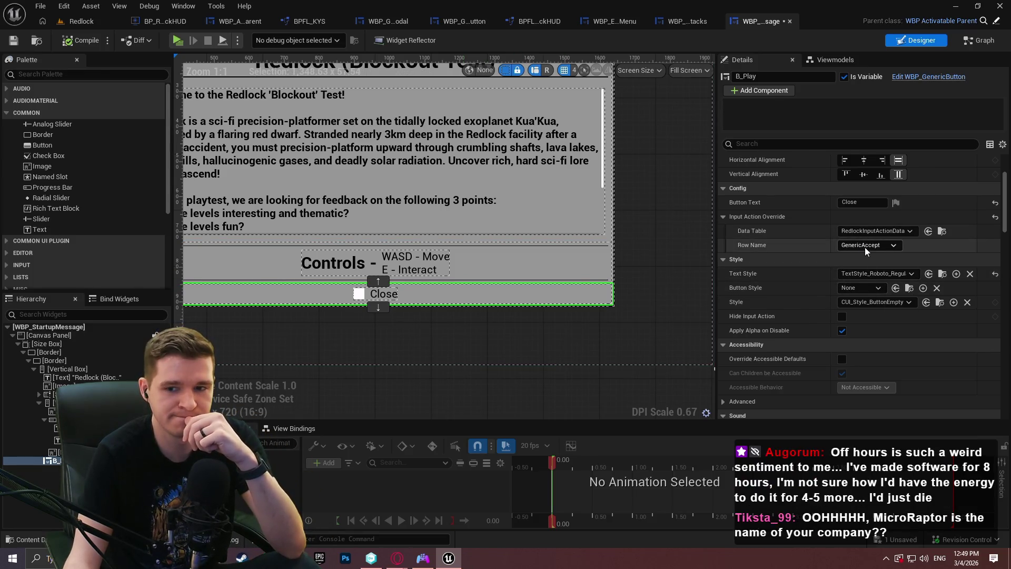
left_click(896, 233)
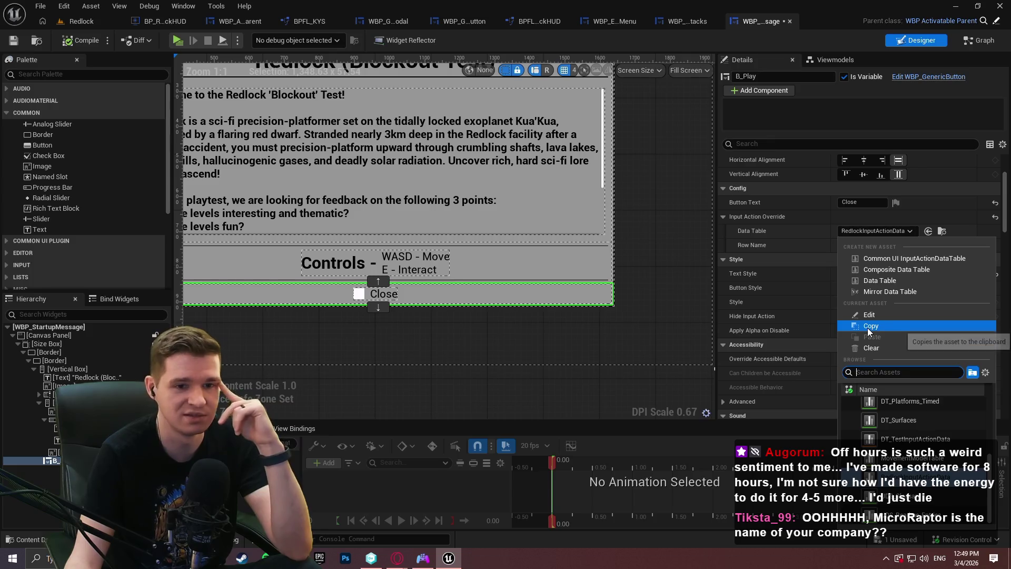
left_click(889, 347)
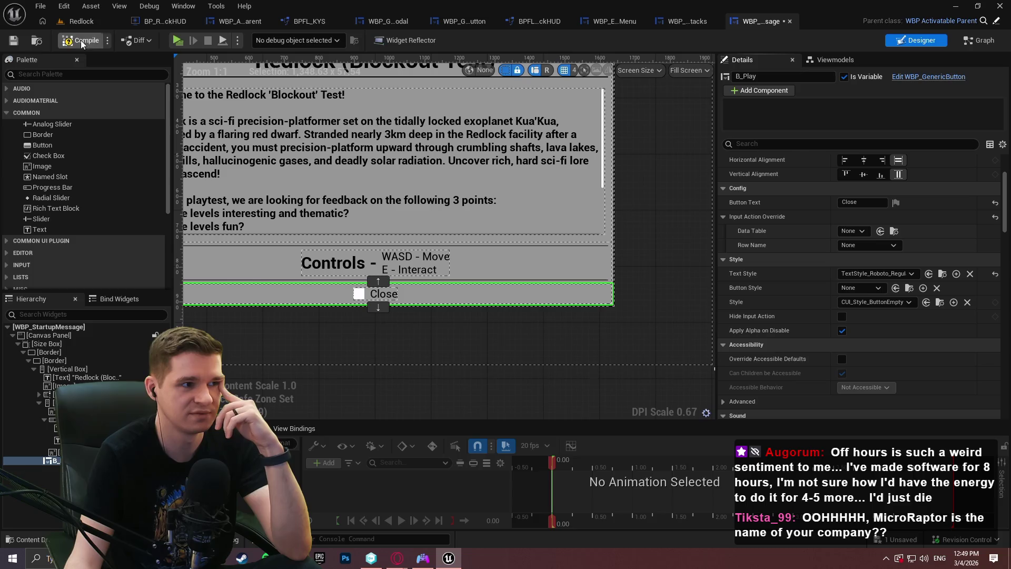
left_click(14, 41)
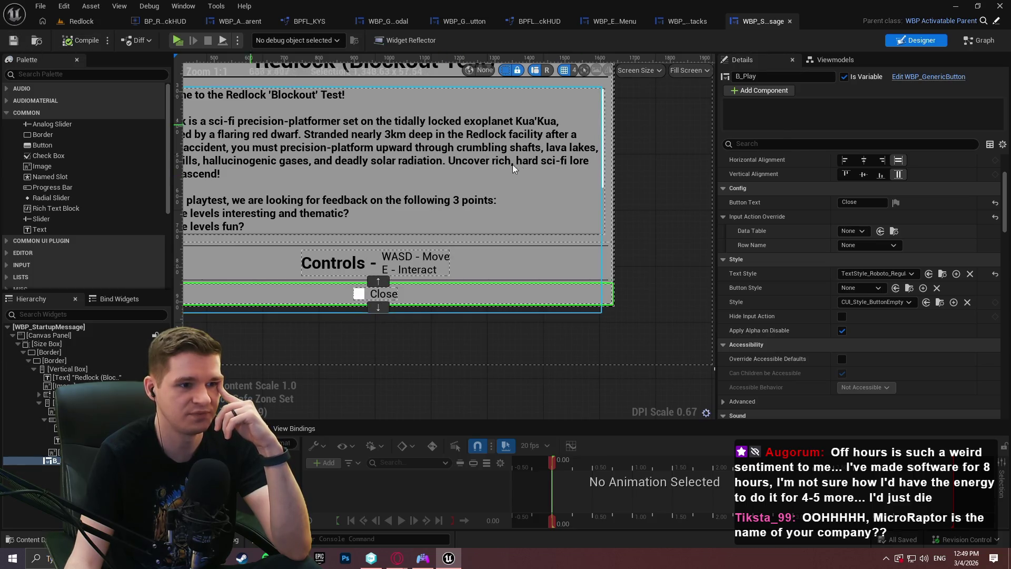
Step: Select the startup message text block, then the vertical box around the controls row
scroll(584, 191, "up", 1)
scroll(579, 174, "down", 2)
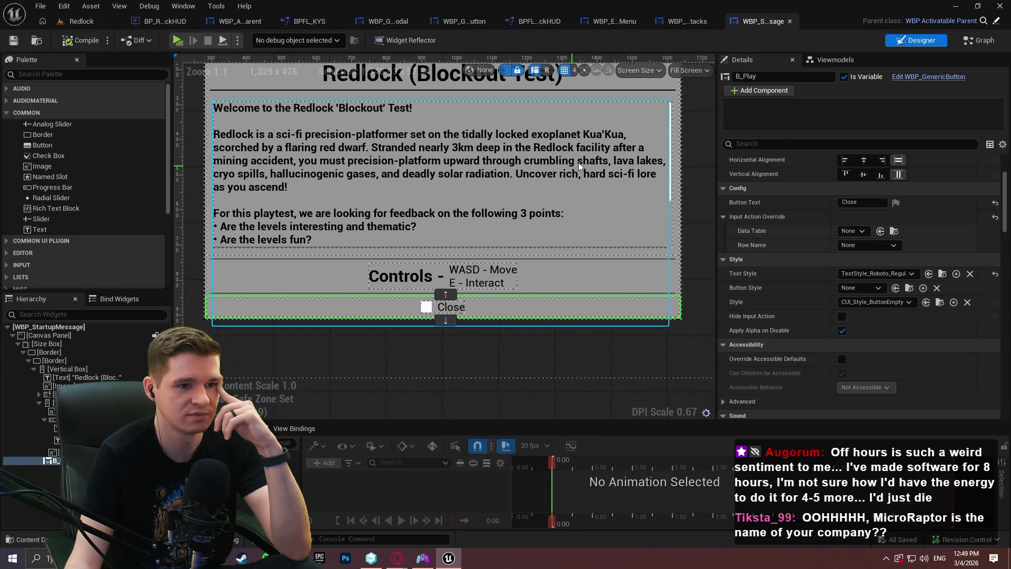
left_click(639, 300)
scroll(566, 299, "down", 1)
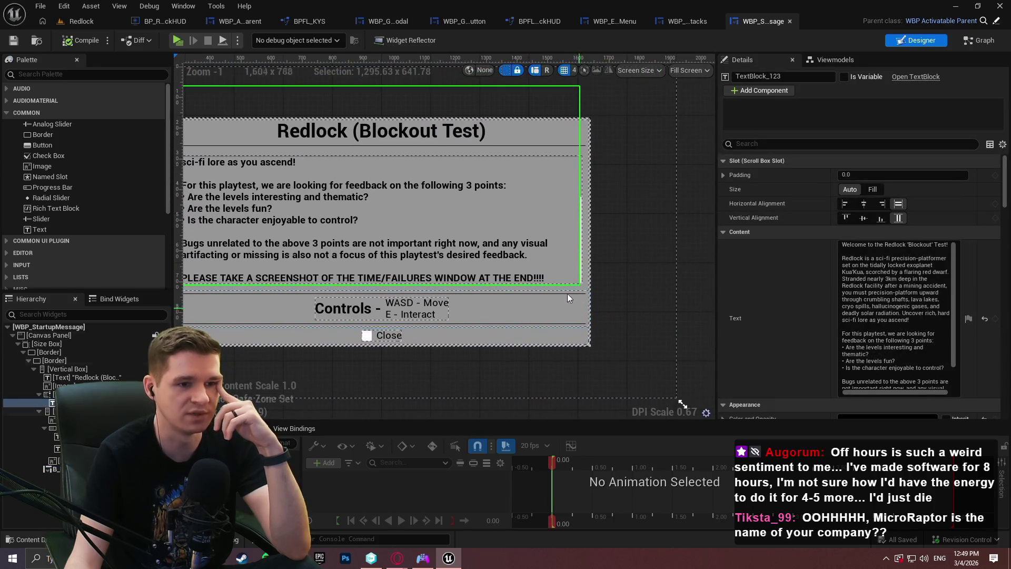
left_click(681, 227)
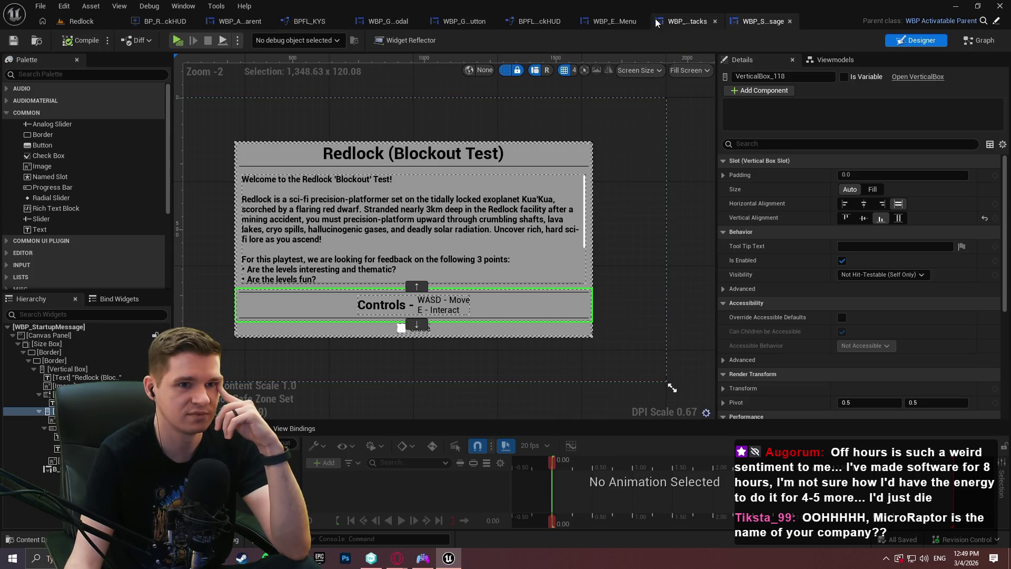
Step: Look through the open blueprint tabs and close the BPFL_RedlockHUD function library
left_click(672, 25)
left_click(625, 20)
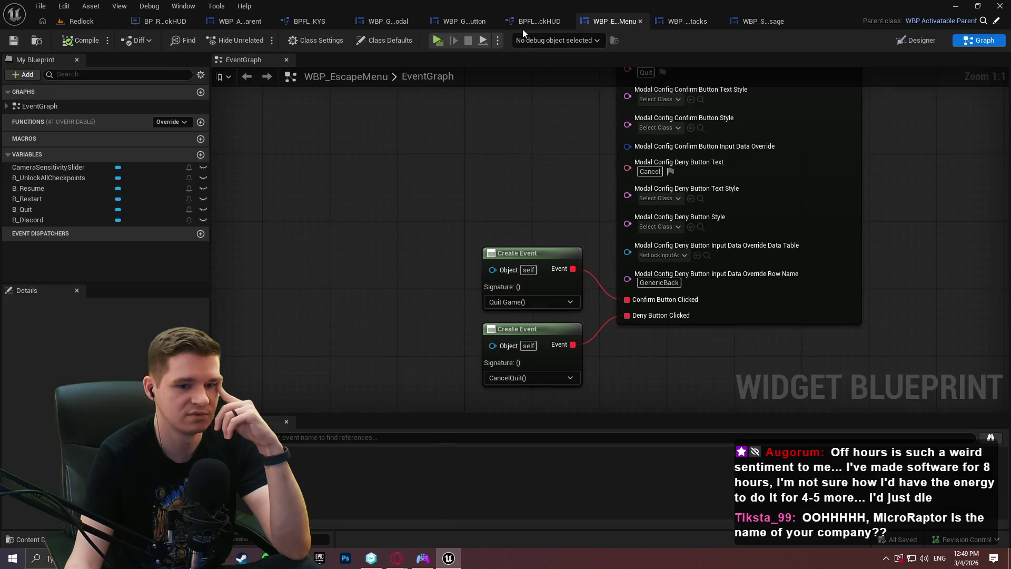
left_click(518, 27)
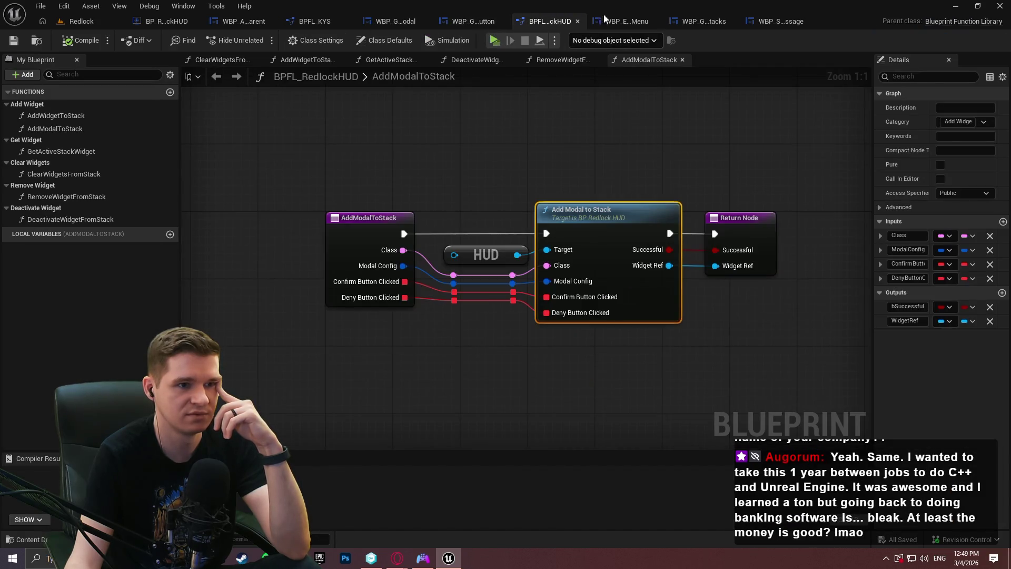
left_click(578, 21)
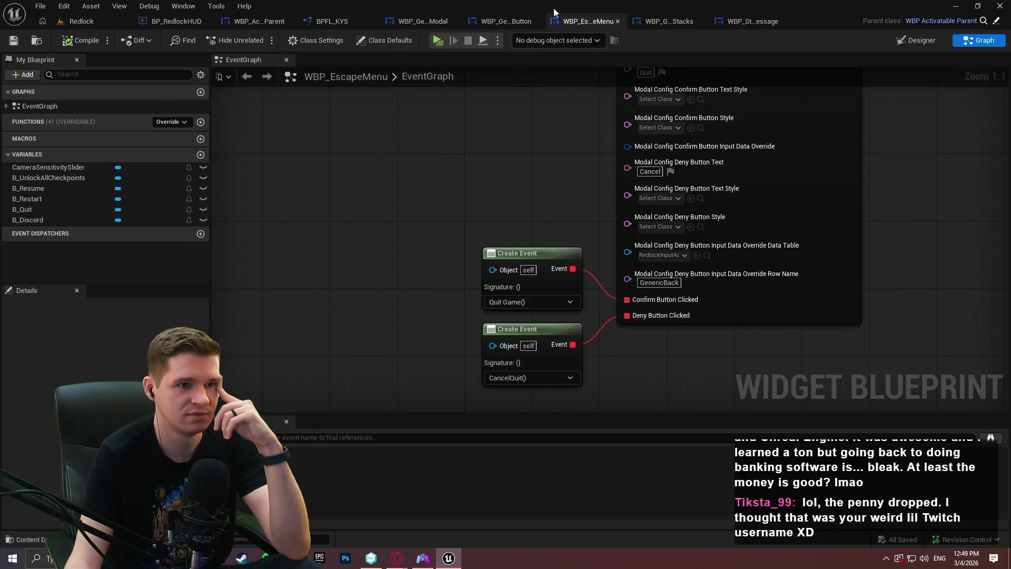
left_click(519, 20)
scroll(131, 182, "down", 1)
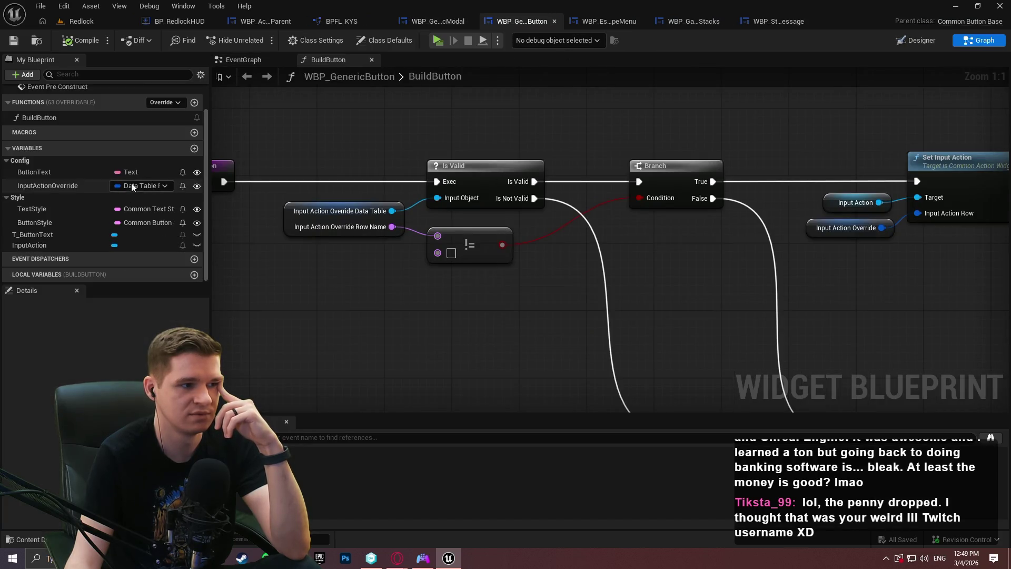
Step: Move AddModalToStack into BP_RedlockHUD's Add Widget category, then compile and save
left_click(179, 21)
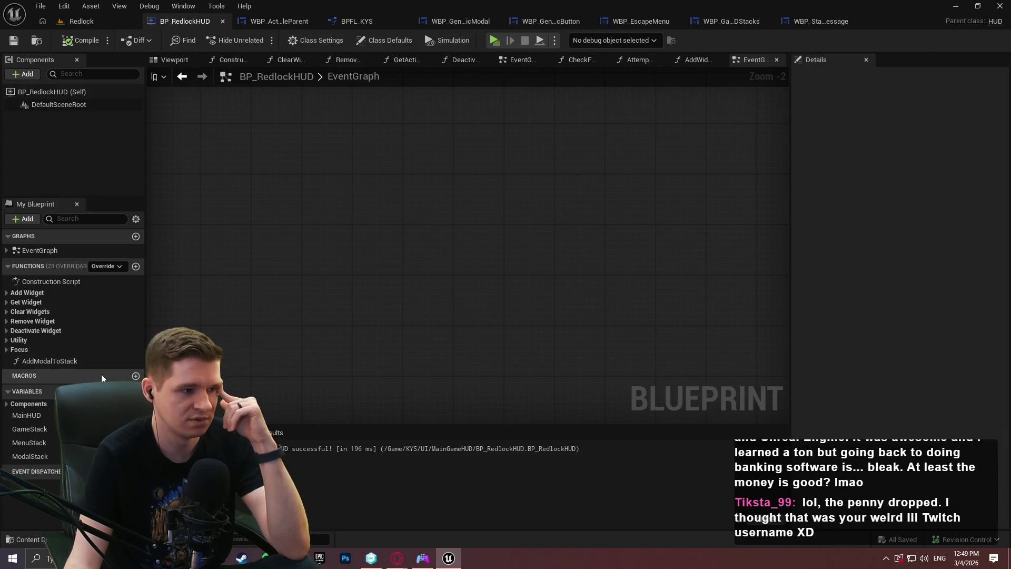
mouse_move(68, 360)
left_mouse_down()
mouse_move(43, 363)
mouse_move(21, 292)
left_mouse_up()
left_click(6, 293)
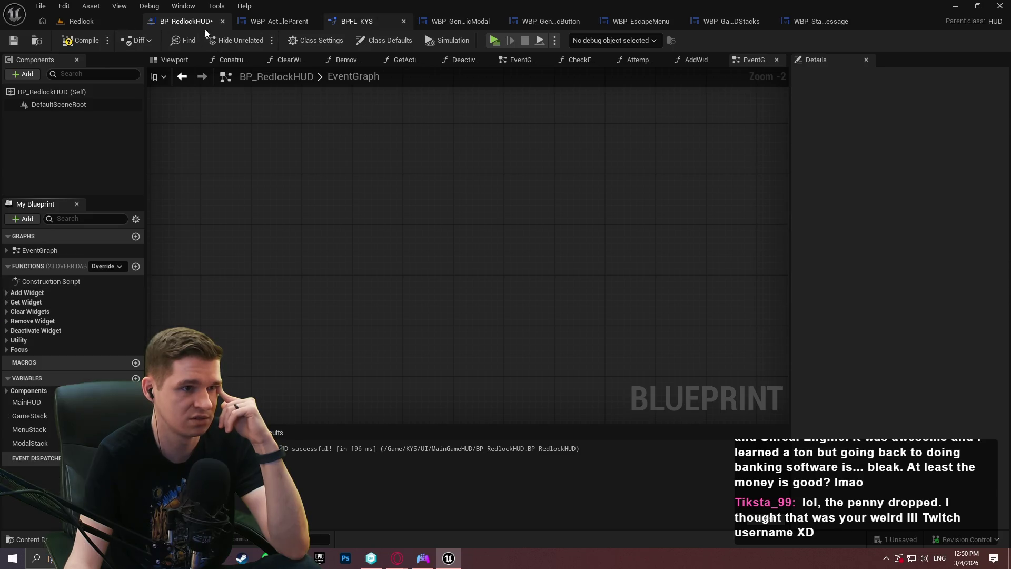
left_click(81, 40)
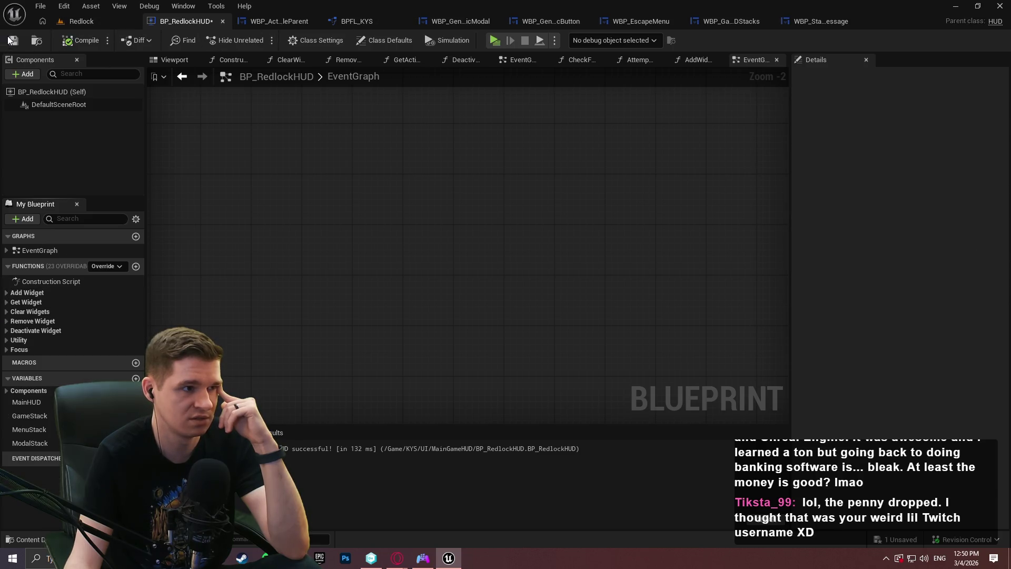
Step: Close the WBP_ActivatableParent, WBP_GenericModal and WBP_GenericButton editor tabs
left_click(270, 26)
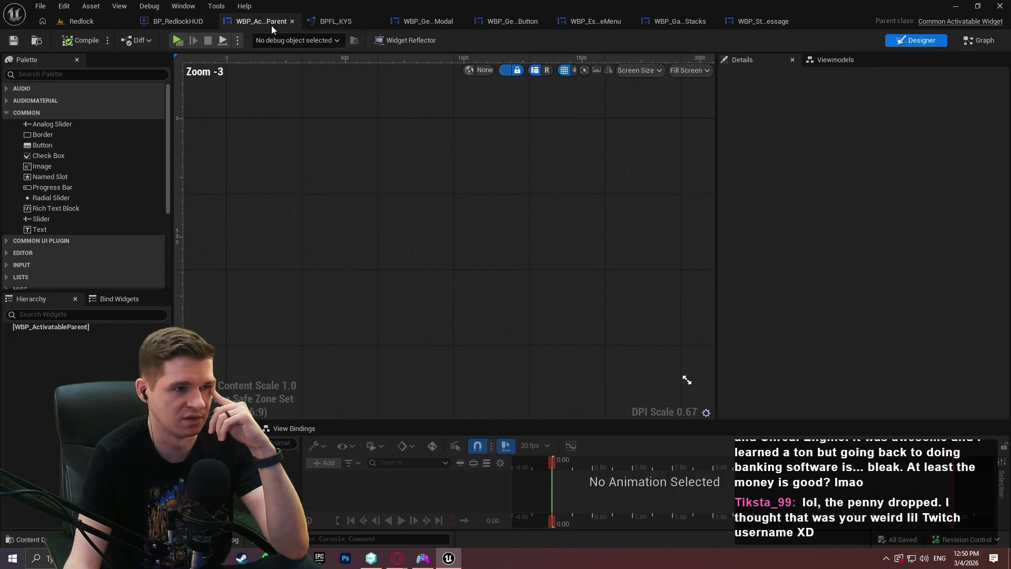
left_click(292, 21)
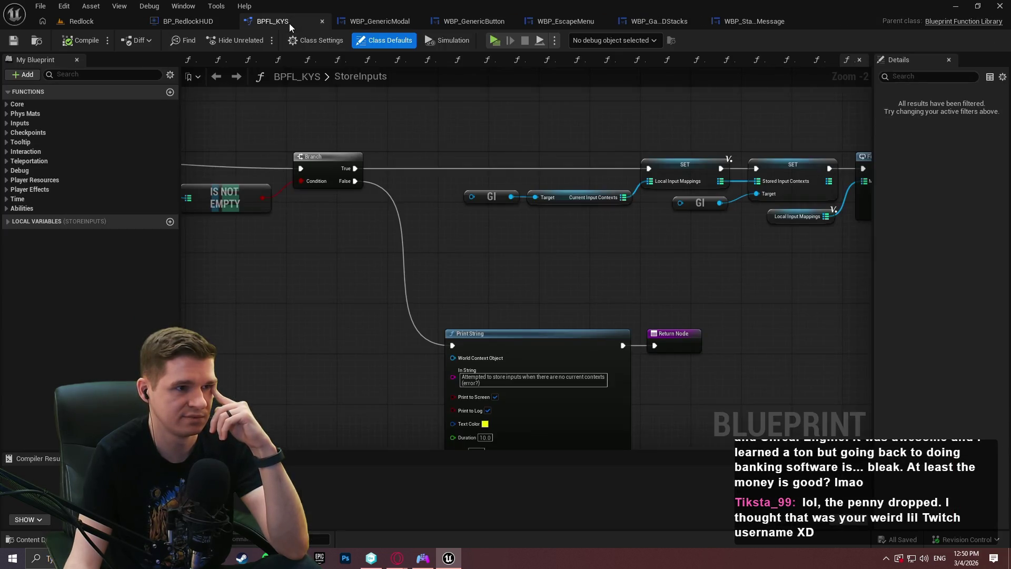
scroll(567, 140, "down", 2)
left_click(356, 21)
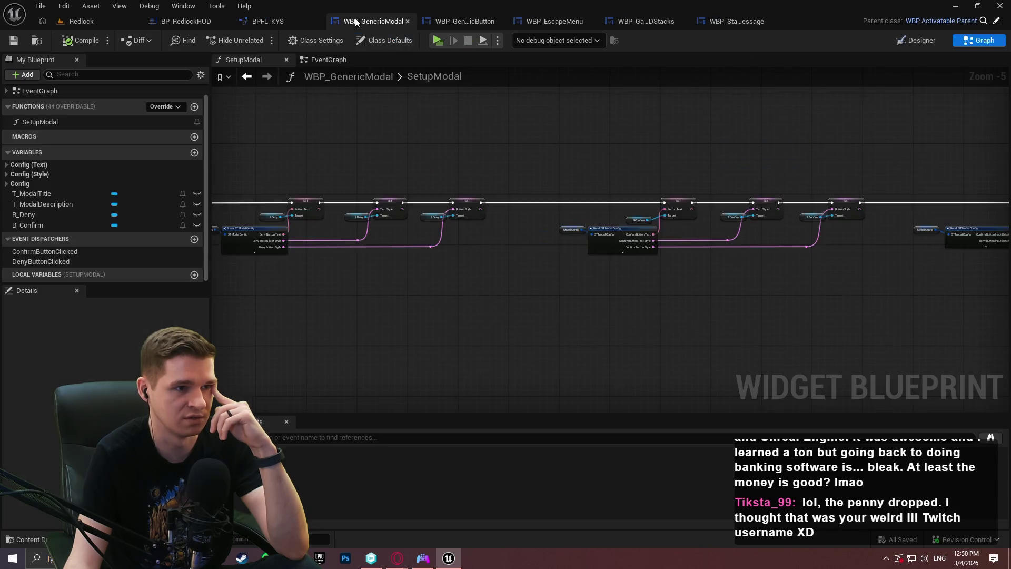
scroll(831, 160, "down", 1)
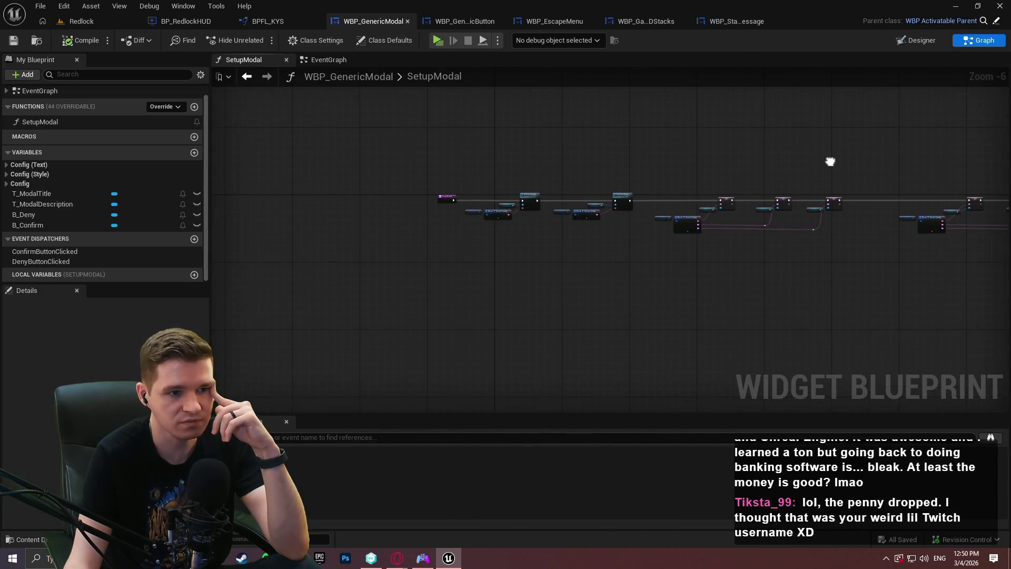
left_click(407, 22)
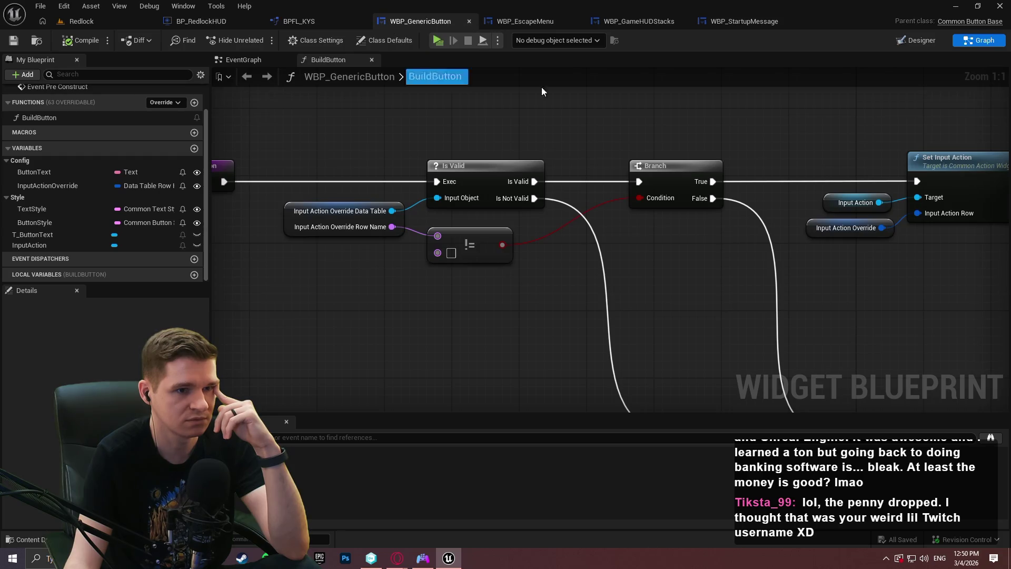
mouse_move(733, 172)
left_mouse_down()
mouse_move(437, 208)
mouse_move(337, 69)
left_mouse_up()
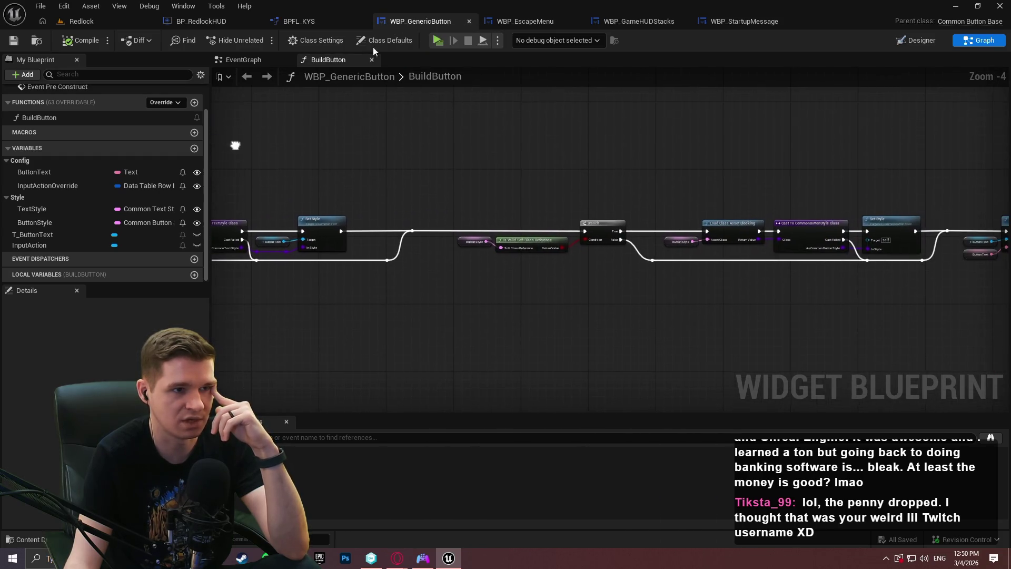
left_click(468, 21)
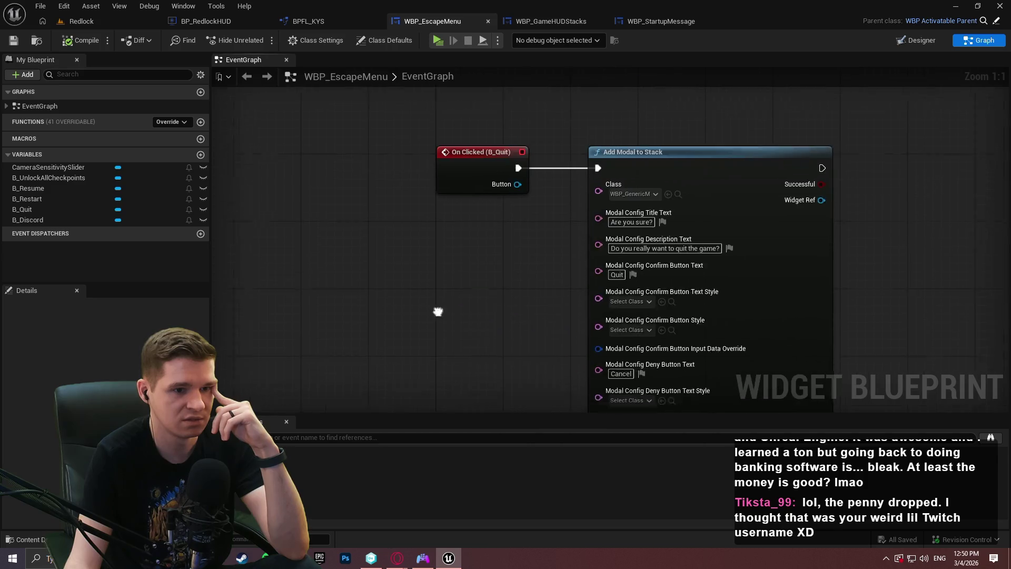
Step: Inspect the Create Event nodes and the Add Modal to Stack button text and deny settings, then minimize DS4Windows
scroll(482, 273, "down", 1)
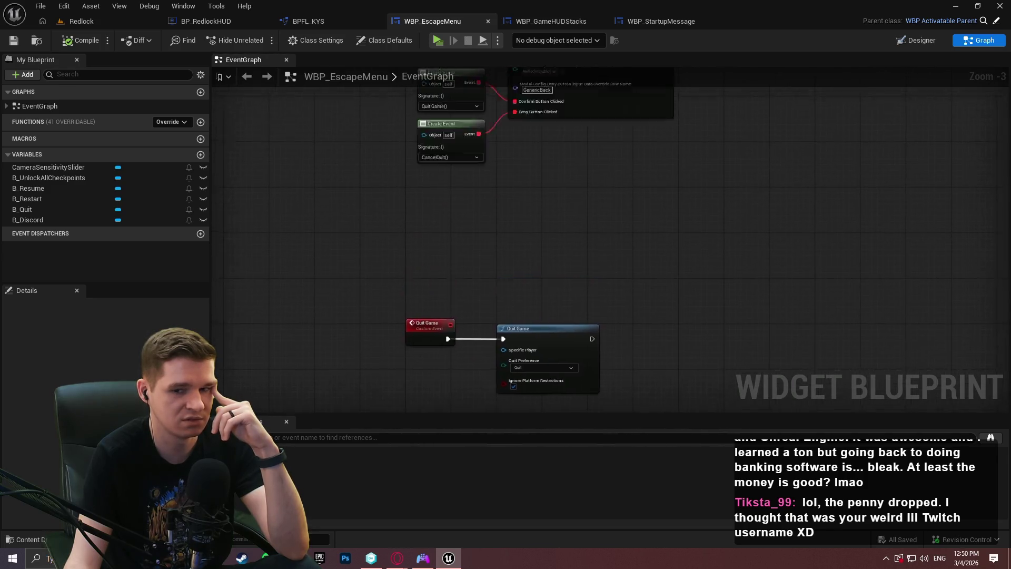
scroll(445, 263, "up", 4)
mouse_move(463, 235)
left_mouse_down()
mouse_move(443, 95)
mouse_move(416, 166)
left_mouse_up()
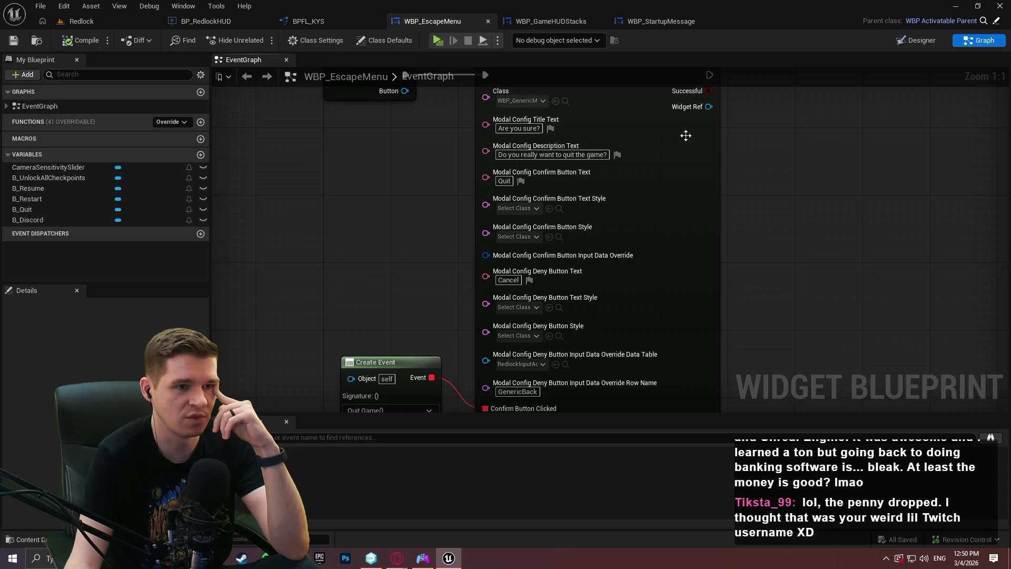
left_click_drag(671, 73, 671, 140)
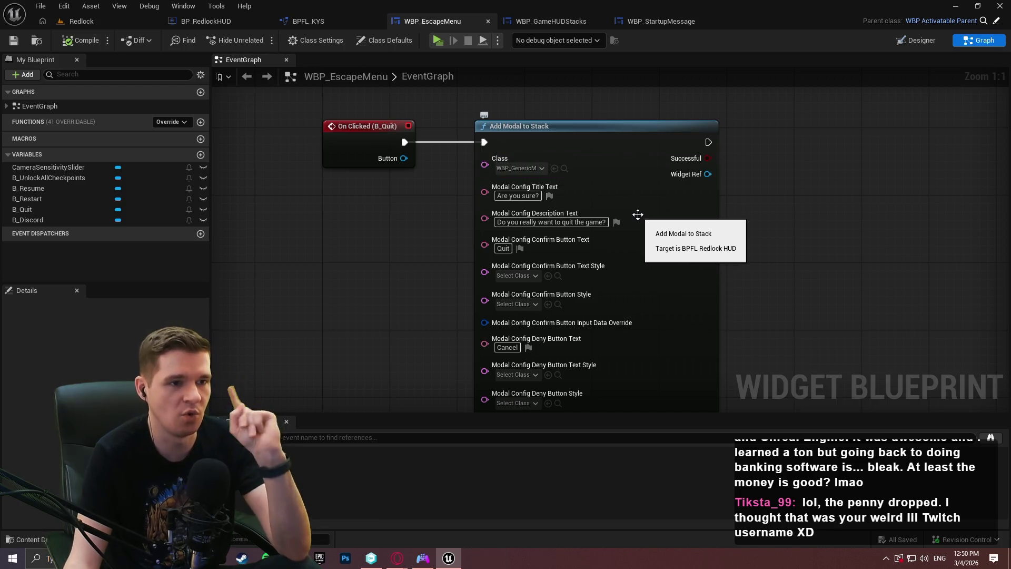
mouse_move(623, 206)
left_mouse_down()
mouse_move(611, 93)
mouse_move(610, 141)
left_mouse_up()
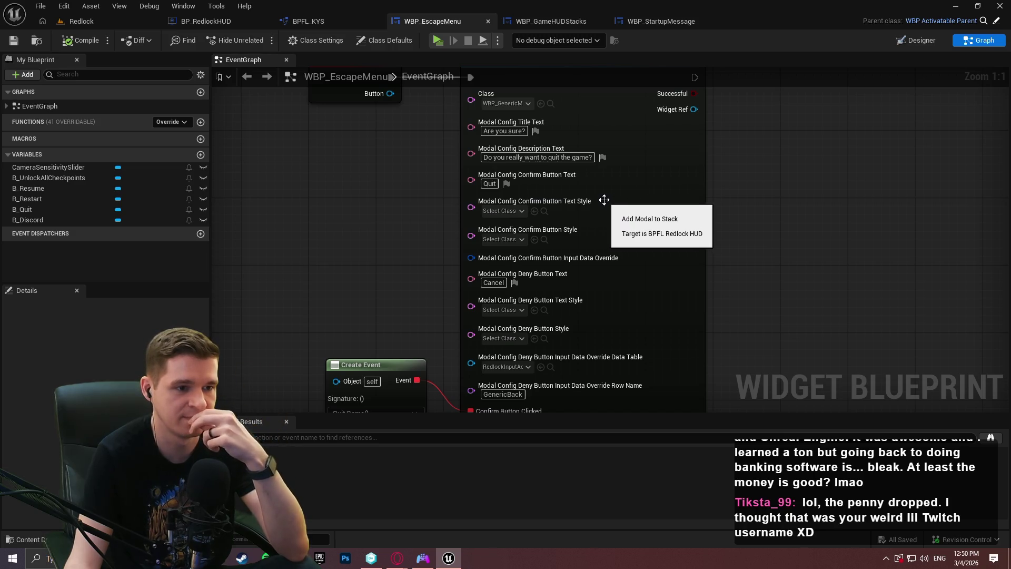
mouse_move(403, 170)
left_mouse_down()
mouse_move(407, 92)
mouse_move(399, 185)
left_mouse_up()
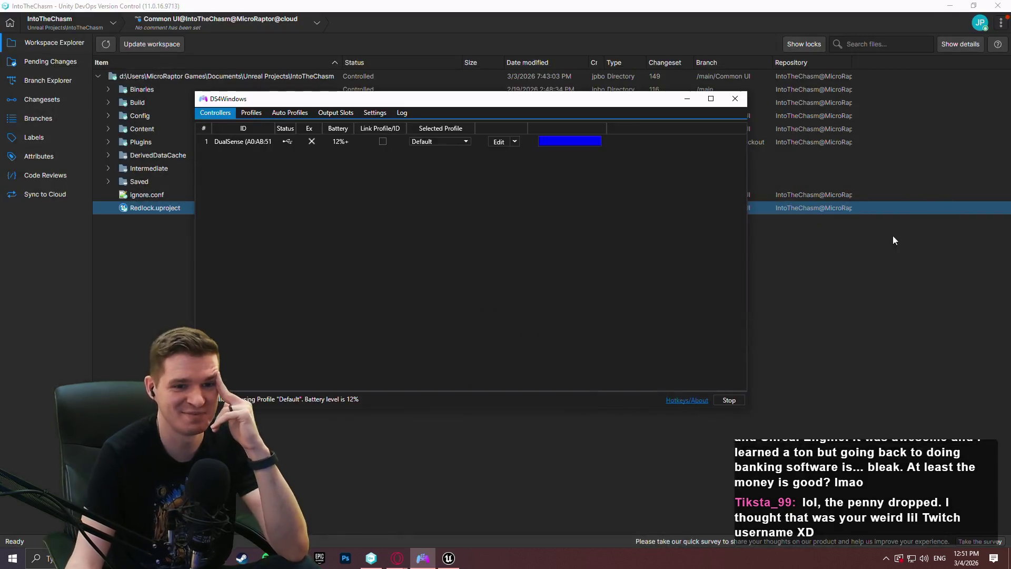
left_click(687, 98)
Step: Minimize Unity Version Control and bring the Unreal Editor back to the front
left_click(950, 6)
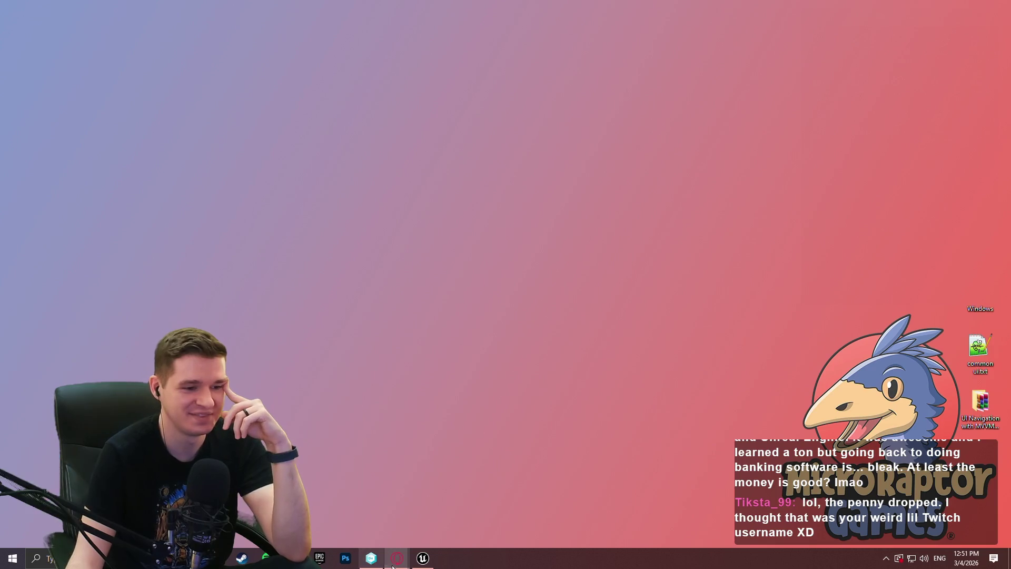
left_click(421, 557)
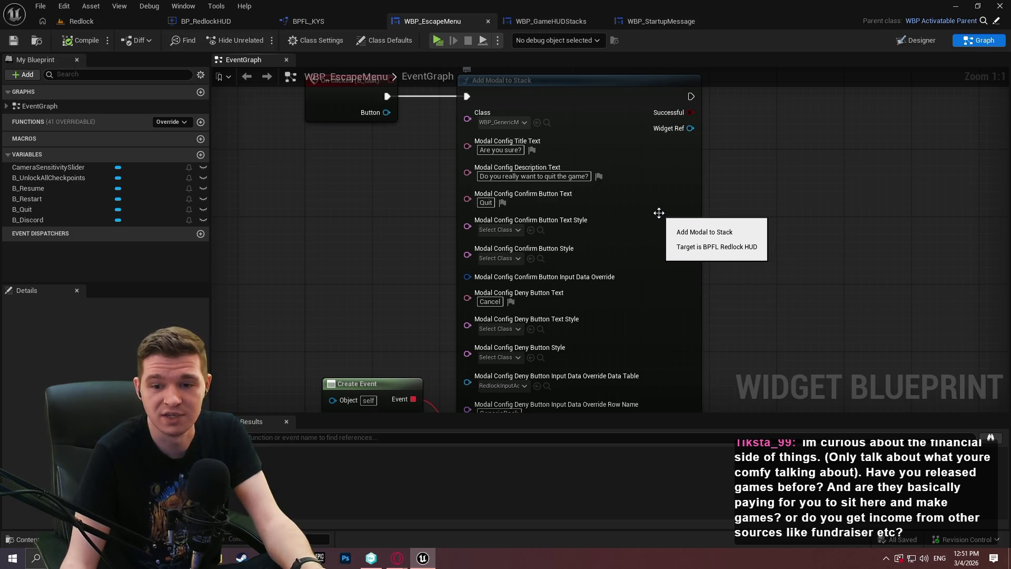
mouse_move(747, 260)
left_mouse_down()
mouse_move(764, 141)
mouse_move(773, 152)
left_mouse_up()
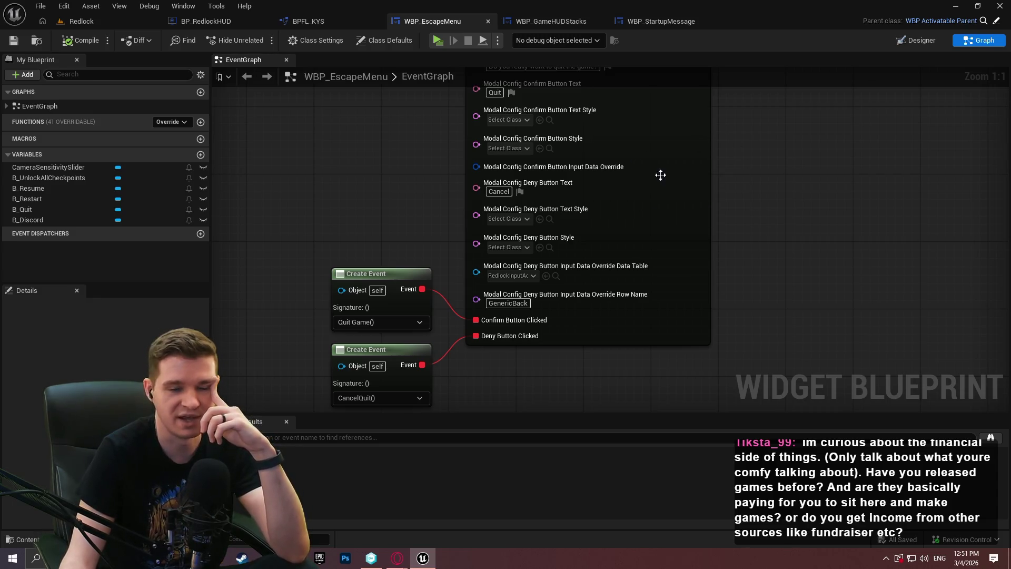
mouse_move(763, 196)
left_mouse_down()
mouse_move(733, 343)
mouse_move(733, 234)
left_mouse_up()
Step: Check the WBP_GameHUDStacks and WBP_StartupMessage editors, then close both tabs
left_click(558, 21)
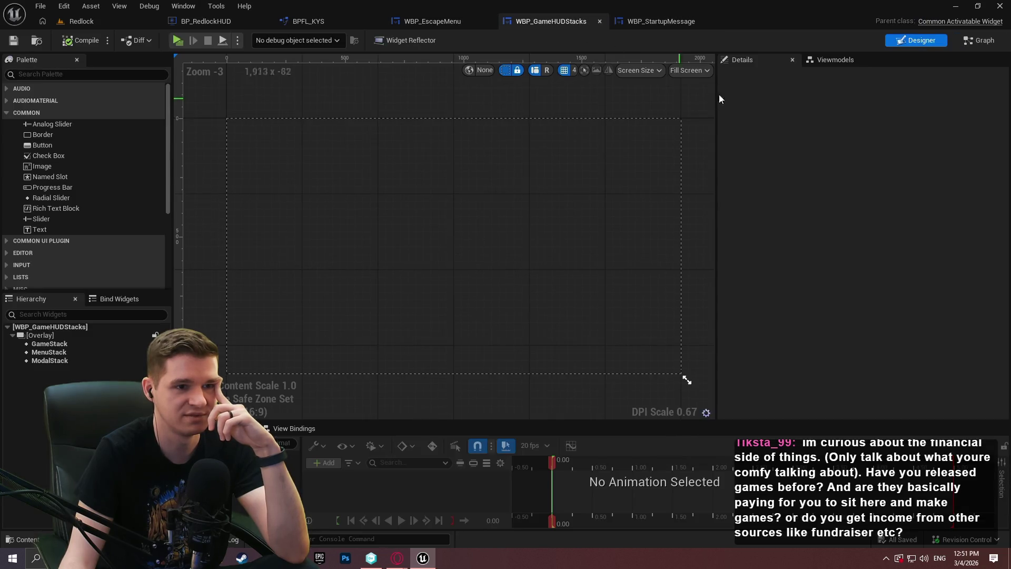
left_click(646, 20)
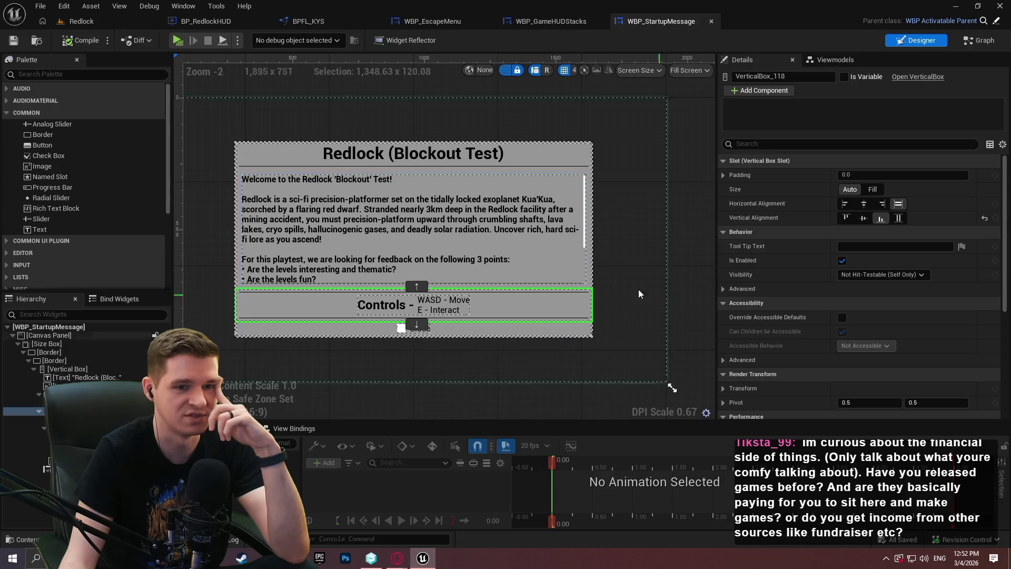
scroll(405, 249, "up", 2)
scroll(404, 248, "down", 1)
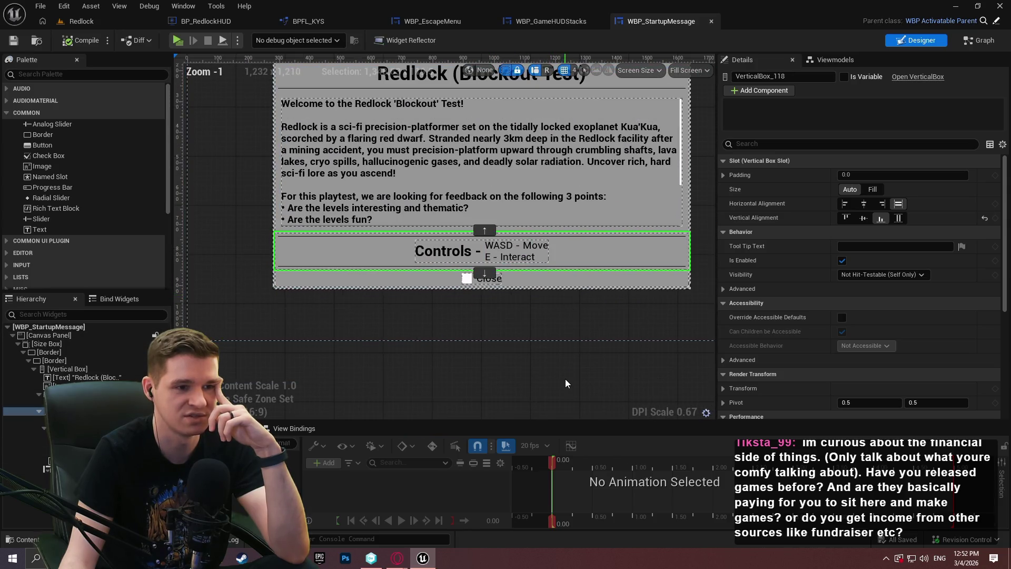
left_click(710, 21)
left_click(602, 21)
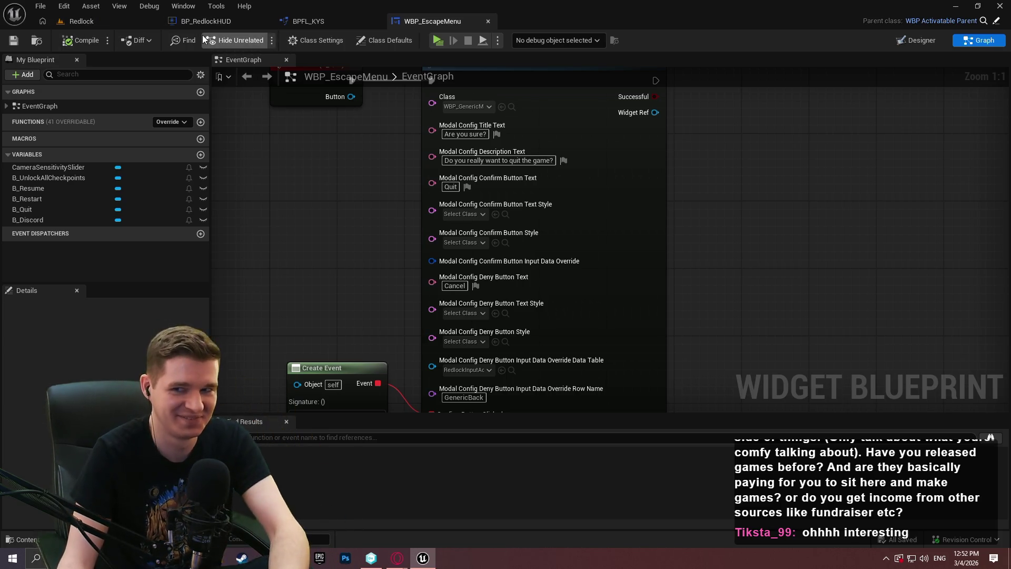
scroll(368, 220, "down", 2)
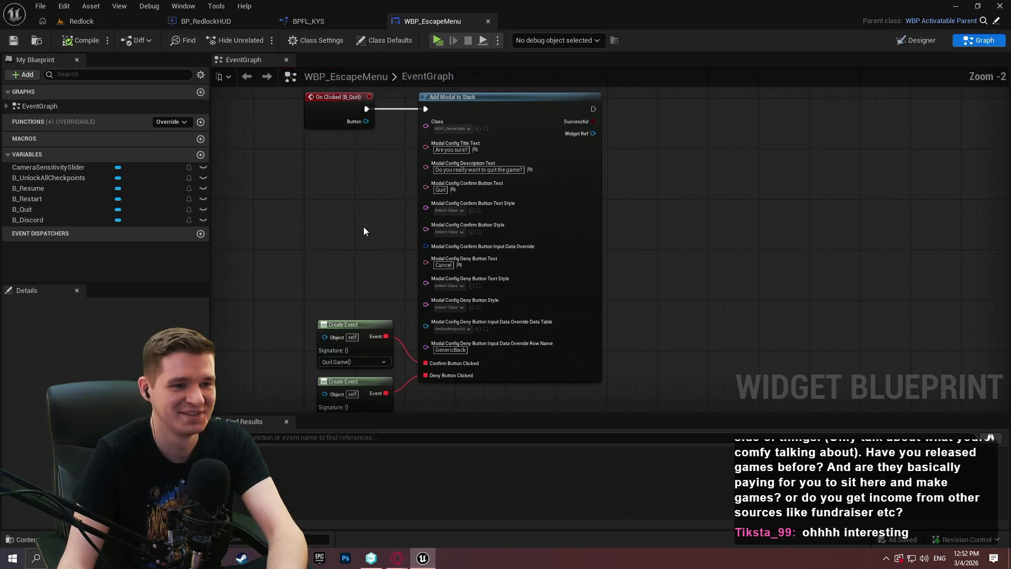
left_click_drag(397, 200, 416, 249)
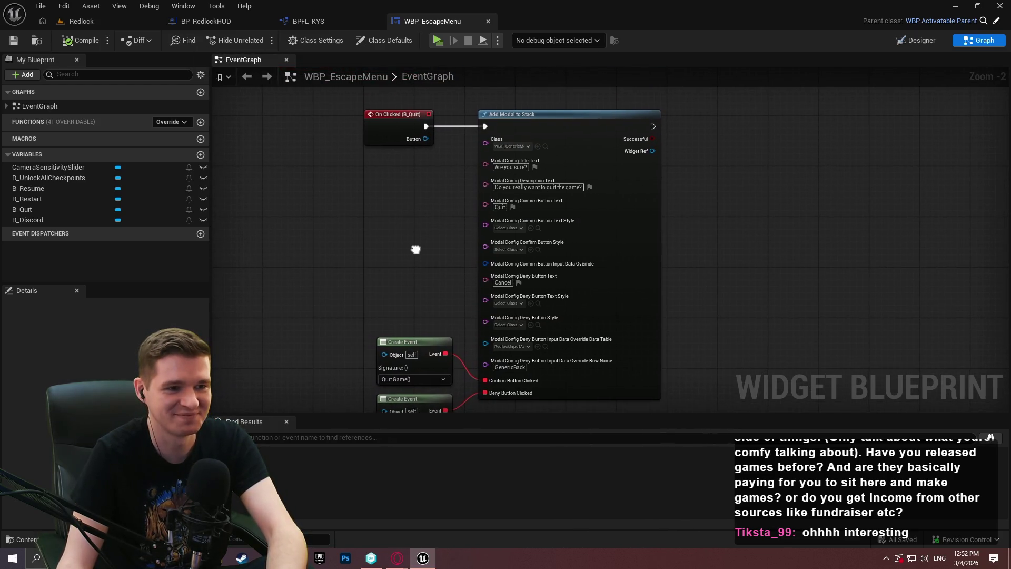
left_click(110, 23)
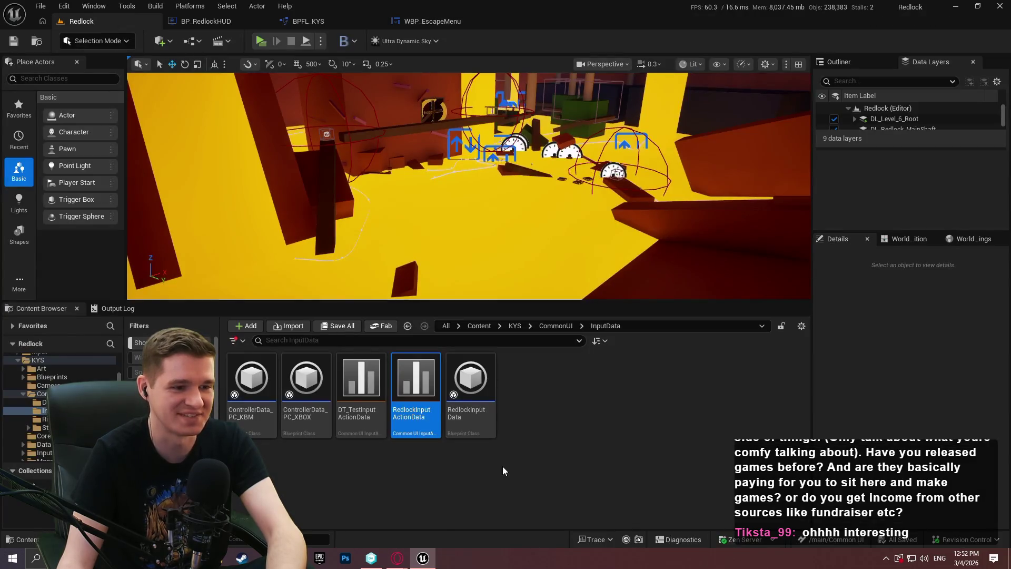
left_click(556, 325)
left_click(514, 326)
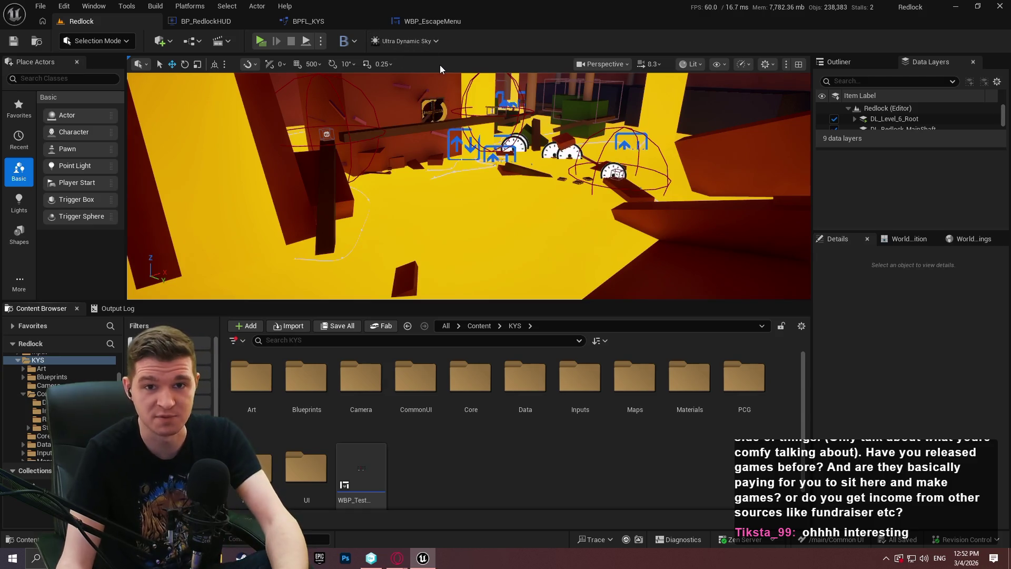
left_click(455, 23)
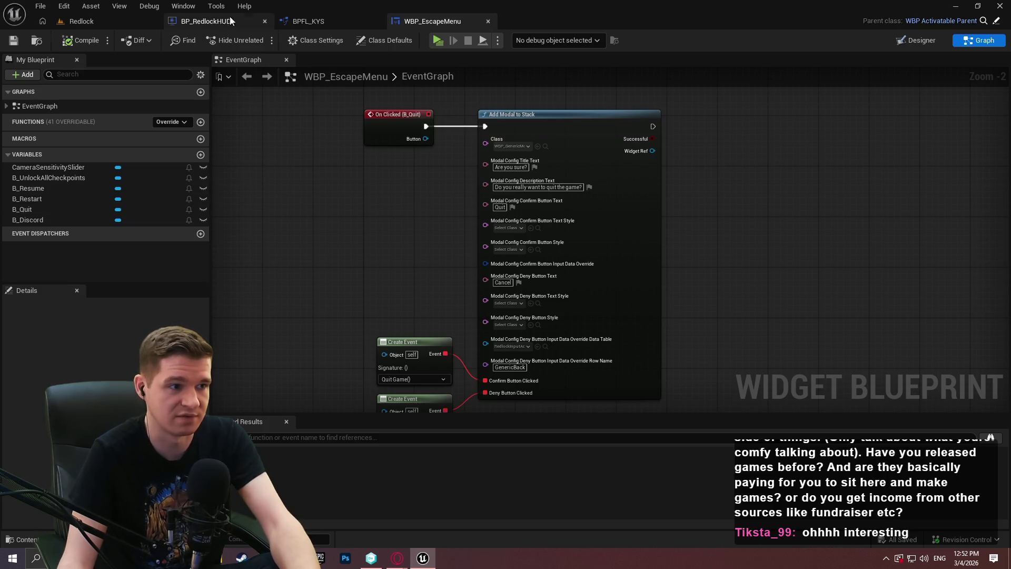
scroll(597, 206, "up", 2)
mouse_move(778, 347)
left_mouse_down()
mouse_move(771, 226)
mouse_move(777, 271)
mouse_move(769, 257)
left_mouse_up()
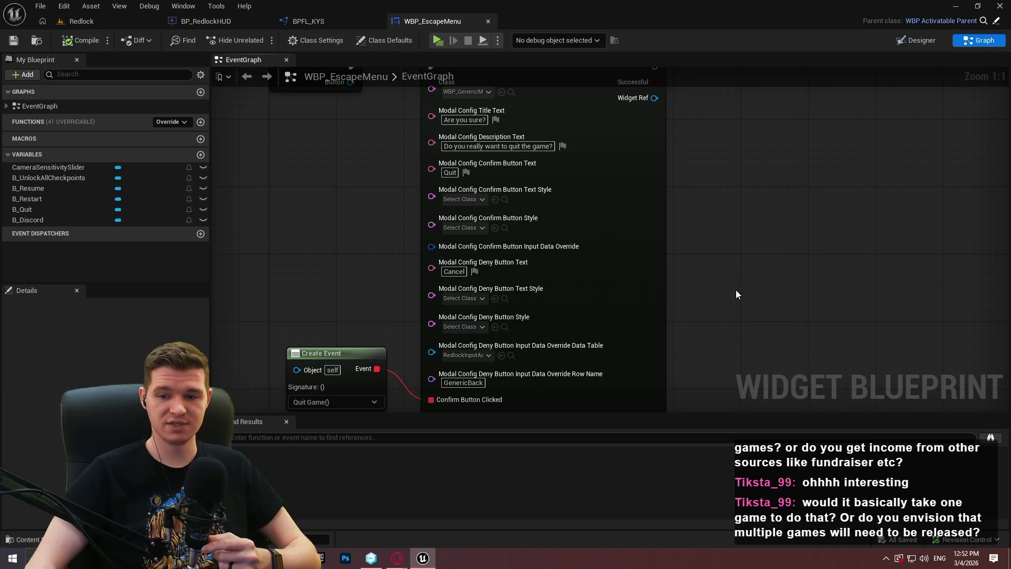
scroll(698, 254, "down", 3)
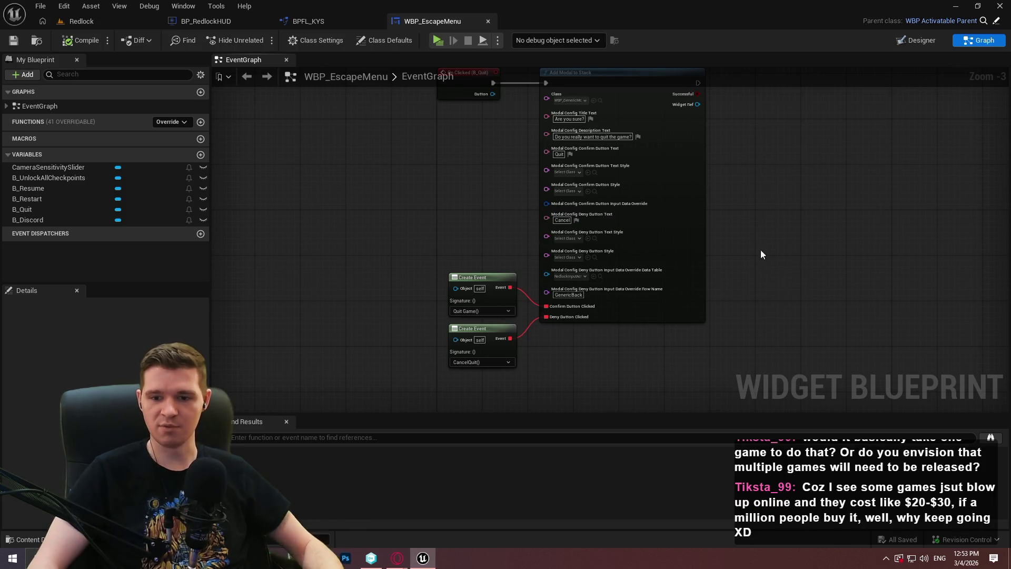
left_click_drag(753, 264, 750, 272)
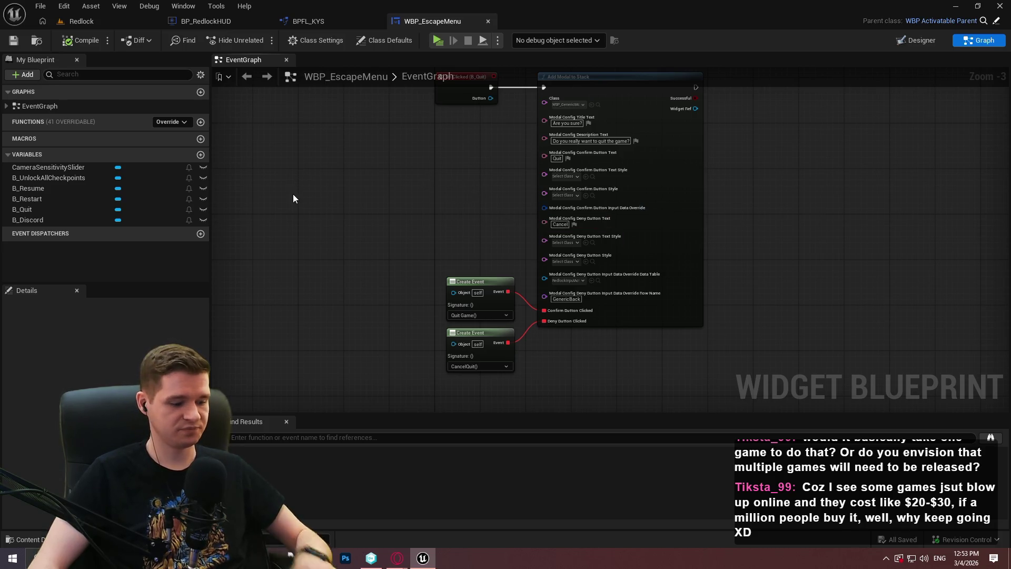
scroll(668, 198, "up", 3)
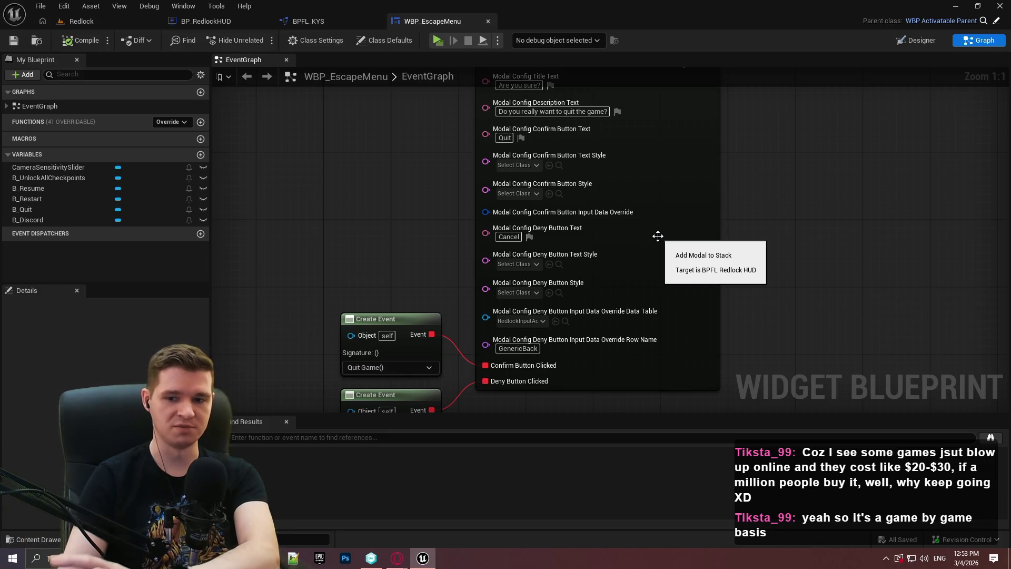
left_click_drag(400, 175, 483, 280)
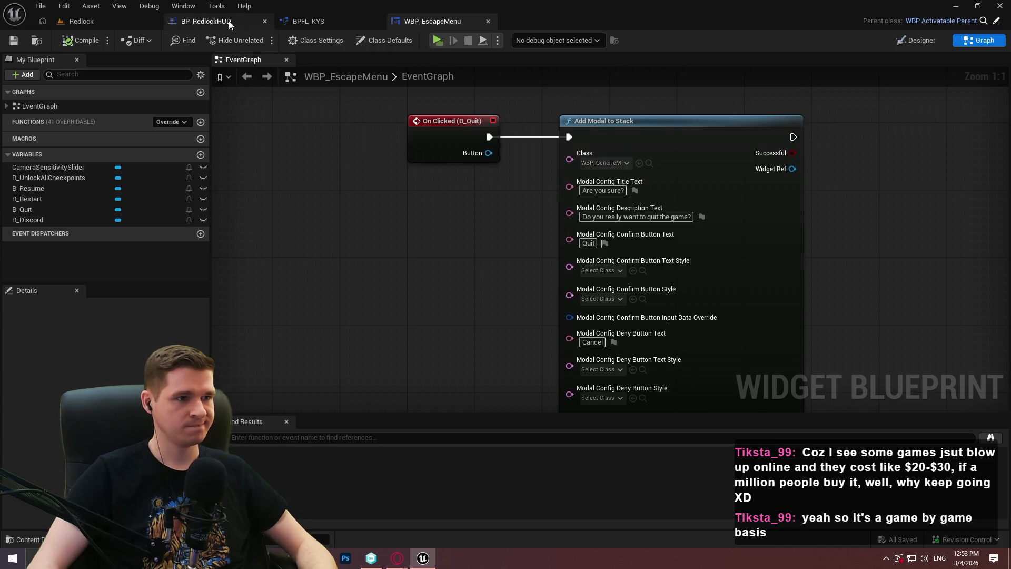
Step: From the Redlock editor, browse to UI > Core > Modal and open WBP_GenericModal's Graph view
left_click(82, 21)
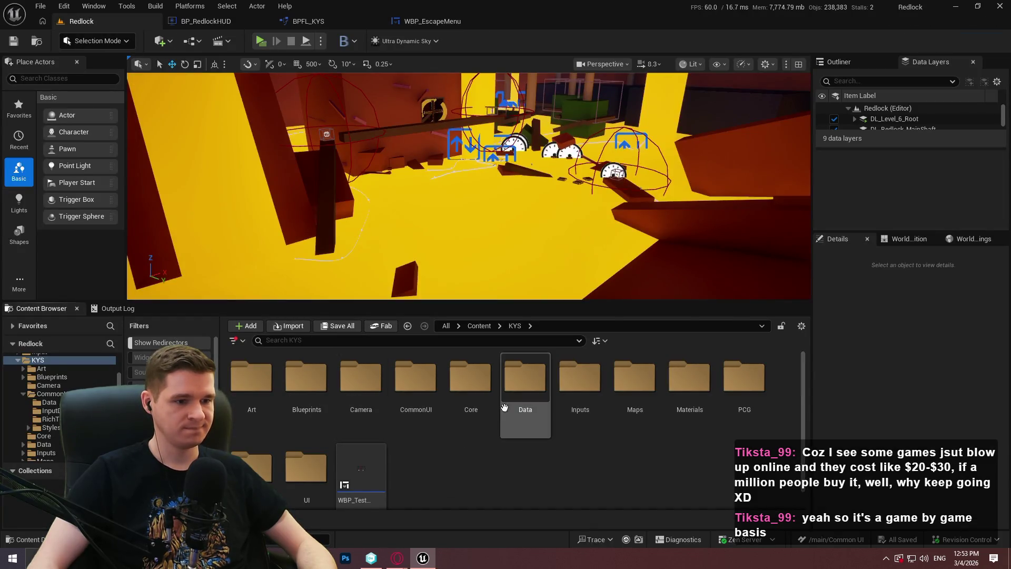
scroll(339, 456, "down", 1)
double_click(305, 452)
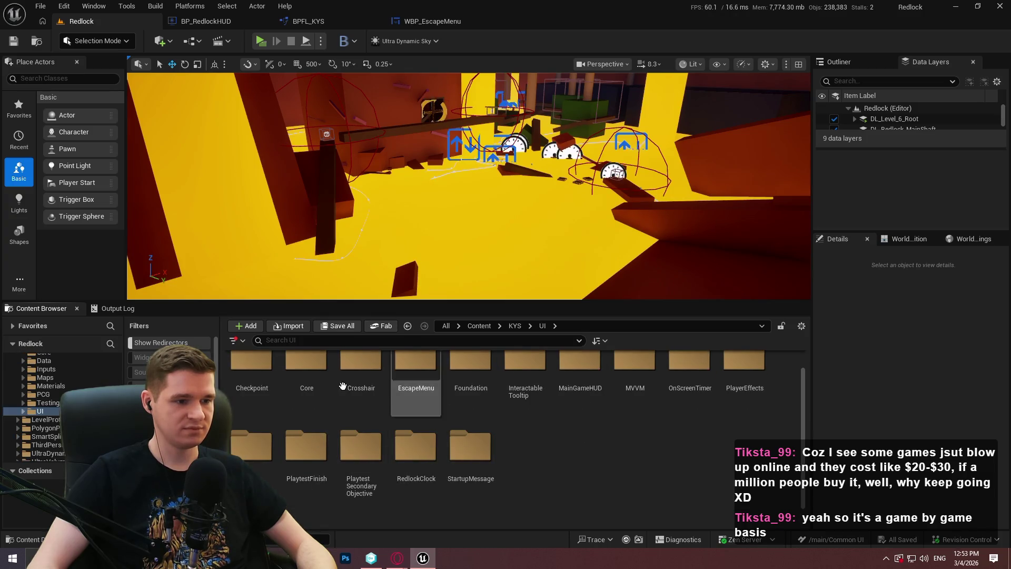
left_click(319, 394)
double_click(319, 394)
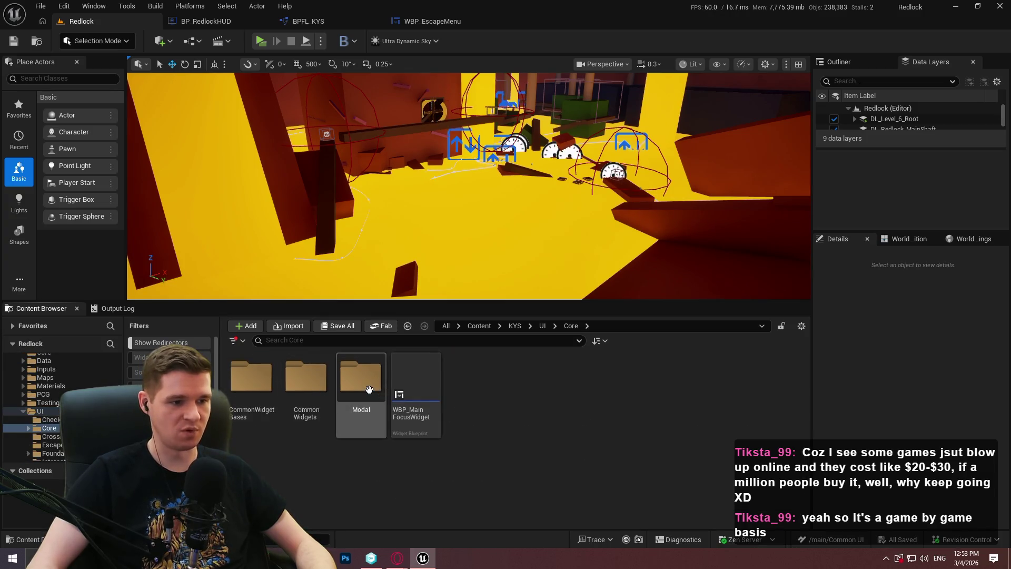
double_click(361, 392)
double_click(258, 413)
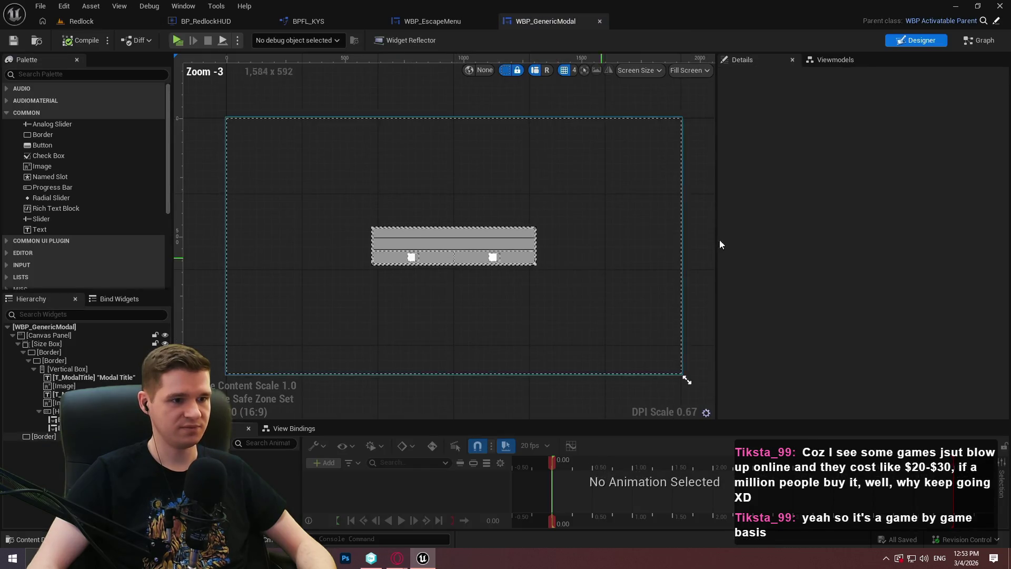
left_click(957, 42)
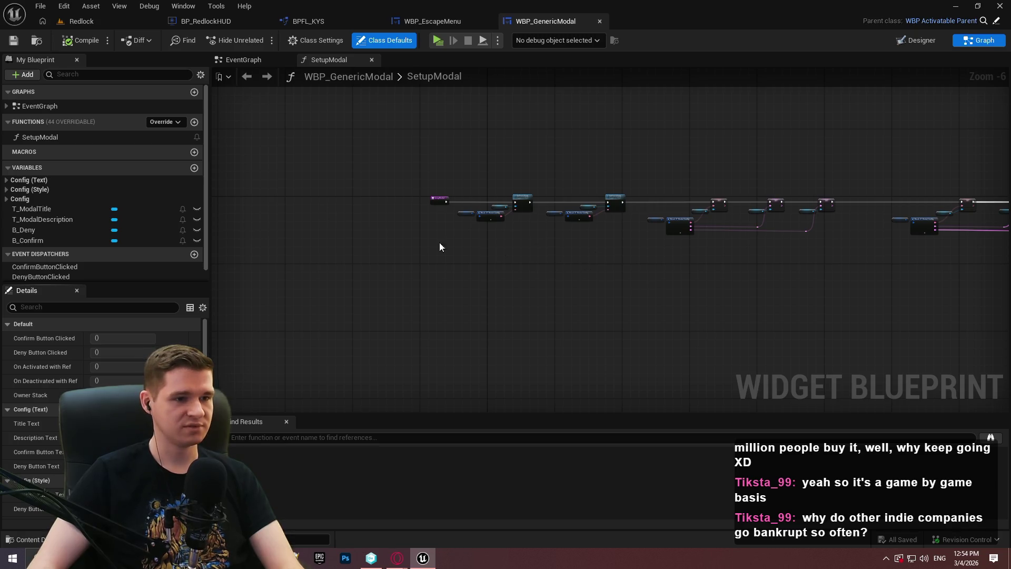
scroll(498, 246, "up", 4)
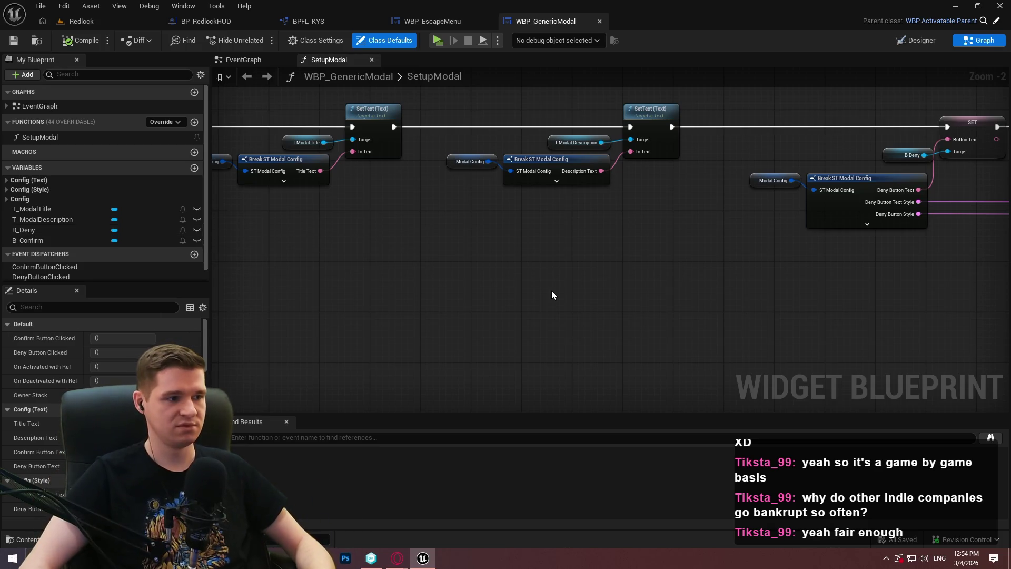
left_click_drag(798, 269, 514, 233)
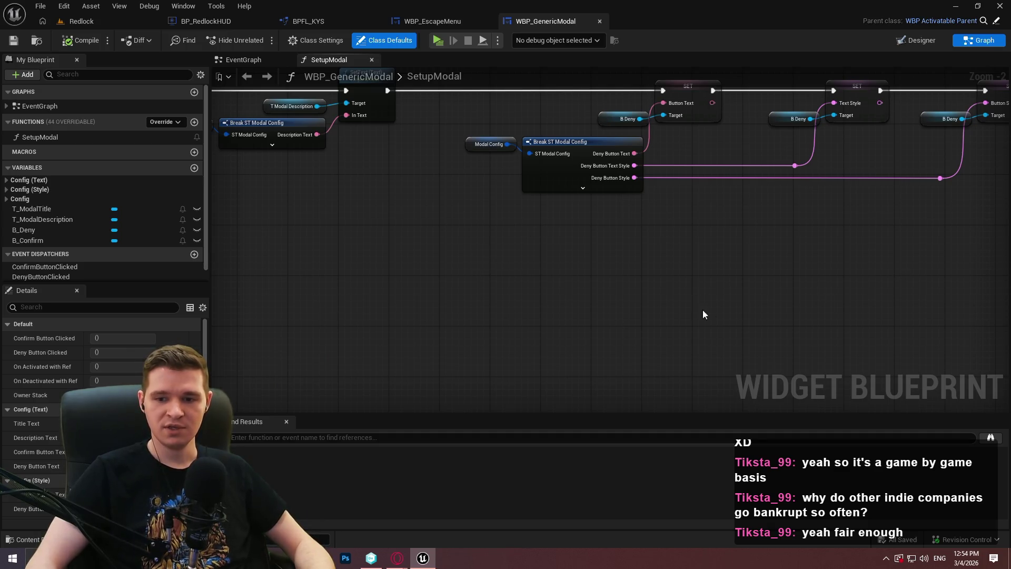
left_click_drag(711, 311, 460, 289)
left_click_drag(428, 255, 708, 283)
scroll(707, 283, "down", 3)
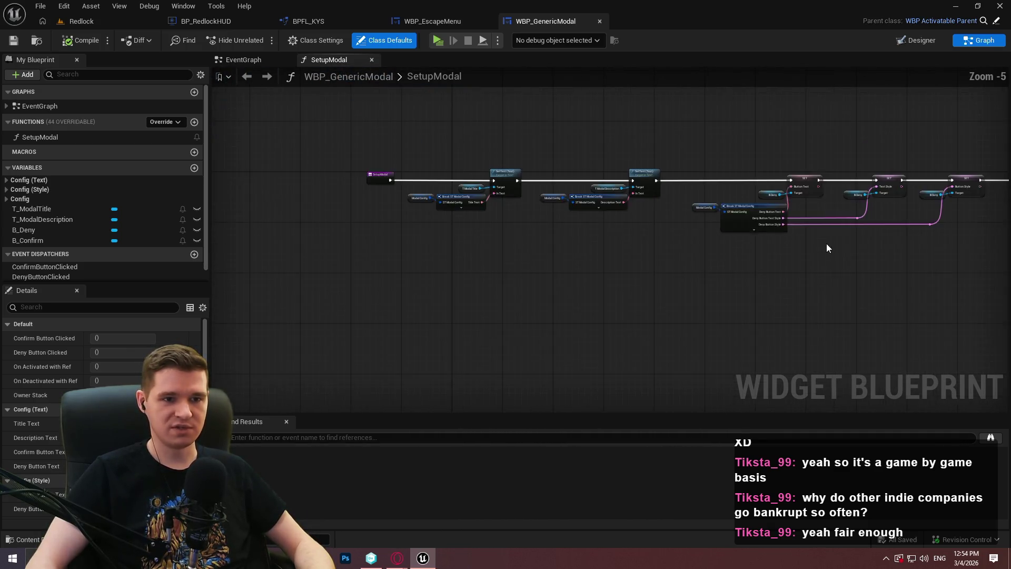
left_click_drag(828, 244, 494, 249)
scroll(456, 241, "up", 1)
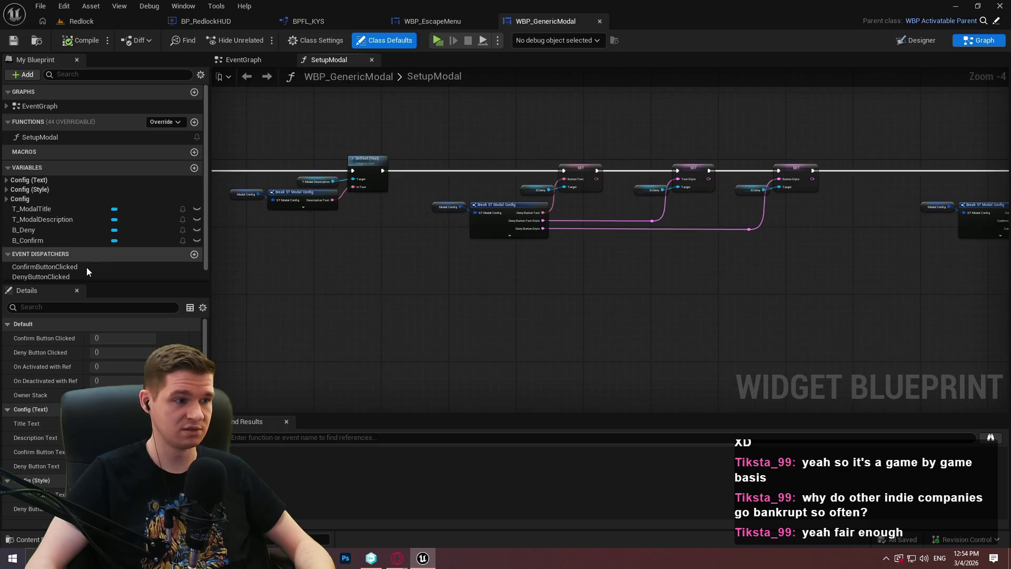
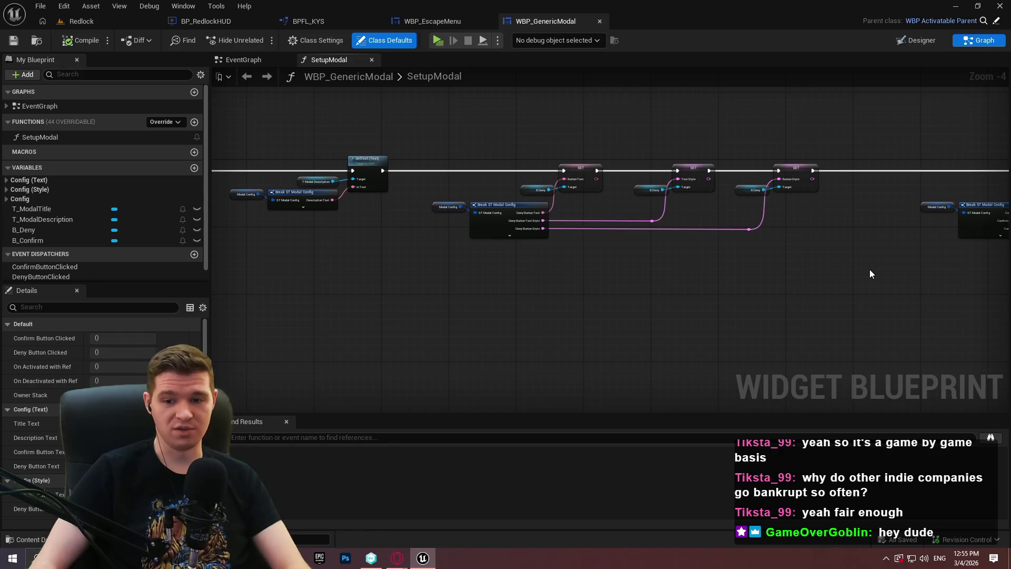
Step: Expand Config (Text) and add a TitleText getter node to the SetupModal graph
left_click(7, 180)
scroll(609, 260, "up", 3)
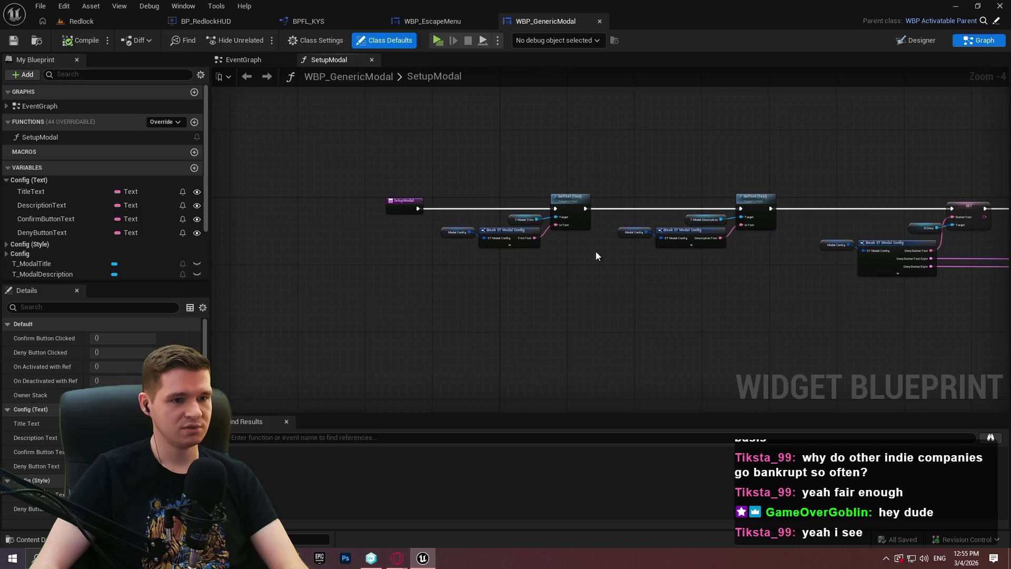
scroll(480, 243, "up", 1)
mouse_move(31, 192)
left_mouse_down()
mouse_move(271, 310)
mouse_move(447, 350)
left_mouse_up()
left_click(320, 327)
left_click(330, 246)
Step: Pan past the Deny and Confirm button SET nodes, then back to the SetupModal entry
scroll(370, 166, "down", 1)
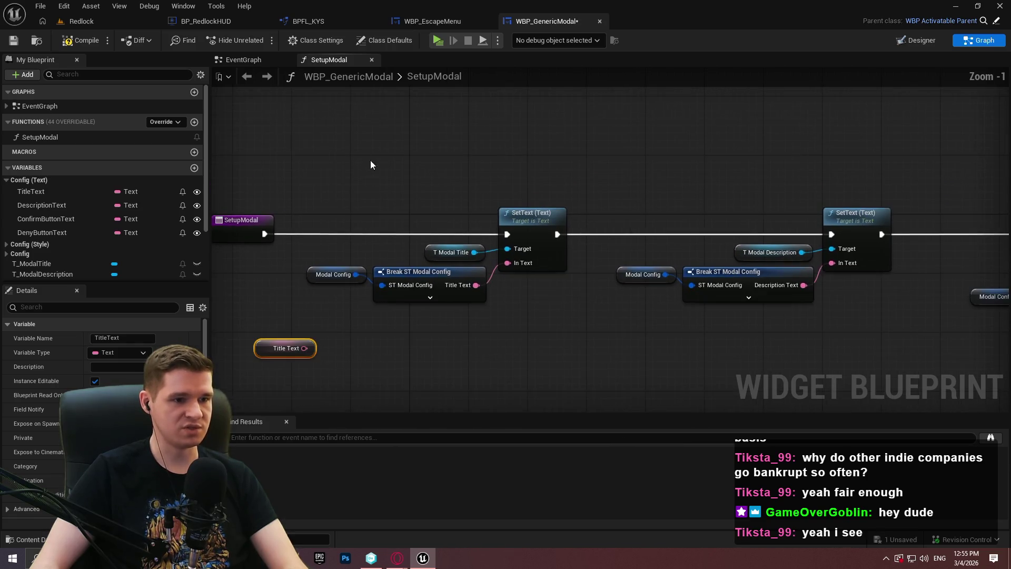
mouse_move(411, 244)
left_mouse_down()
mouse_move(221, 173)
mouse_move(127, 206)
left_mouse_up()
mouse_move(737, 201)
left_mouse_down()
mouse_move(231, 274)
mouse_move(223, 273)
mouse_move(227, 174)
left_mouse_up()
mouse_move(78, 79)
left_mouse_down()
mouse_move(247, 110)
mouse_move(366, 162)
left_mouse_up()
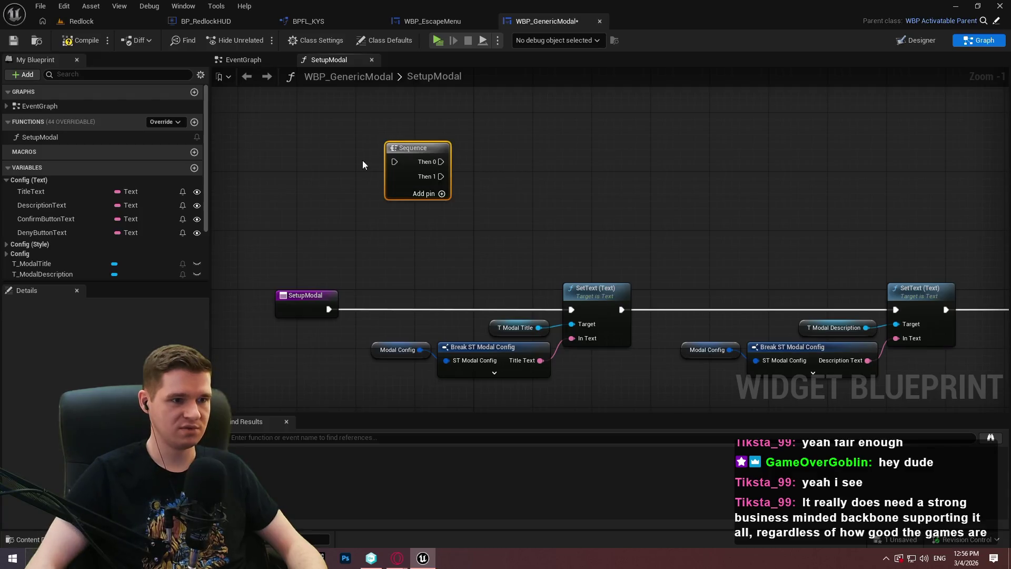
Step: Add two output pins to the Sequence node so it has Then 0 to Then 3
left_click(429, 194)
left_click(428, 207)
left_click_drag(430, 211, 481, 159)
left_click(391, 219)
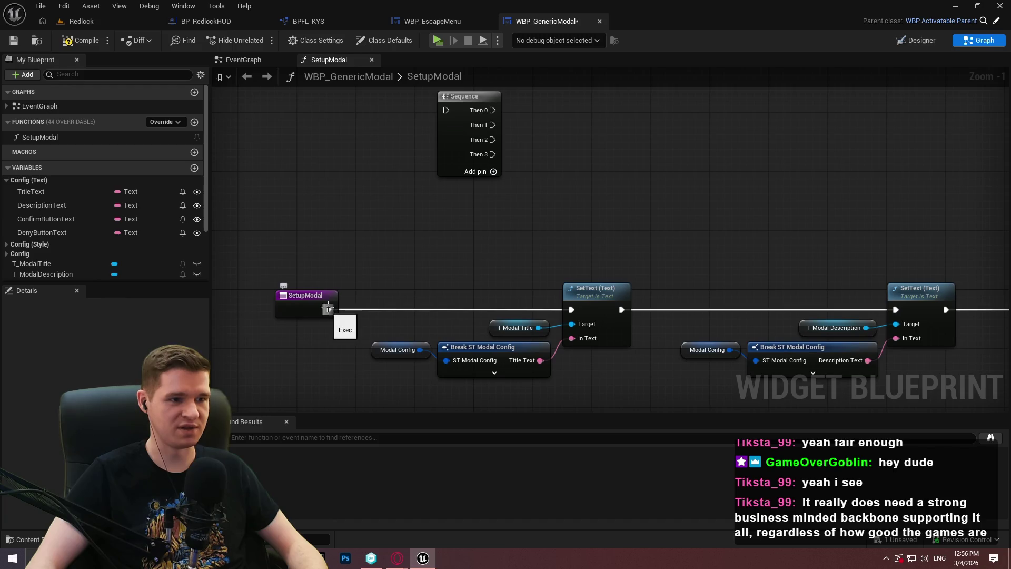
Step: Wire SetupModal's execution output into the Sequence node and place the two side by side
left_click_drag(408, 234, 447, 304)
left_click_drag(367, 379, 484, 179)
mouse_move(341, 379)
left_mouse_down()
mouse_move(355, 184)
mouse_move(335, 176)
left_mouse_up()
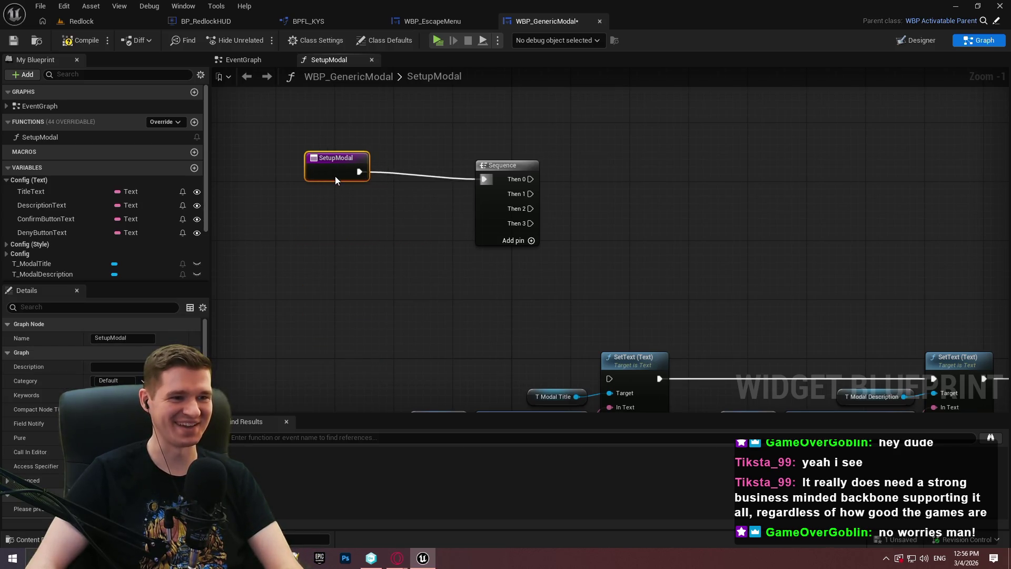
left_click_drag(487, 193, 410, 194)
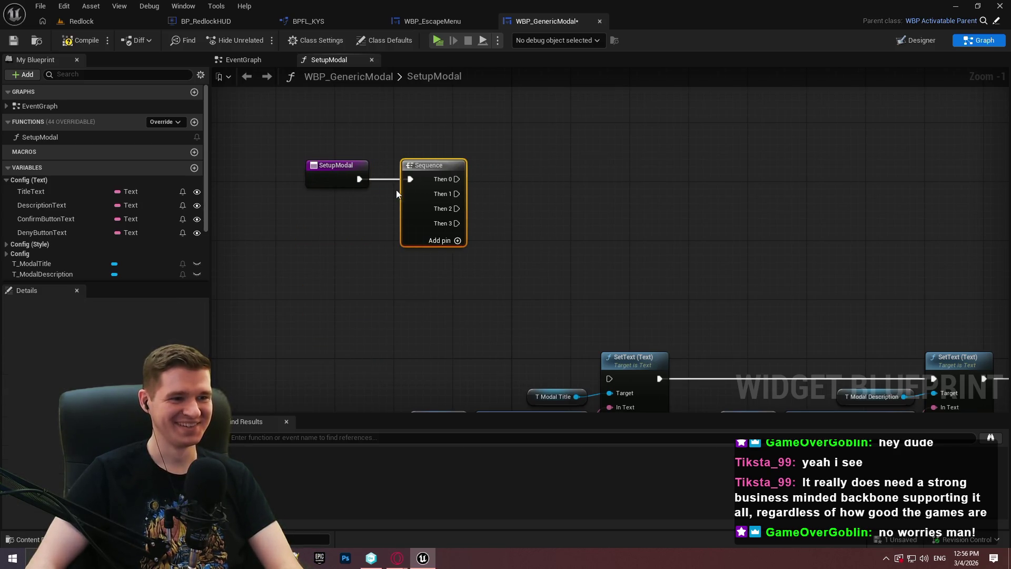
scroll(363, 232, "down", 1)
left_click(348, 268)
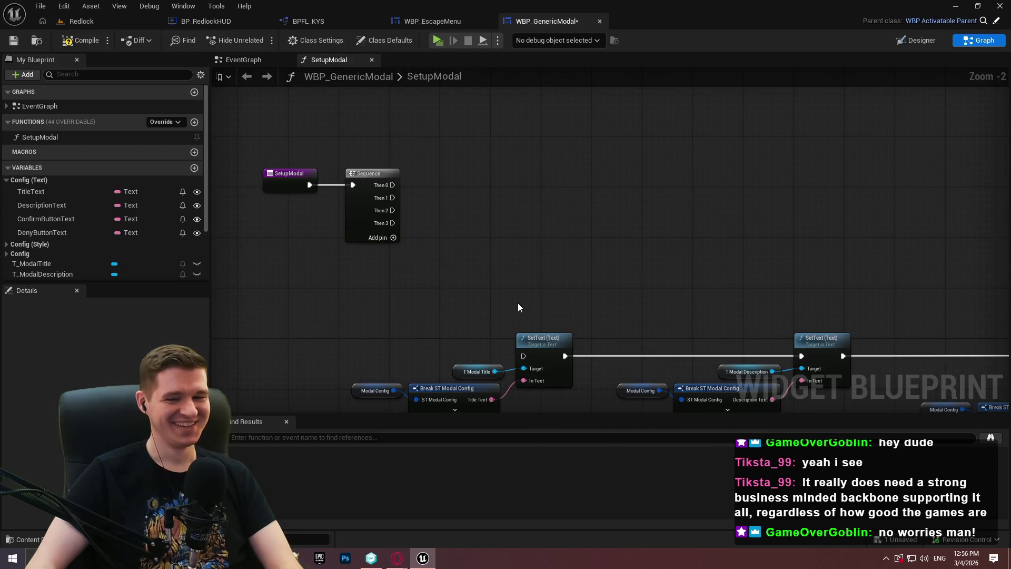
left_click_drag(518, 307, 390, 313)
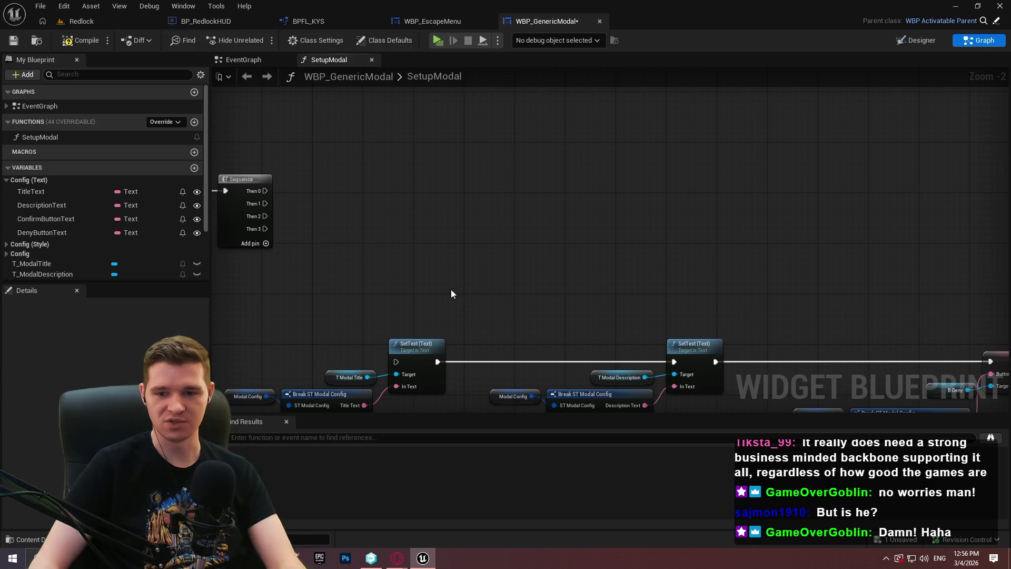
mouse_move(469, 279)
left_mouse_down()
mouse_move(720, 307)
mouse_move(600, 302)
mouse_move(523, 255)
mouse_move(521, 191)
left_mouse_up()
Step: Break the SetText chain, separate the title and description nodes, and link Then 0 to the title SetText
scroll(521, 192, "up", 1)
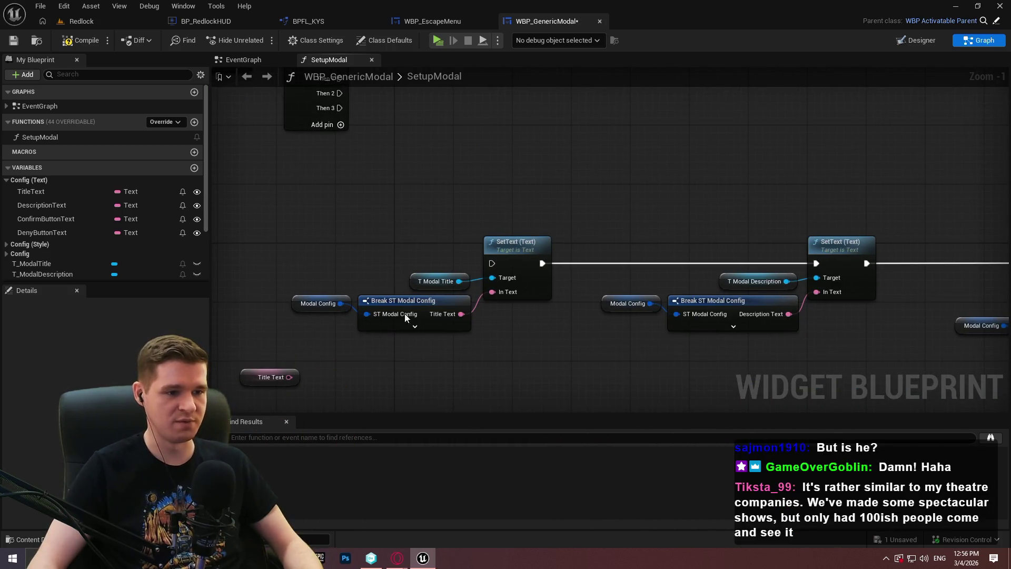
left_click(541, 263, "alt")
left_click_drag(302, 227, 547, 345)
mouse_move(527, 284)
left_mouse_down()
mouse_move(615, 156)
mouse_move(676, 211)
mouse_move(676, 167)
left_mouse_up()
left_click(765, 293, "alt")
left_click_drag(502, 261, 766, 381)
mouse_move(757, 305)
left_mouse_down()
mouse_move(558, 173)
mouse_move(566, 163)
left_mouse_up()
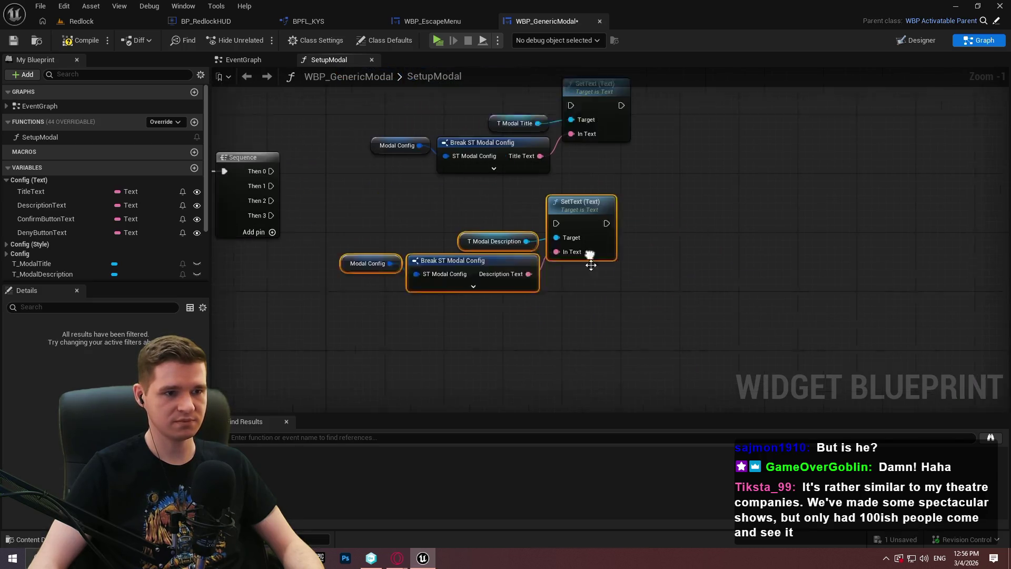
mouse_move(282, 188)
left_mouse_down()
mouse_move(558, 110)
mouse_move(581, 122)
left_mouse_up()
left_click(639, 189)
mouse_move(638, 189)
left_mouse_down()
mouse_move(737, 300)
mouse_move(742, 121)
mouse_move(640, 279)
left_mouse_up()
Step: Compare Title Text with a != (Text) node and feed the result into a new Branch
left_click_drag(616, 238, 671, 241)
type("=")
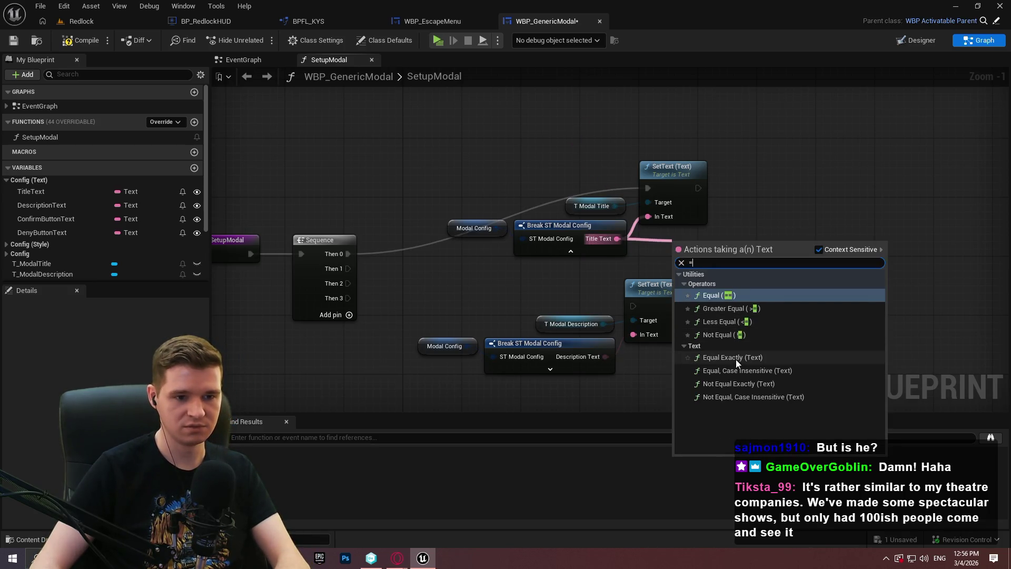
left_click(738, 335)
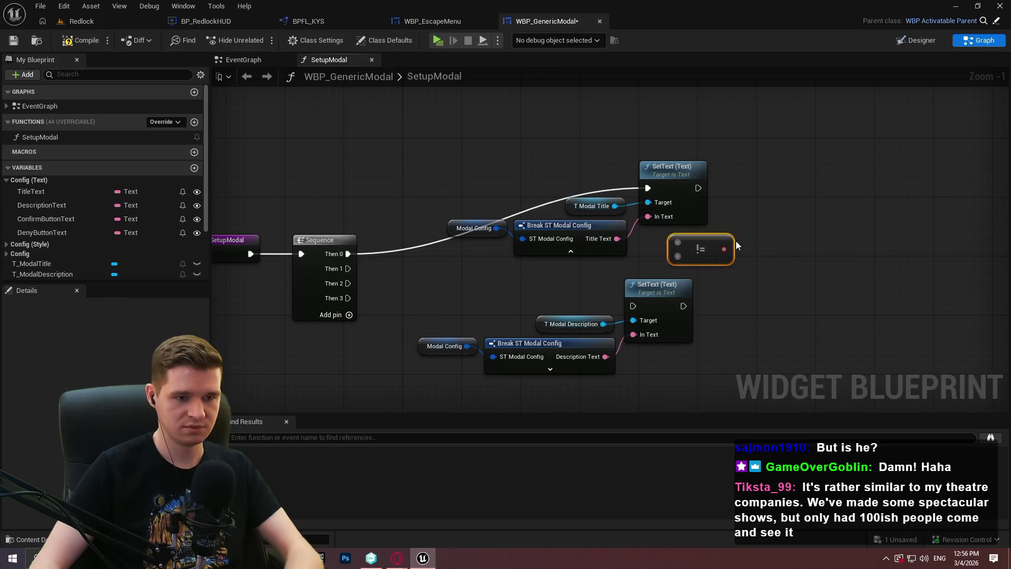
key("ctrl+z")
left_click_drag(617, 239, 647, 240)
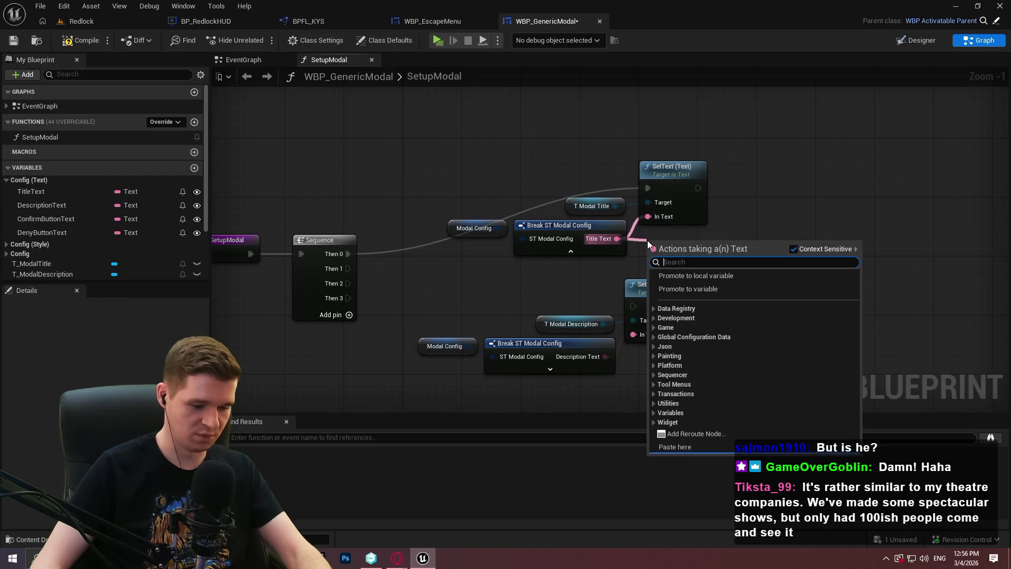
type("=")
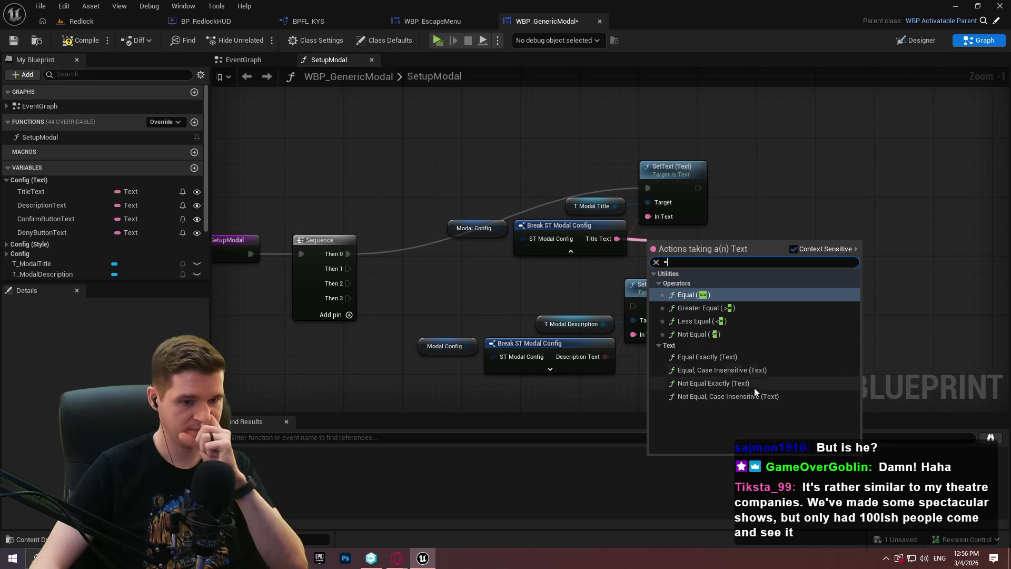
left_click(747, 392)
left_click(726, 200)
mouse_move(734, 232)
left_mouse_down()
mouse_move(715, 245)
mouse_move(723, 258)
mouse_move(704, 247)
left_mouse_up()
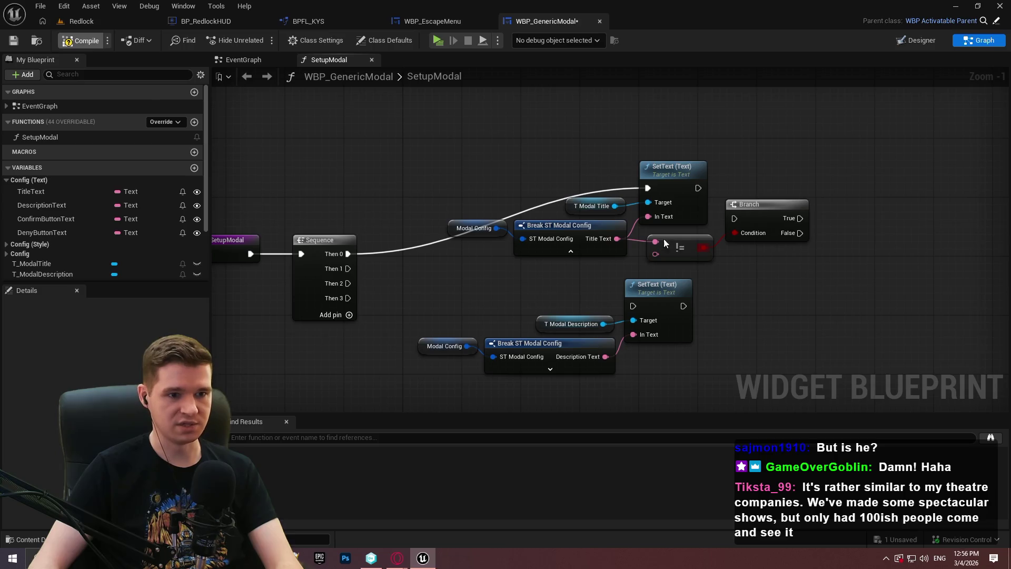
Step: Move the title SetText and T Modal Title to the upper right and connect Sequence Then 0 to the Branch
left_click_drag(742, 194, 731, 199)
left_click(668, 197)
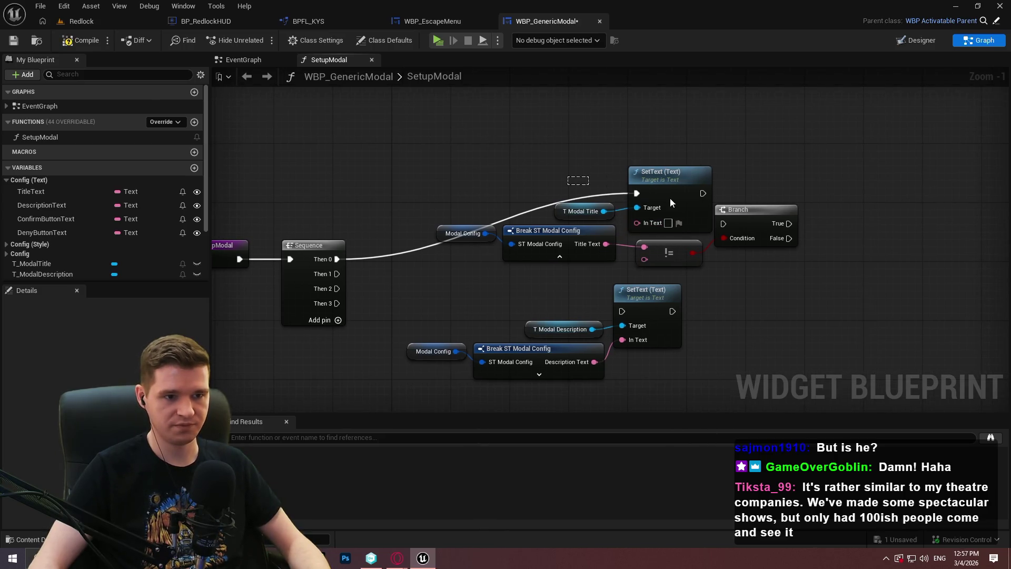
left_click(580, 211, "ctrl")
left_click_drag(675, 184, 895, 111)
left_click_drag(723, 224, 337, 259)
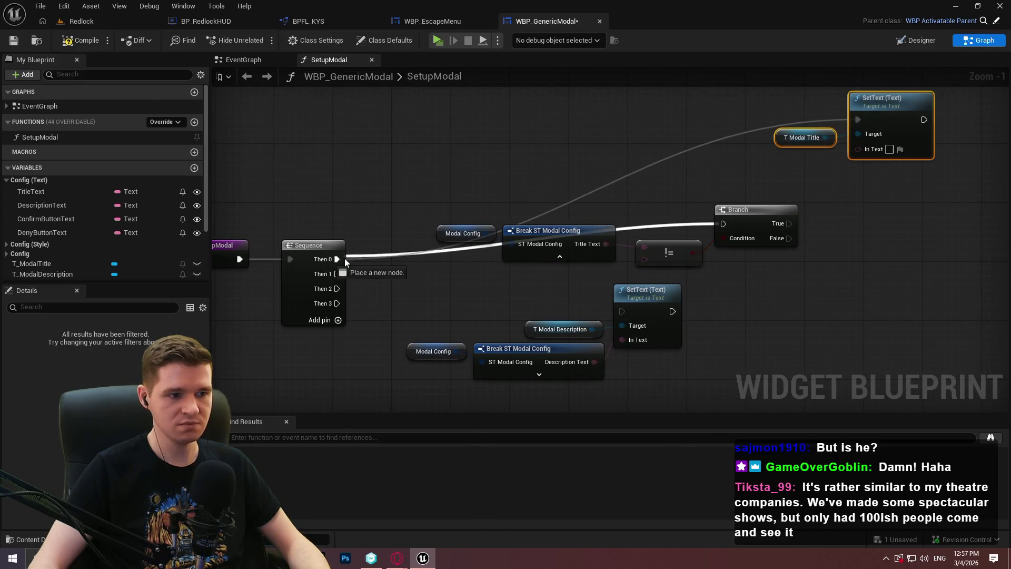
mouse_move(430, 221)
left_mouse_down()
mouse_move(705, 252)
mouse_move(754, 216)
mouse_move(691, 141)
mouse_move(699, 148)
left_mouse_up()
left_click(594, 193)
Step: Compare against an empty Make Literal Text and run the title SetText from Branch True
left_click_drag(578, 200, 505, 229)
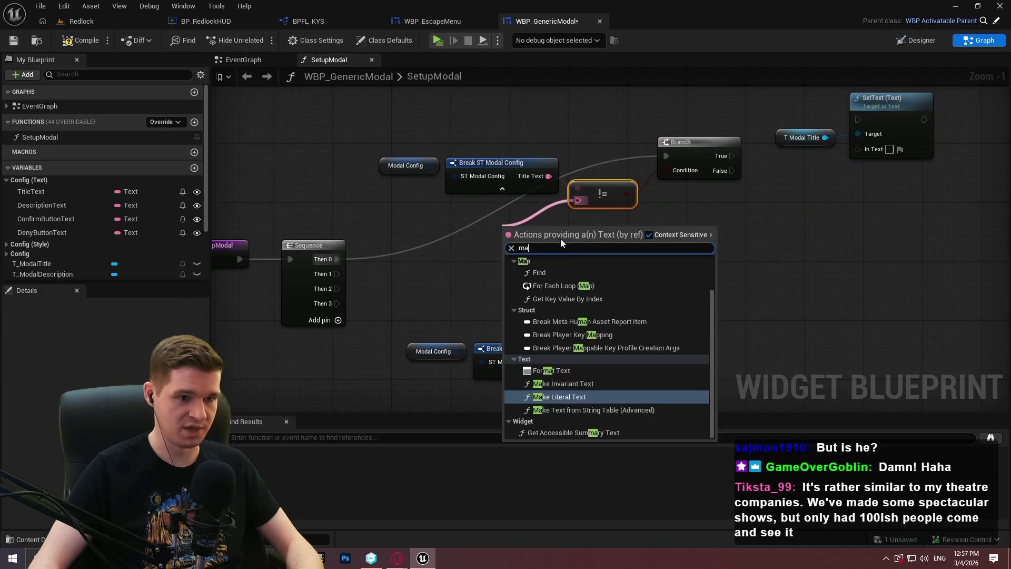
type("make")
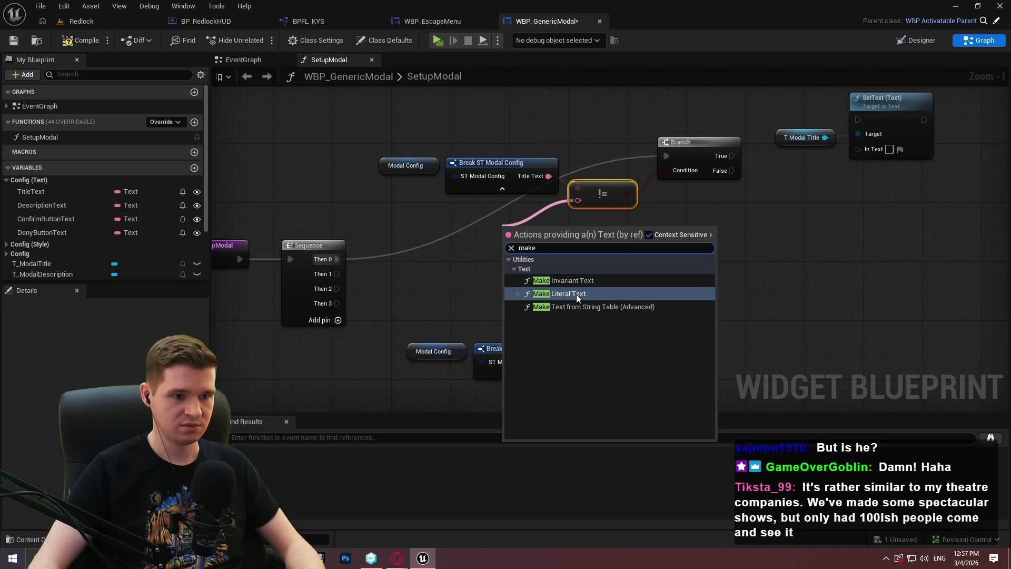
left_click(581, 295)
left_click_drag(538, 233, 497, 213)
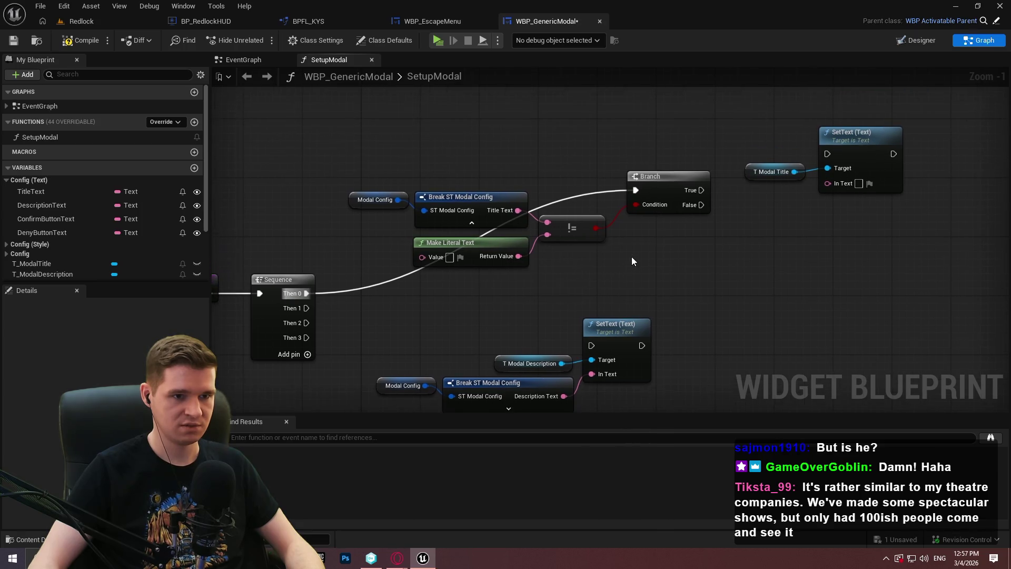
mouse_move(701, 190)
left_mouse_down()
mouse_move(843, 139)
mouse_move(769, 256)
mouse_move(813, 158)
mouse_move(827, 154)
mouse_move(889, 206)
left_mouse_up()
left_click(867, 170)
mouse_move(518, 210)
left_mouse_down()
mouse_move(950, 209)
mouse_move(883, 223)
left_mouse_up()
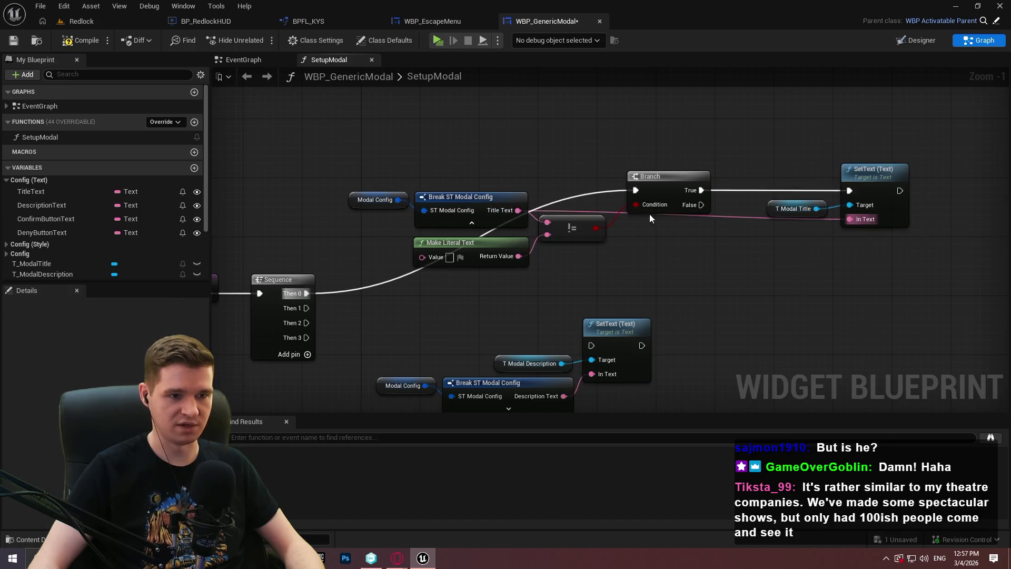
Step: Add reroute points on the Title Text, In Text and Branch execution wires
double_click(679, 212)
mouse_move(686, 217)
left_mouse_down()
mouse_move(617, 269)
mouse_move(575, 253)
mouse_move(554, 200)
mouse_move(555, 226)
left_mouse_up()
double_click(661, 223)
left_click_drag(662, 223, 816, 232)
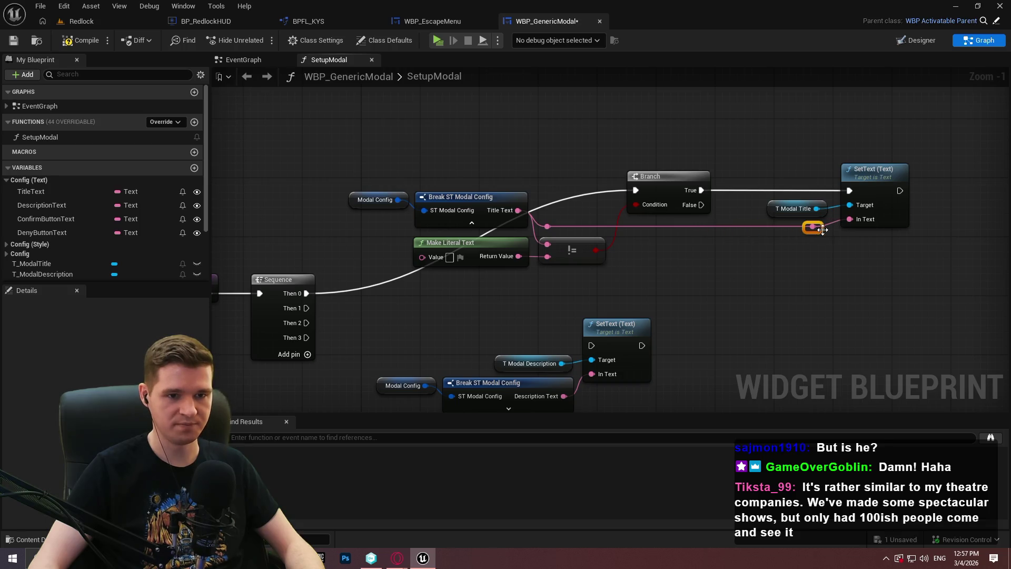
double_click(565, 200)
mouse_move(564, 200)
left_mouse_down()
mouse_move(306, 186)
mouse_move(353, 189)
left_mouse_up()
Step: Tidy the Break, Make Literal and != nodes and straighten the In Text reroute
left_click_drag(609, 287, 387, 188)
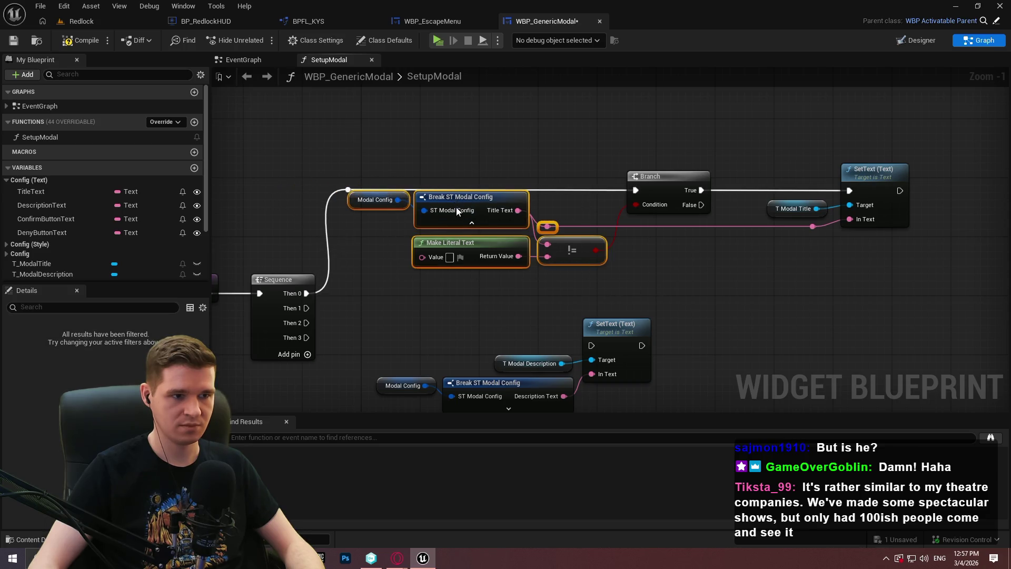
left_click_drag(458, 197, 456, 213)
left_click_drag(813, 227, 817, 248)
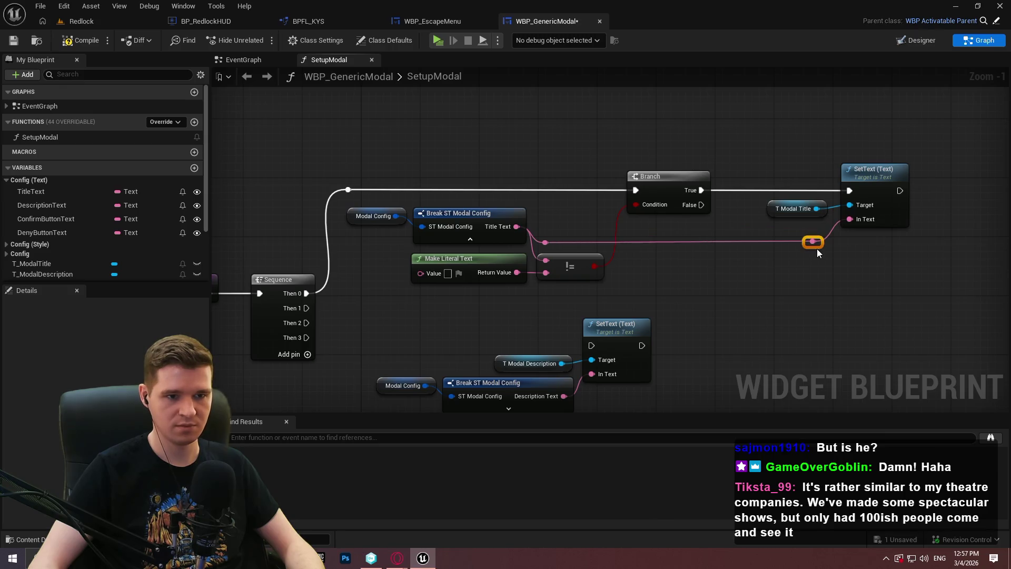
left_click(716, 282)
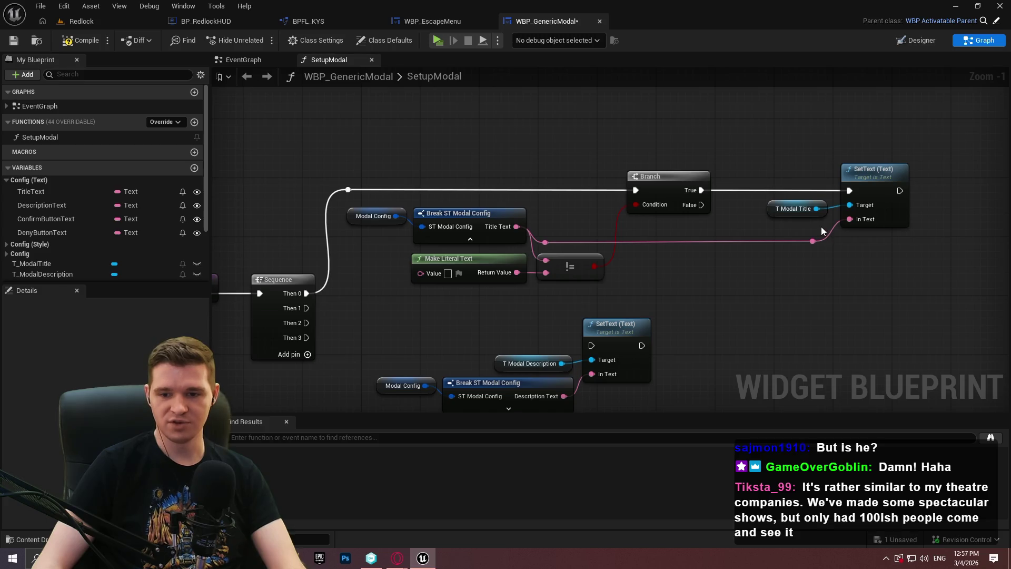
scroll(714, 267, "up", 1)
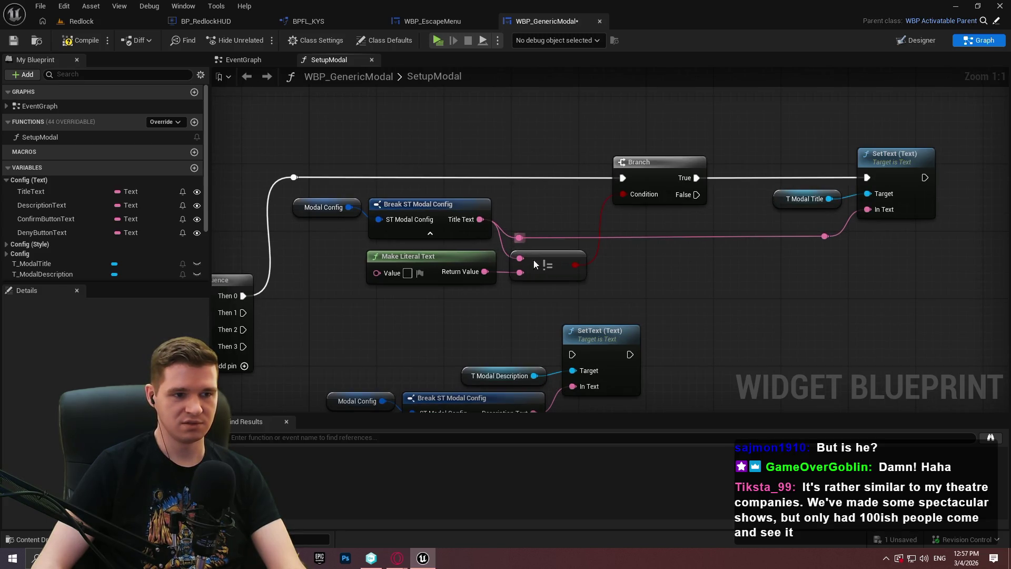
mouse_move(522, 228)
left_mouse_down()
mouse_move(533, 262)
mouse_move(536, 248)
left_mouse_up()
left_click(788, 248)
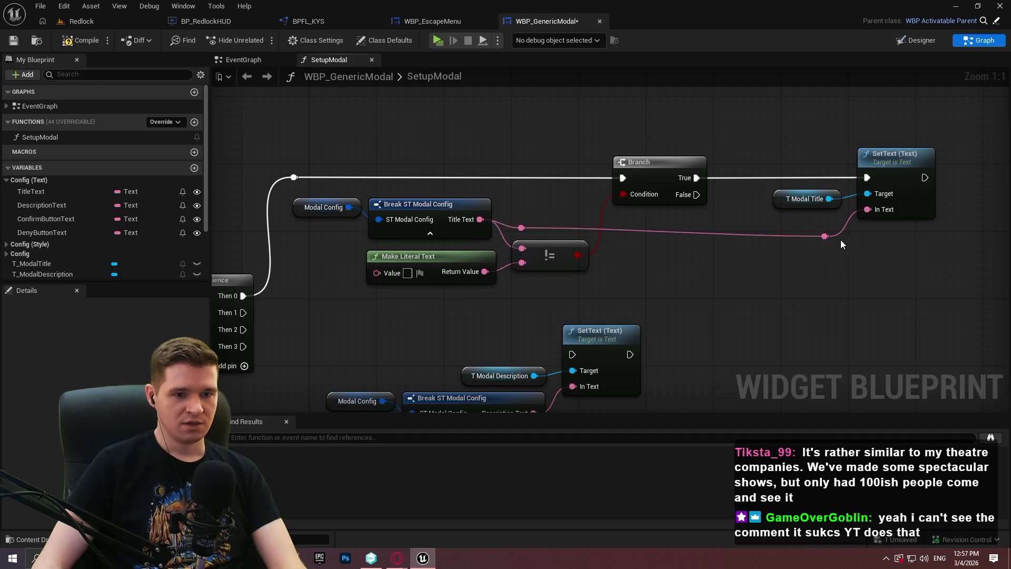
left_click_drag(825, 236, 825, 228)
left_click(836, 273)
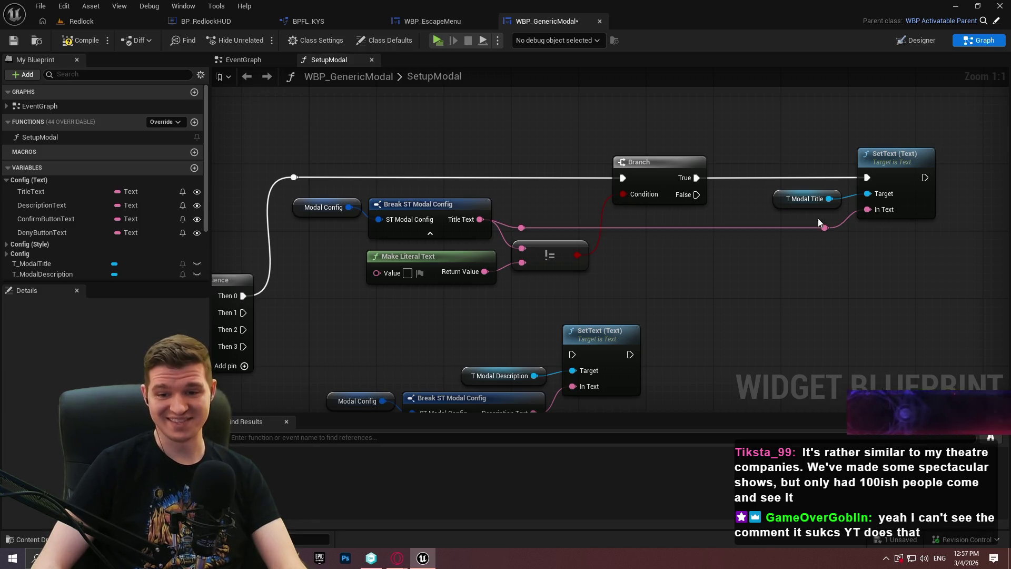
Step: Shift the T Modal Title SetText group left, then move the whole title row up and right
left_click_drag(902, 264, 799, 195)
left_click_drag(880, 167, 857, 162)
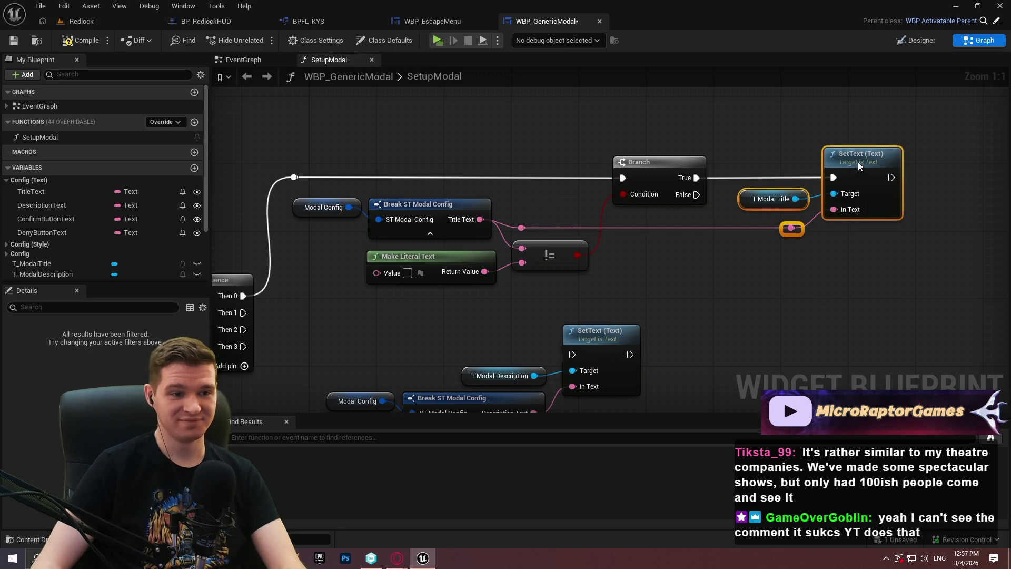
left_click(810, 267)
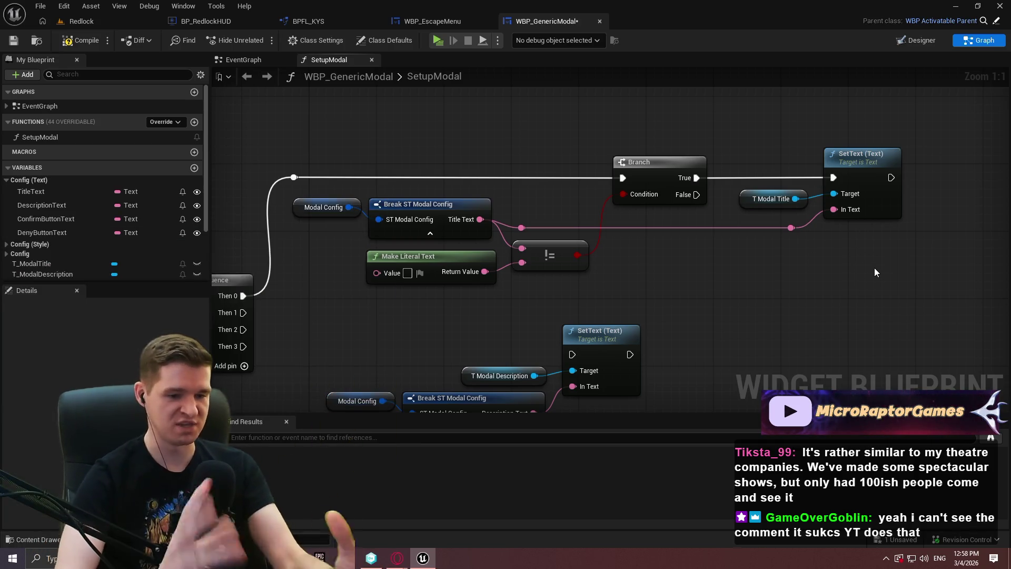
mouse_move(898, 278)
left_mouse_down()
mouse_move(320, 148)
mouse_move(289, 151)
left_mouse_up()
left_click_drag(403, 206, 479, 172)
left_click(783, 244)
left_click_drag(783, 245, 720, 224)
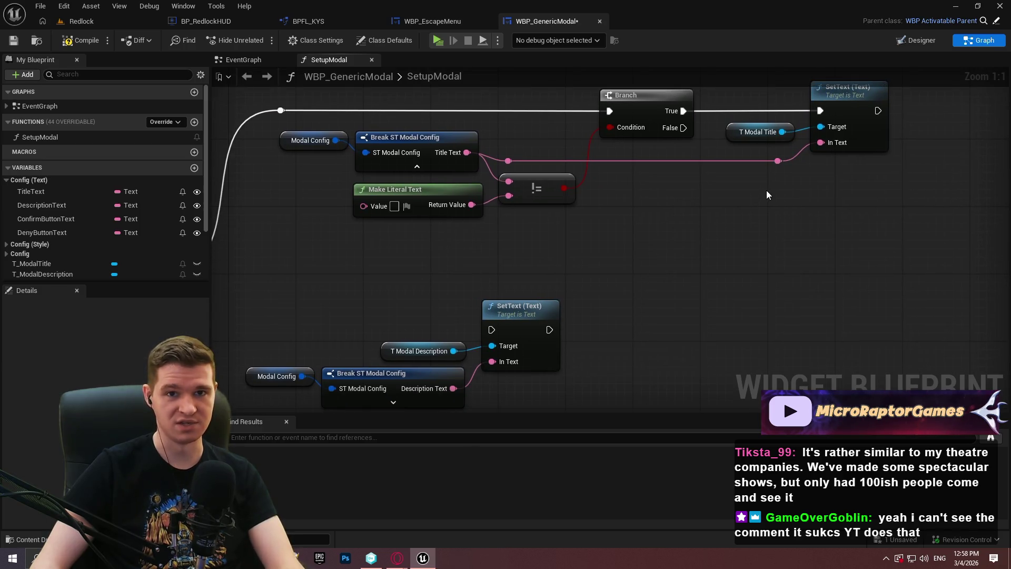
mouse_move(736, 374)
left_mouse_down()
mouse_move(636, 260)
mouse_move(727, 285)
mouse_move(718, 284)
left_mouse_up()
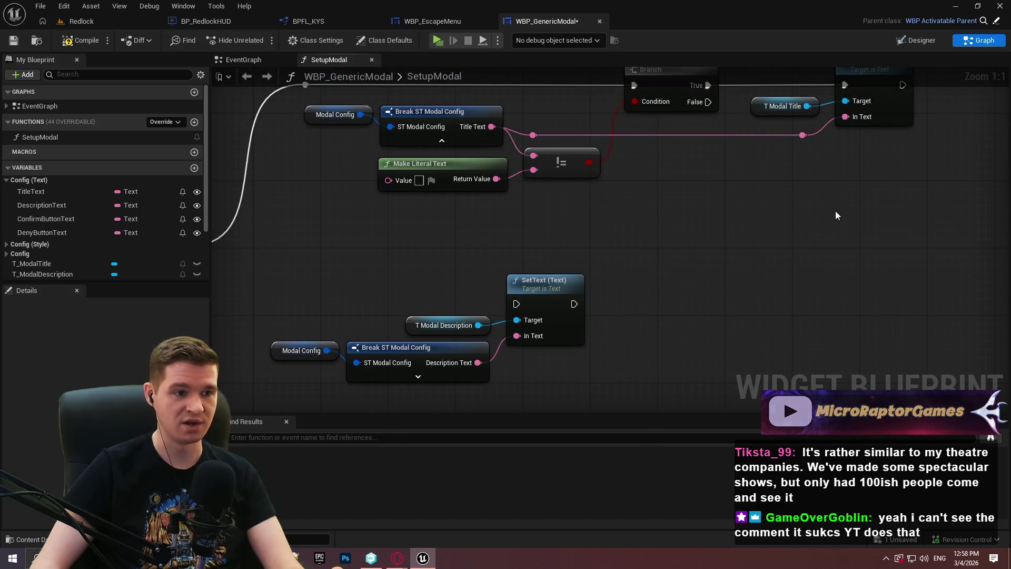
Step: Delete the old description-row SetText nodes
scroll(543, 284, "down", 1)
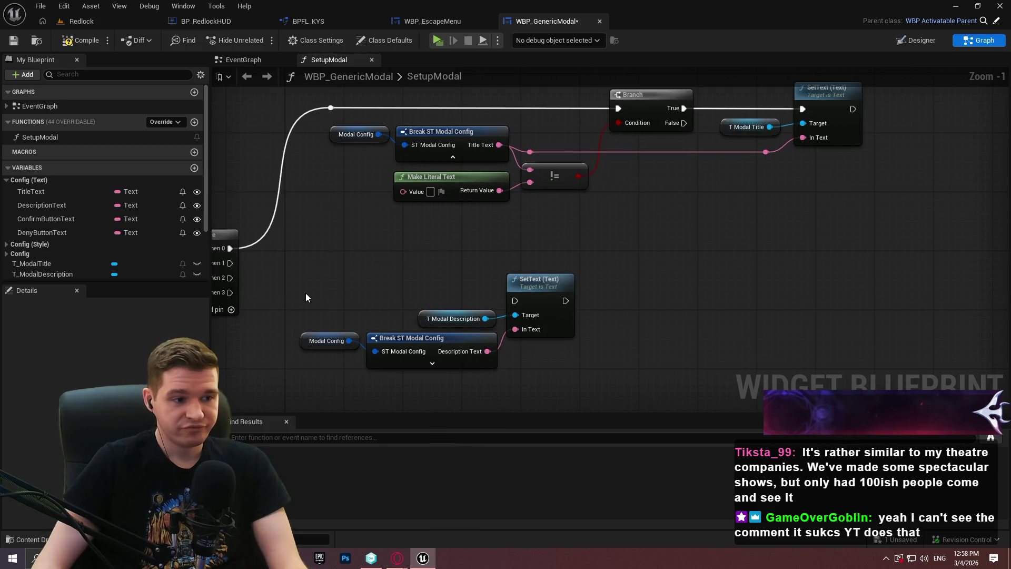
left_click_drag(305, 292, 639, 388)
scroll(642, 363, "down", 2)
left_click_drag(658, 322, 713, 301)
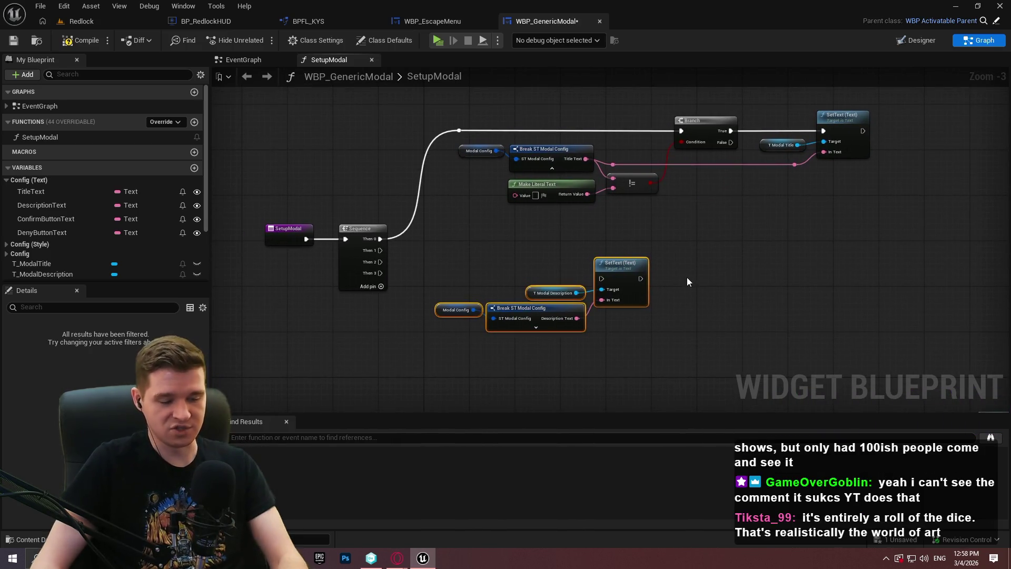
key("Delete")
Step: Duplicate the title check row below the original, wire it to Sequence Then 1, and align it
mouse_move(942, 226)
left_mouse_down()
mouse_move(424, 74)
mouse_move(435, 185)
left_mouse_up()
key("ctrl+c")
key("ctrl+v")
mouse_move(735, 282)
left_mouse_down()
mouse_move(722, 304)
mouse_move(694, 298)
left_mouse_up()
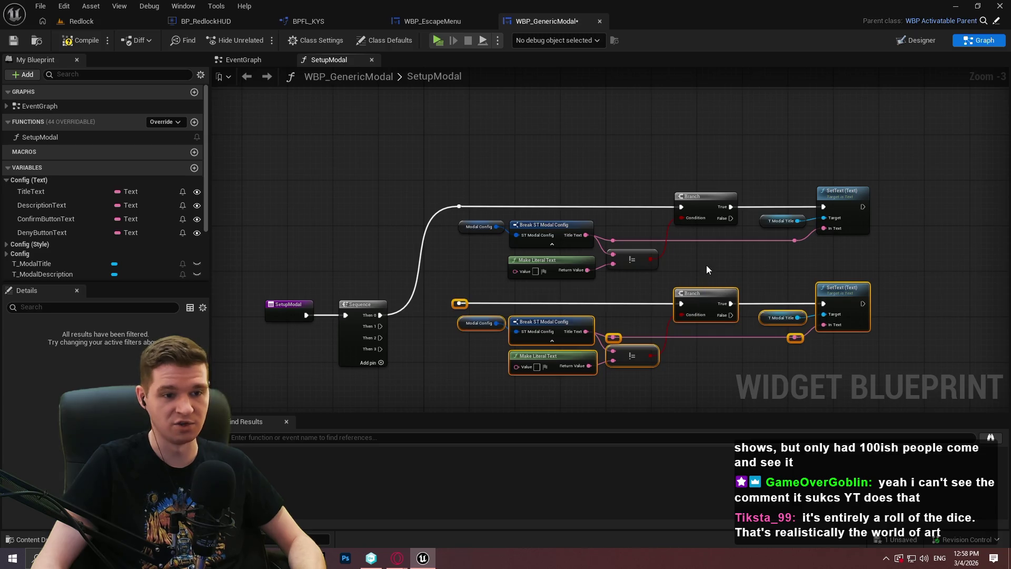
left_click(458, 306)
left_click_drag(458, 302, 380, 326)
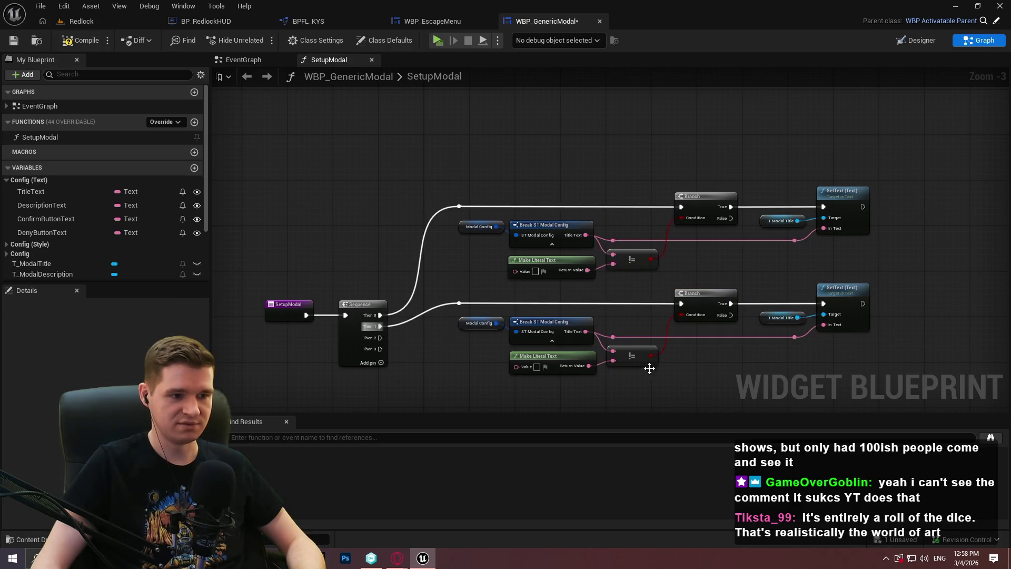
left_click_drag(780, 313, 405, 219)
left_click_drag(665, 238, 659, 238)
left_click(679, 215)
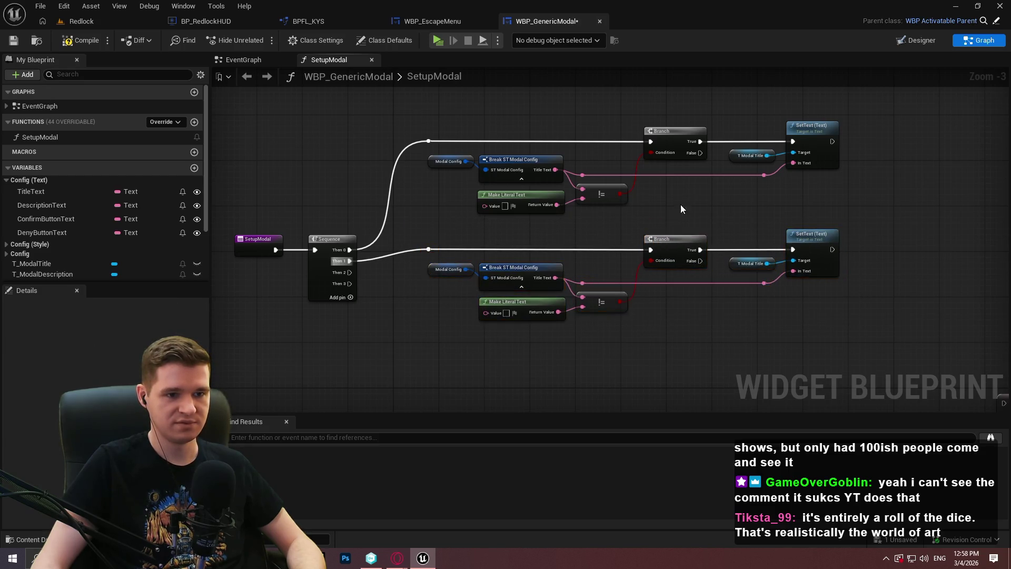
Step: Retarget the copied SetText to T_ModalDescription and save the blueprint
scroll(500, 233, "up", 1)
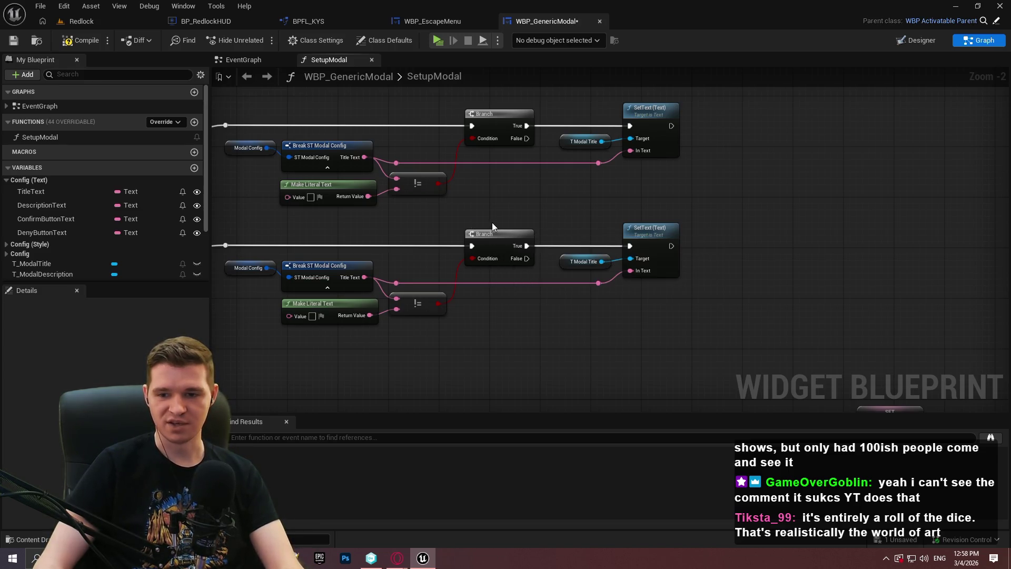
scroll(55, 219, "down", 3)
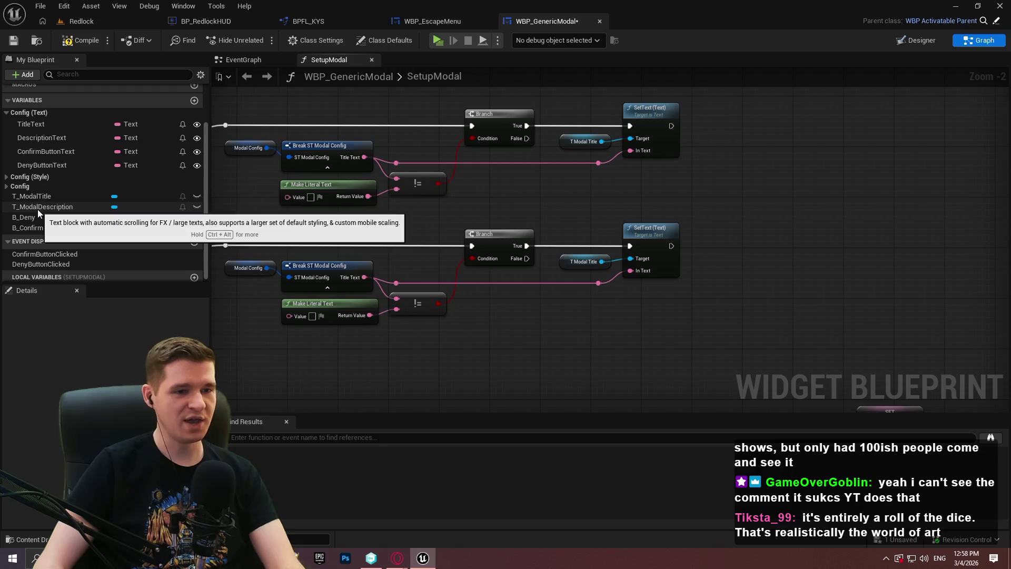
left_click_drag(37, 210, 561, 261)
left_click_drag(657, 250, 663, 245)
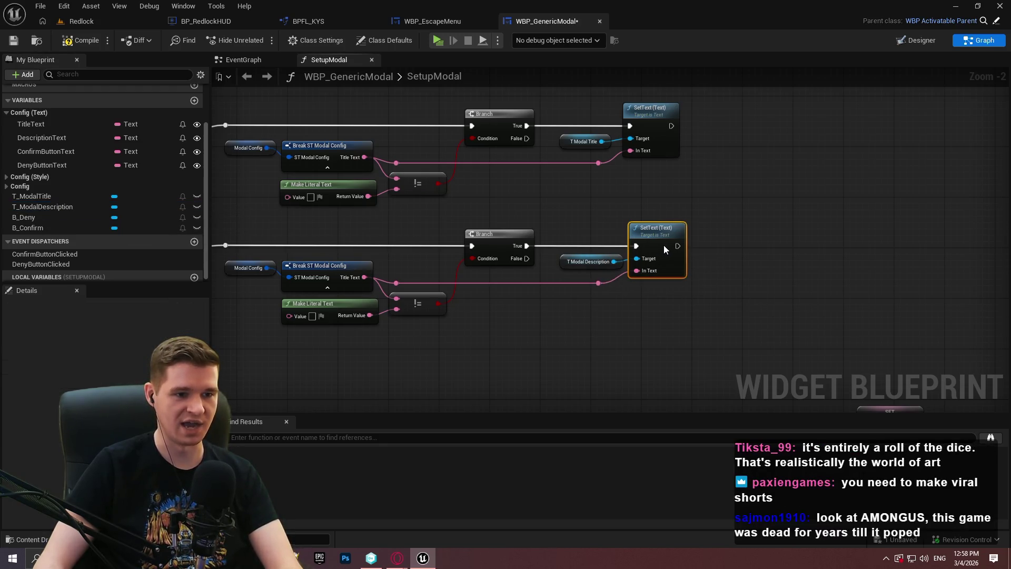
mouse_move(715, 317)
left_mouse_down()
mouse_move(668, 307)
mouse_move(555, 215)
left_mouse_up()
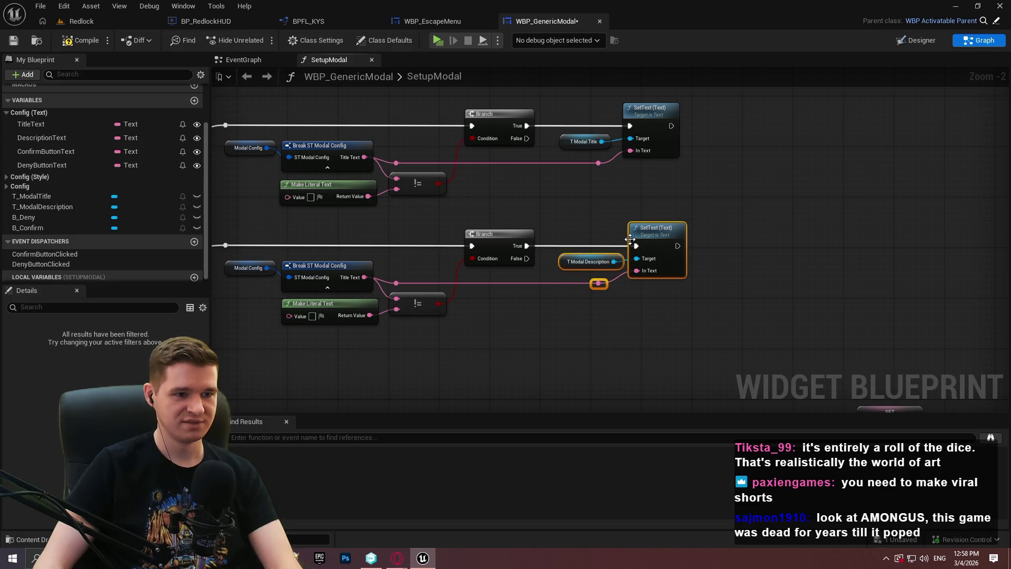
left_click(652, 210)
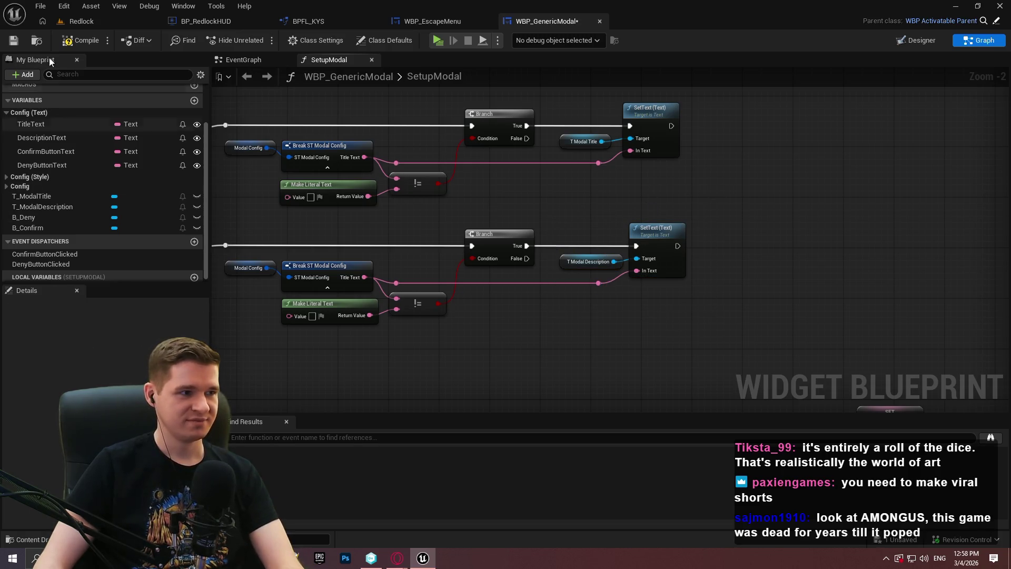
left_click(13, 40)
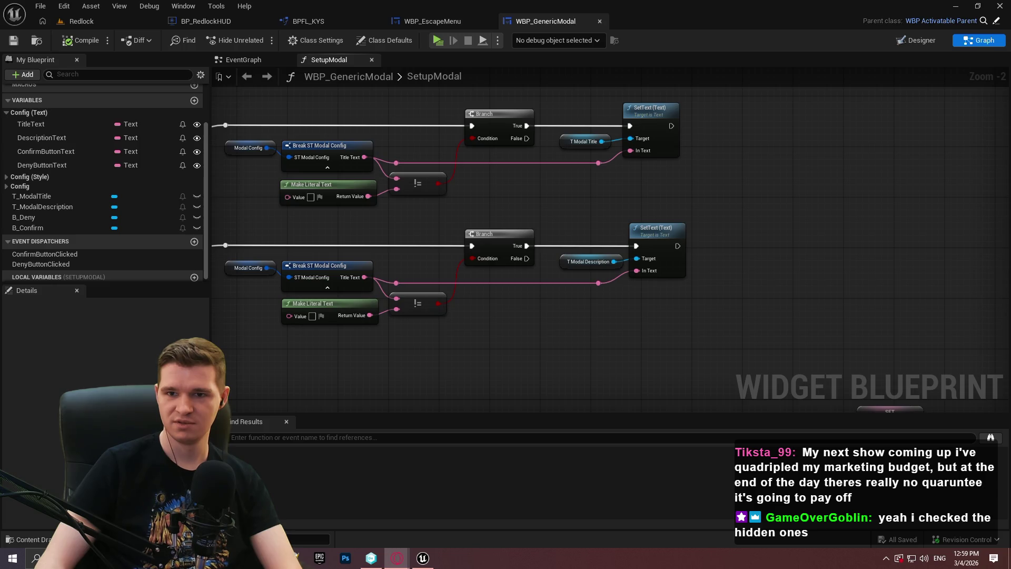
key("alt+Tab")
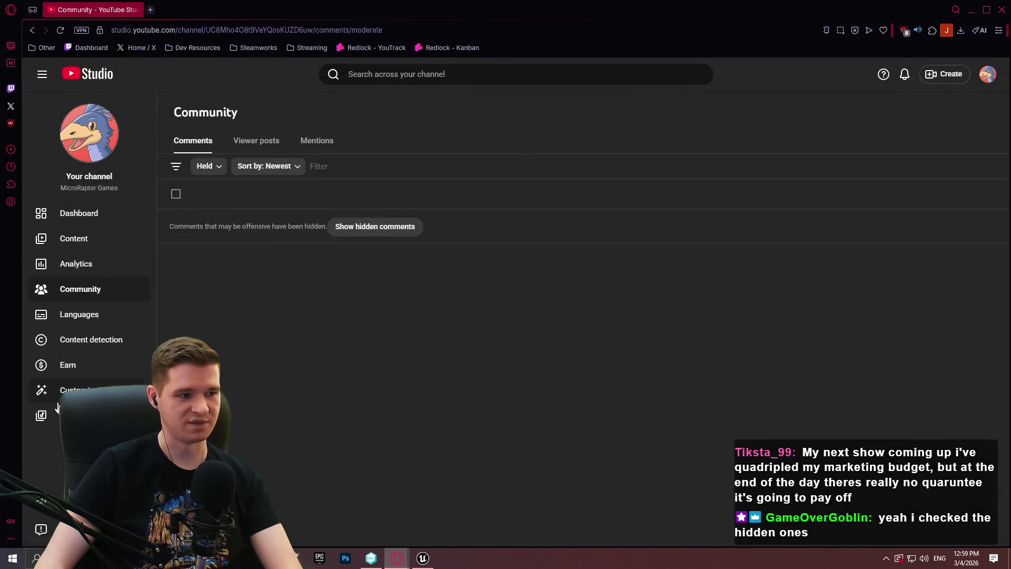
left_click(216, 166)
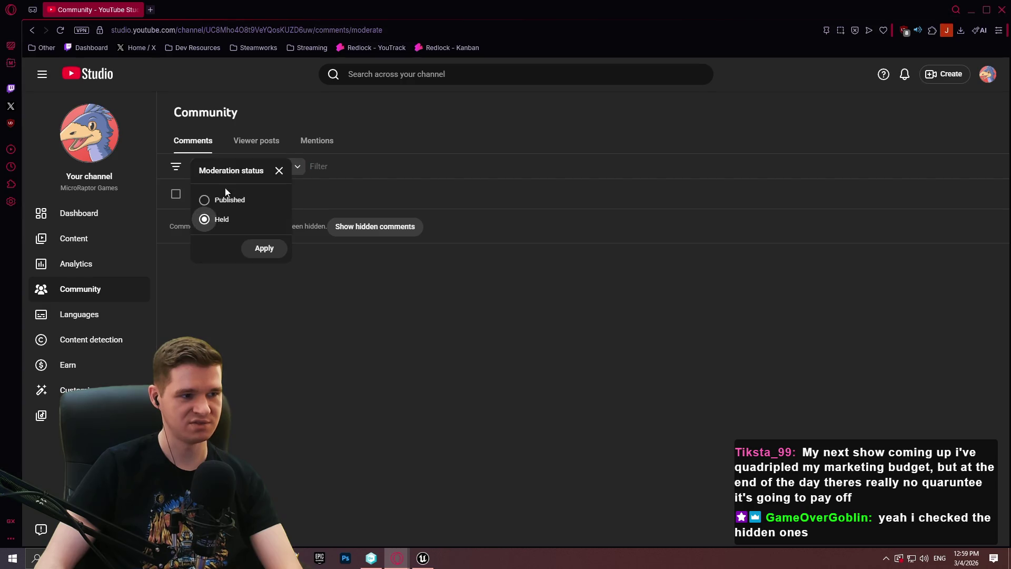
left_click(332, 370)
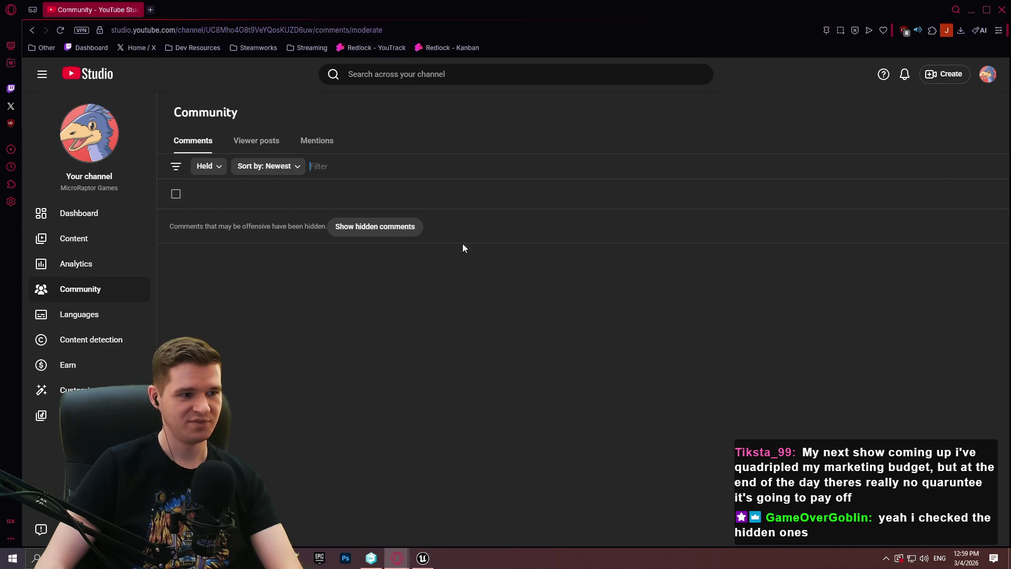
key("alt+Tab")
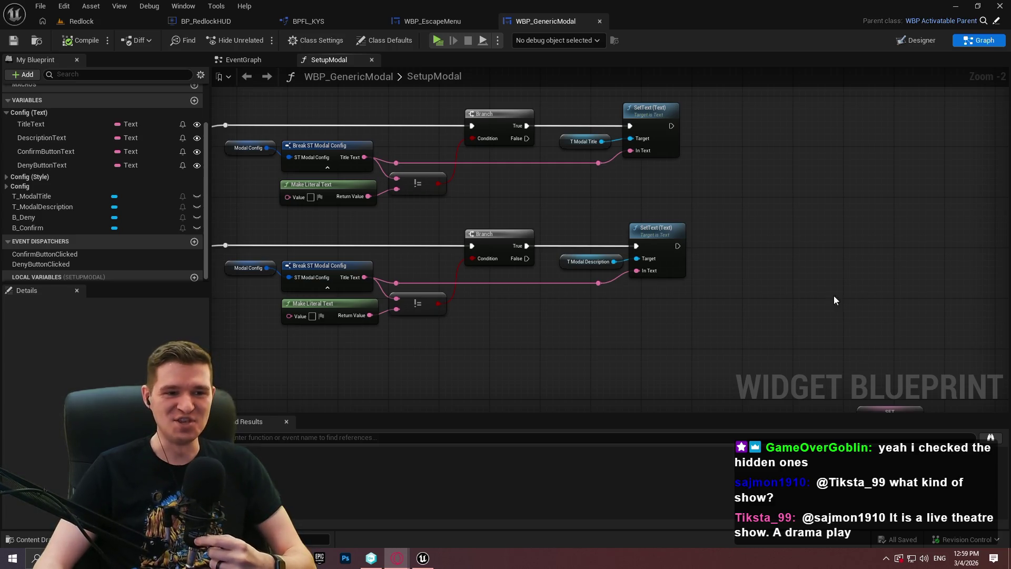
Step: Align the title SetText and T Modal Title with the description row below
mouse_move(679, 190)
left_mouse_down()
mouse_move(606, 145)
mouse_move(646, 130)
left_mouse_up()
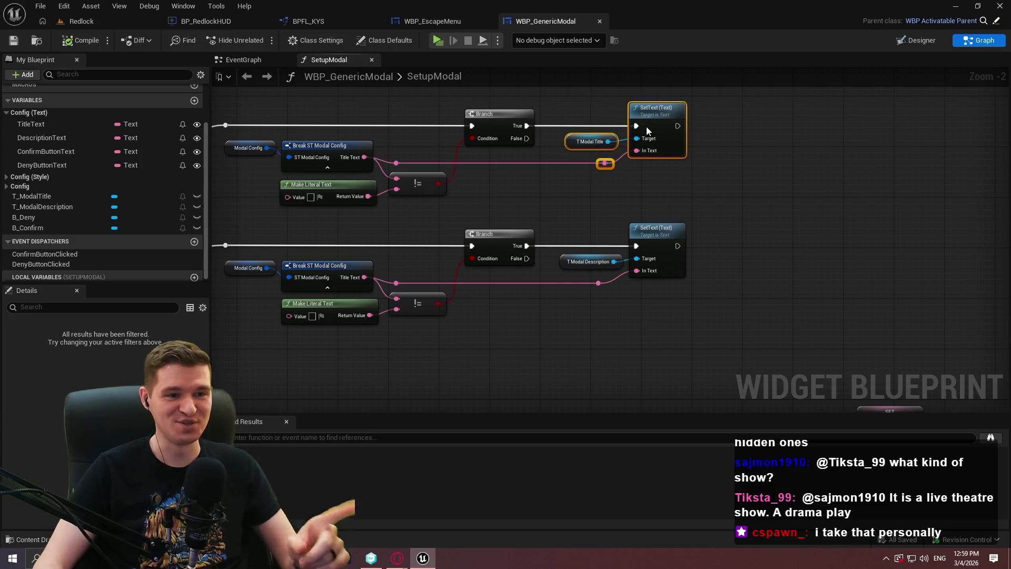
left_click(736, 200)
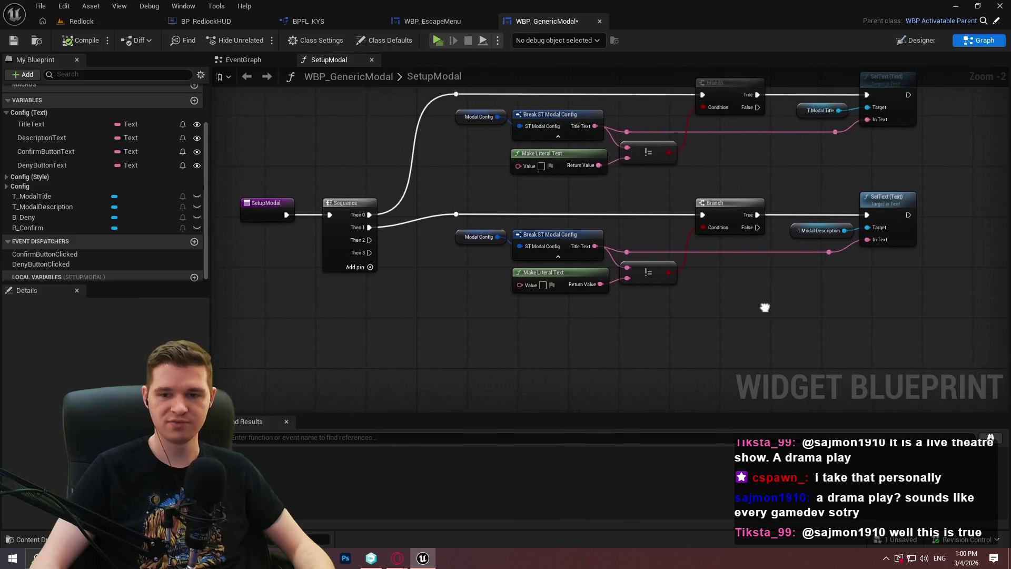
mouse_move(889, 392)
left_mouse_down()
mouse_move(327, 112)
mouse_move(472, 308)
mouse_move(477, 258)
mouse_move(511, 204)
left_mouse_up()
scroll(633, 318, "down", 1)
mouse_move(633, 318)
left_mouse_down()
mouse_move(521, 226)
mouse_move(359, 125)
mouse_move(355, 186)
left_mouse_up()
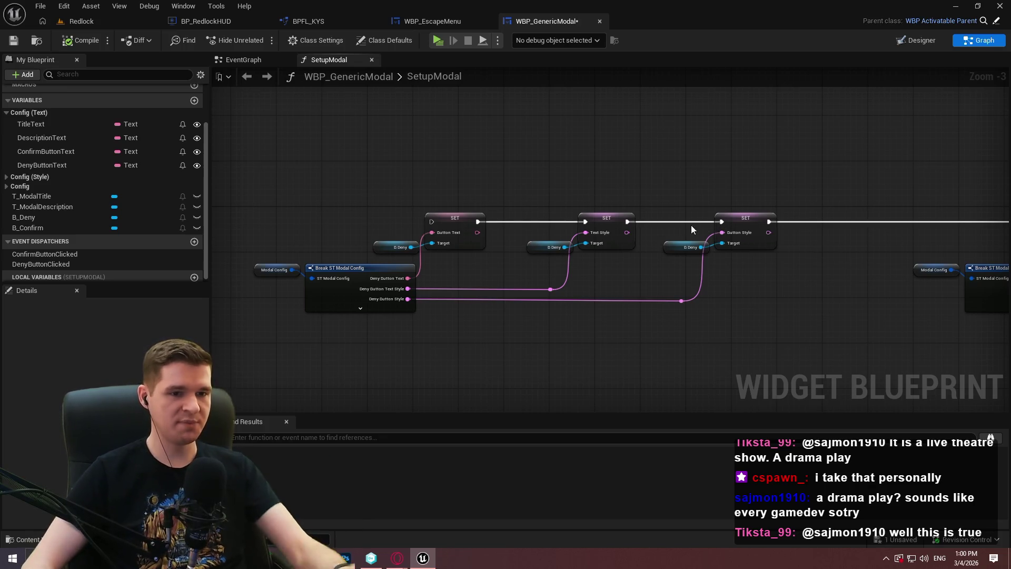
Step: Disconnect Deny Button Text and move B Deny and its SET node up-left
mouse_move(889, 290)
left_mouse_down()
mouse_move(510, 275)
mouse_move(354, 287)
left_mouse_up()
mouse_move(637, 264)
left_mouse_down()
mouse_move(667, 285)
mouse_move(801, 232)
mouse_move(1010, 261)
left_mouse_up()
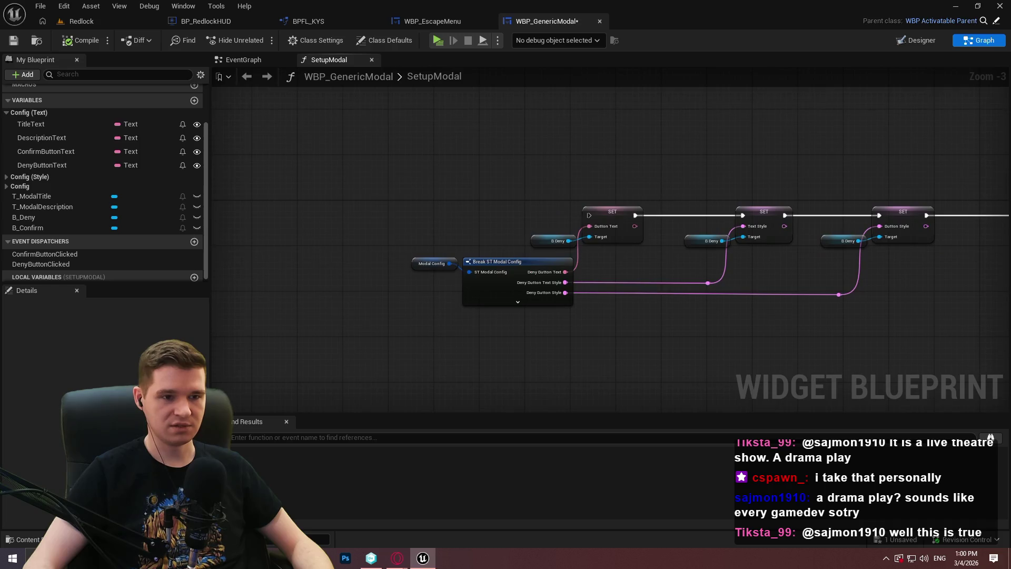
left_click(597, 231, "alt")
mouse_move(542, 231)
left_mouse_down()
mouse_move(663, 248)
mouse_move(447, 115)
left_mouse_up()
left_click(447, 120)
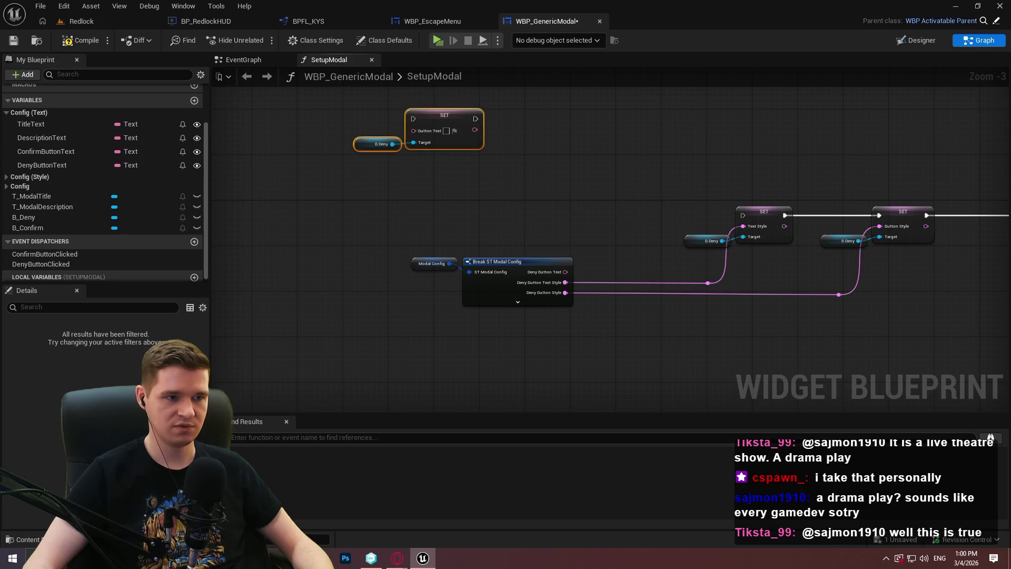
Step: Paste a copy of the Branch empty-text check group below the description row
left_click_drag(613, 186, 787, 314)
mouse_move(600, 215)
left_mouse_down()
mouse_move(651, 266)
mouse_move(358, 162)
left_mouse_up()
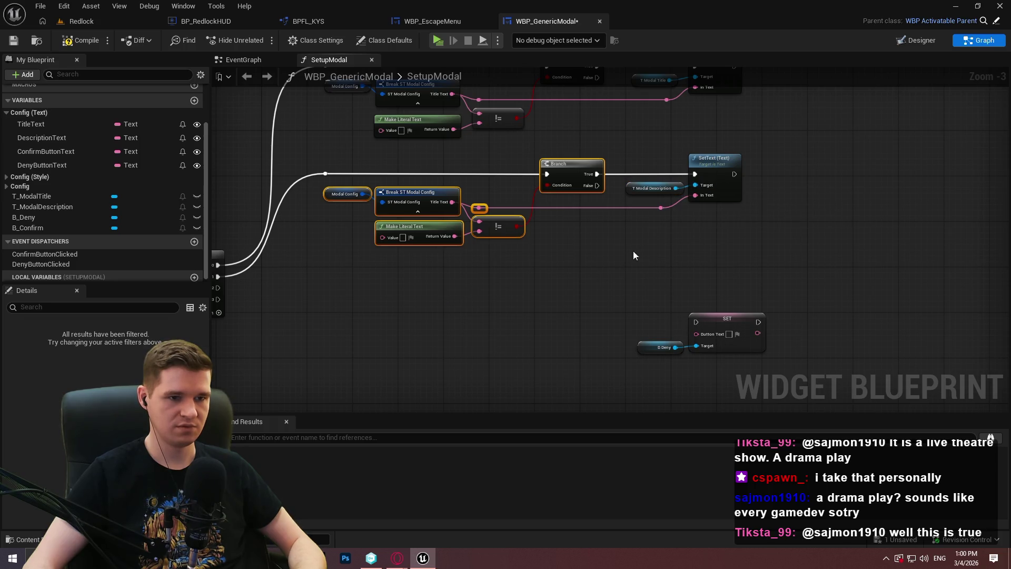
key("ctrl+v")
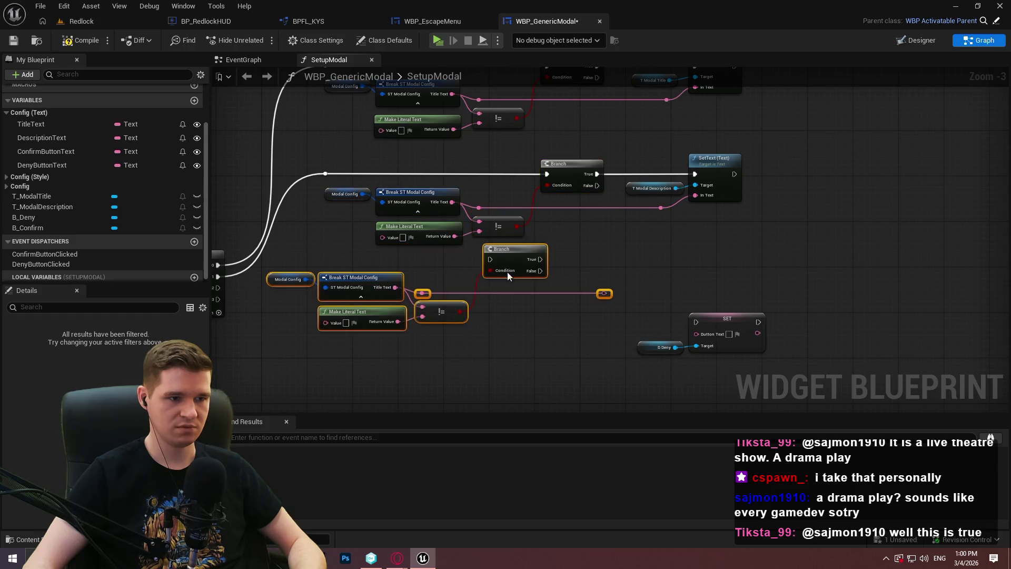
Step: Make the middle Break node output Description Text and wire it into the SetText and not-equal check
left_click_drag(528, 247, 565, 265)
scroll(580, 234, "up", 2)
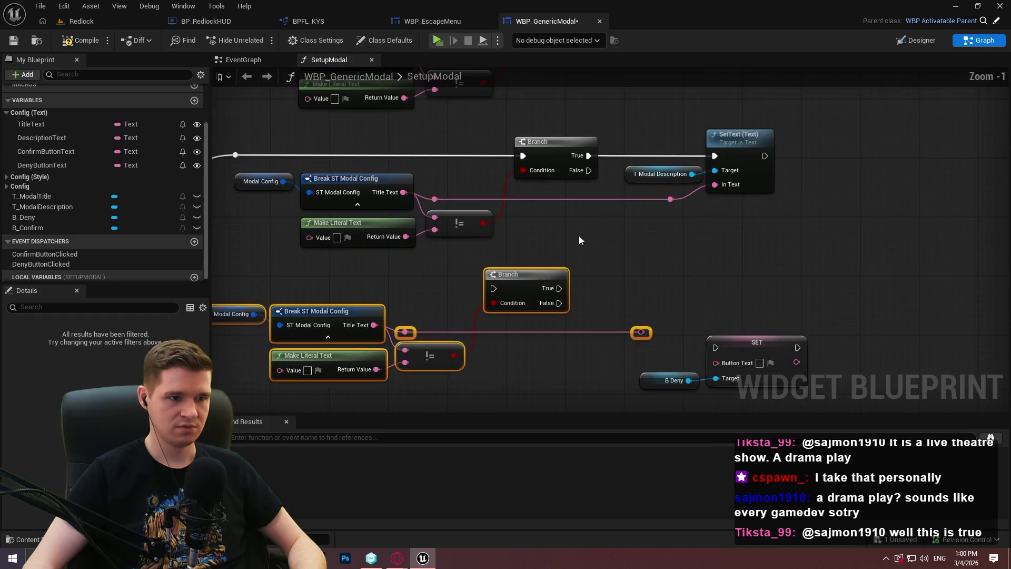
left_click(400, 235)
left_click(97, 367)
left_click(98, 352)
left_click_drag(469, 250, 482, 257)
left_click(694, 321)
left_click(482, 257)
left_click_drag(470, 249, 482, 274)
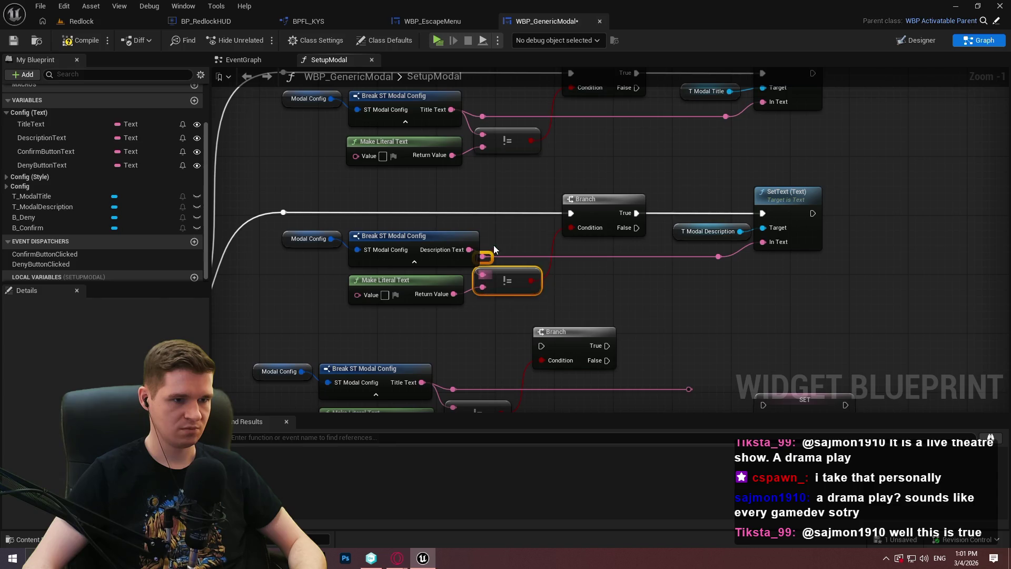
Step: Expose Deny Button Text on the lower Break node, feed it into the not-equal check, and link the Branch's True to the Deny SET
mouse_move(317, 230)
left_mouse_down()
mouse_move(371, 238)
mouse_move(356, 238)
left_mouse_up()
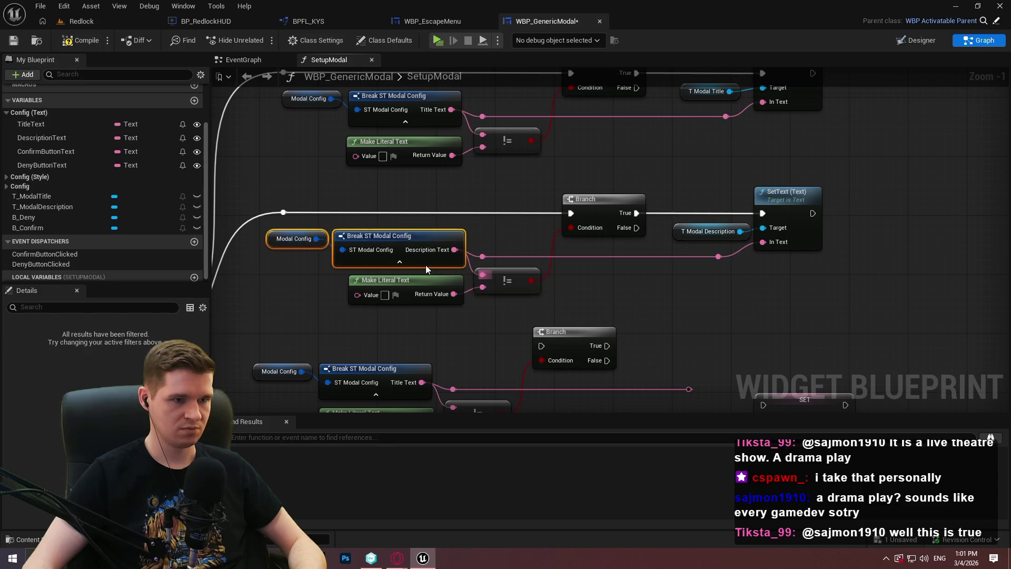
left_click(645, 321)
scroll(645, 321, "down", 3)
left_click(349, 308)
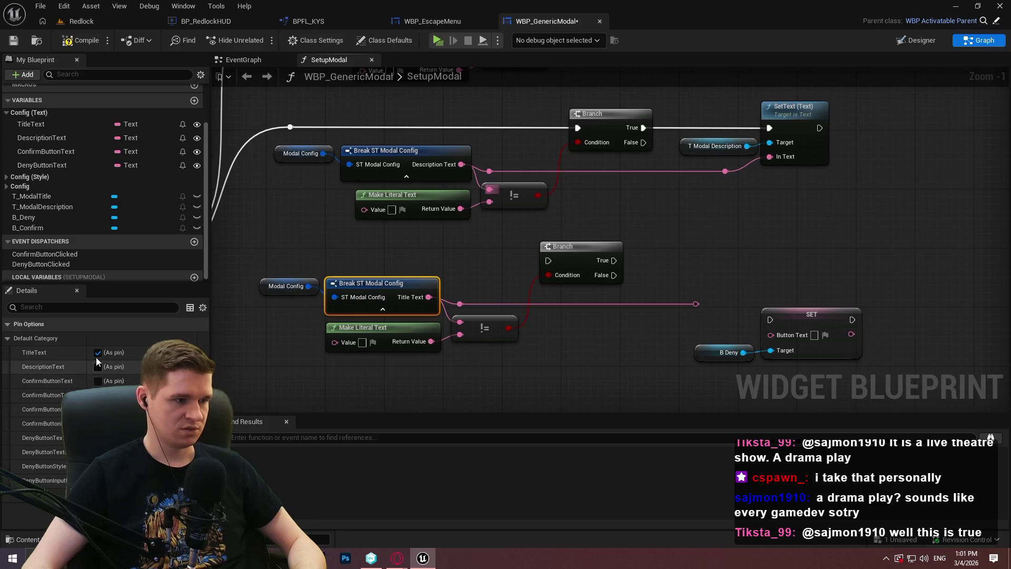
left_click(98, 353)
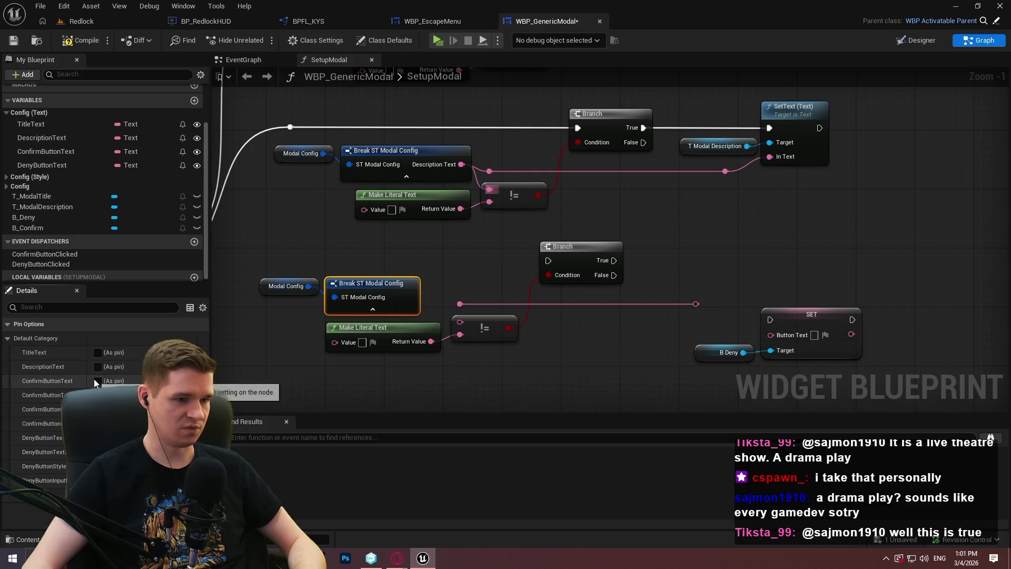
left_click(98, 438)
mouse_move(437, 267)
left_mouse_down()
mouse_move(451, 274)
mouse_move(436, 263)
mouse_move(448, 291)
left_mouse_up()
mouse_move(299, 246)
left_mouse_down()
mouse_move(363, 262)
mouse_move(349, 262)
left_mouse_up()
left_click(690, 277)
mouse_move(683, 273)
left_mouse_down()
mouse_move(761, 309)
mouse_move(601, 230)
left_mouse_up()
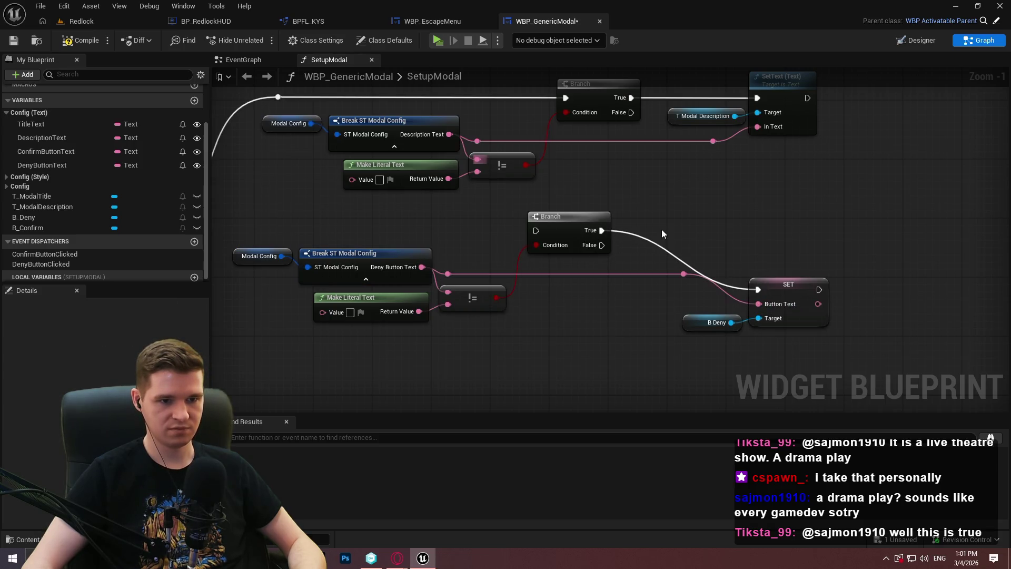
Step: Rearrange the deny SET and B Deny getter, then wire Sequence Then 2 to the deny Branch's reroute
mouse_move(853, 367)
left_mouse_down()
mouse_move(732, 295)
mouse_move(798, 221)
mouse_move(803, 229)
mouse_move(748, 226)
mouse_move(781, 220)
left_mouse_up()
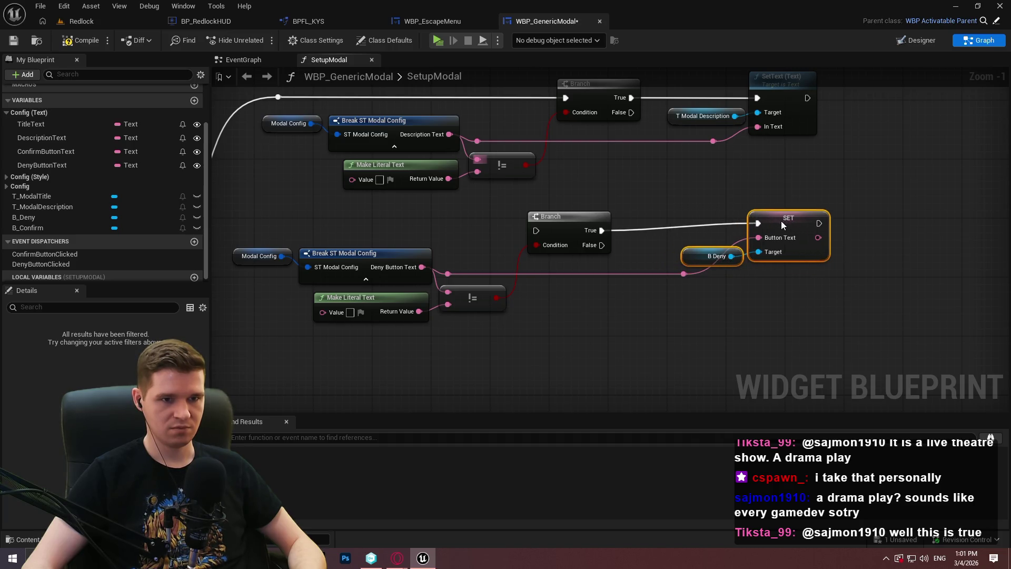
left_click(761, 294)
left_click_drag(742, 262, 700, 292)
left_click(751, 310)
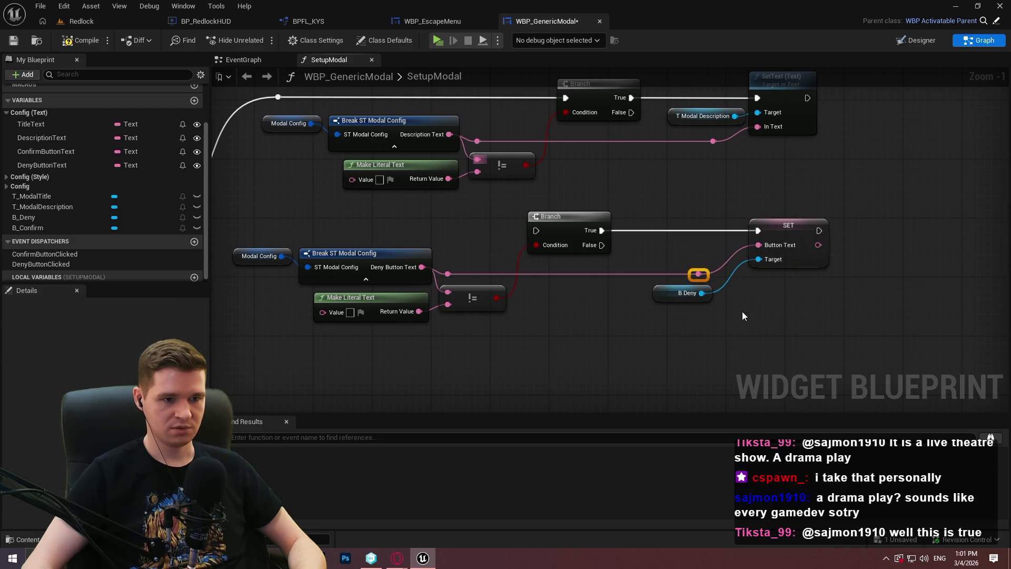
mouse_move(361, 243)
left_mouse_down()
mouse_move(586, 243)
mouse_move(361, 244)
left_mouse_up()
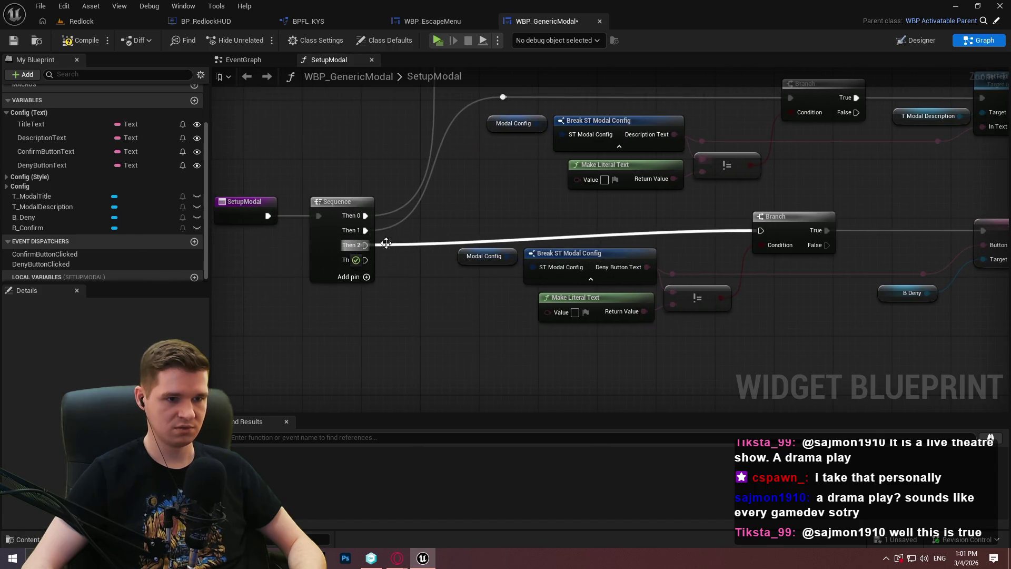
left_click(584, 232)
left_click_drag(498, 225, 517, 233)
left_click_drag(713, 237, 509, 249)
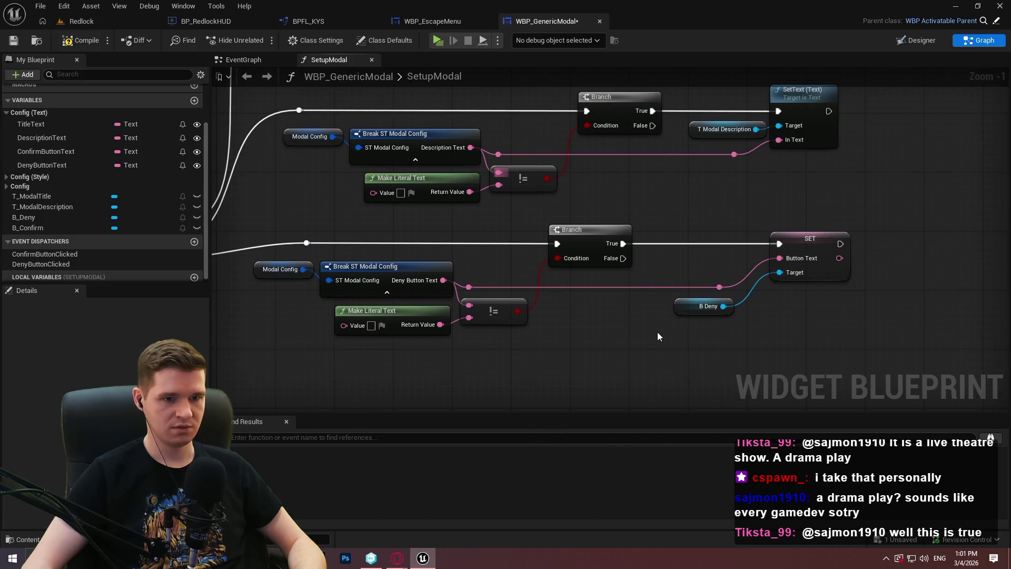
mouse_move(835, 327)
left_mouse_down()
mouse_move(735, 299)
mouse_move(462, 360)
mouse_move(518, 295)
left_mouse_up()
scroll(518, 299, "down", 3)
mouse_move(641, 293)
left_mouse_down()
mouse_move(487, 197)
mouse_move(742, 219)
left_mouse_up()
scroll(684, 248, "up", 2)
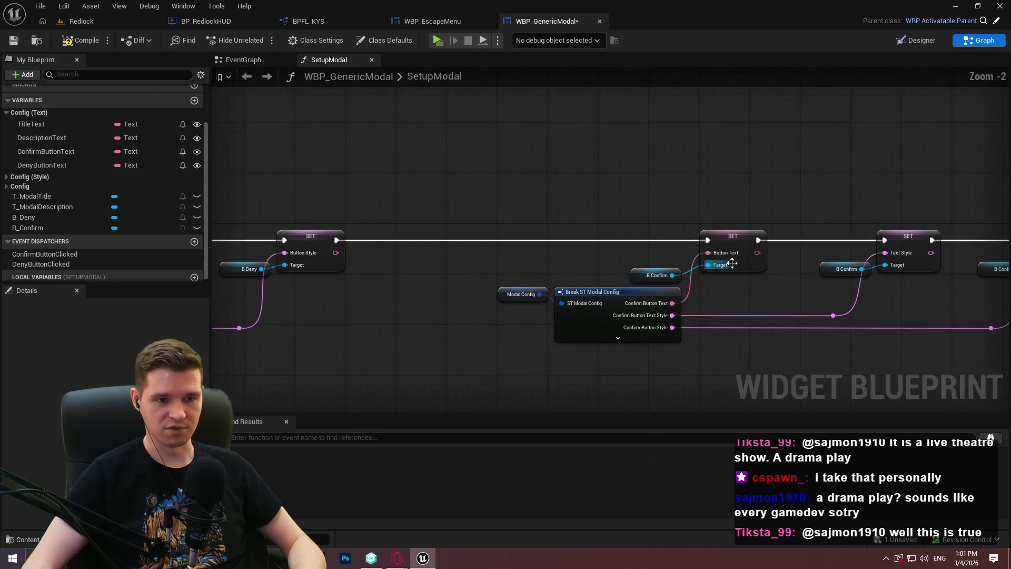
Step: Delete the confirm Button Text SET from the style chain and reconnect the execution wire across the gap
left_click_drag(621, 228, 757, 276)
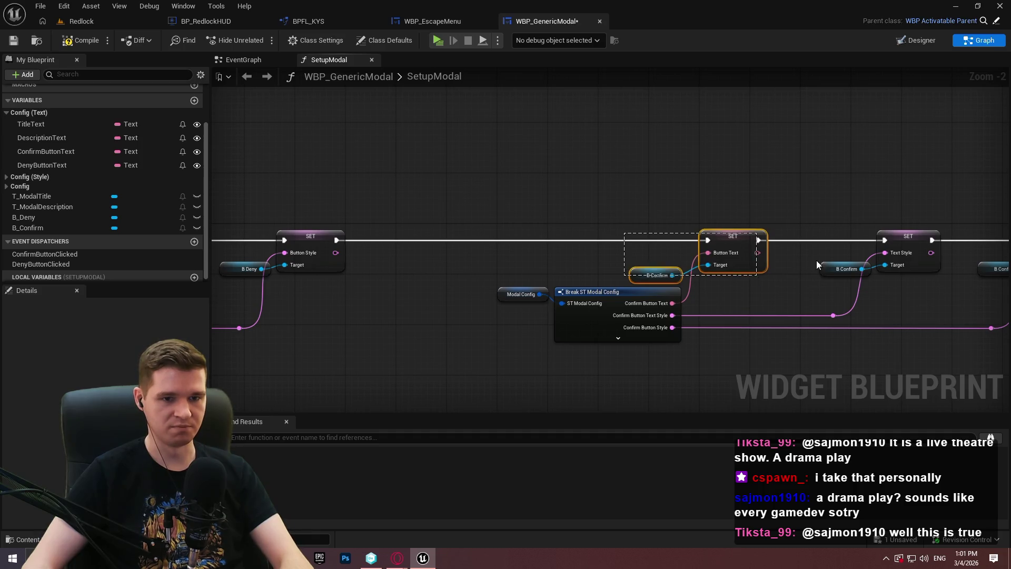
key("Delete")
left_click_drag(896, 237, 455, 250)
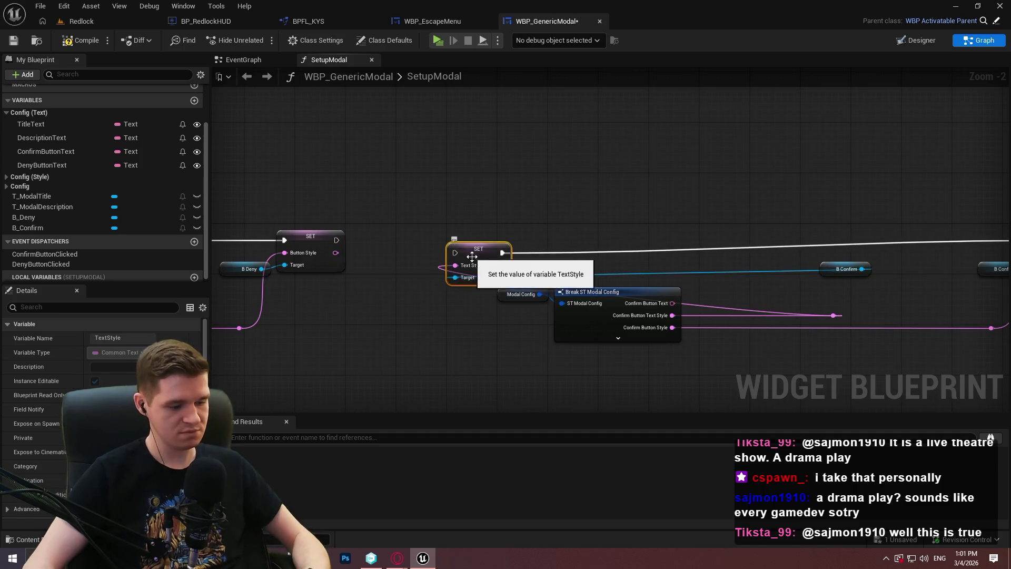
key("ctrl+z")
mouse_move(884, 240)
left_mouse_down()
mouse_move(332, 238)
mouse_move(615, 248)
mouse_move(878, 313)
left_mouse_up()
Step: Hide the unused Deny and Confirm Button Text pins on the style Break nodes and align their reroutes
left_click(515, 262)
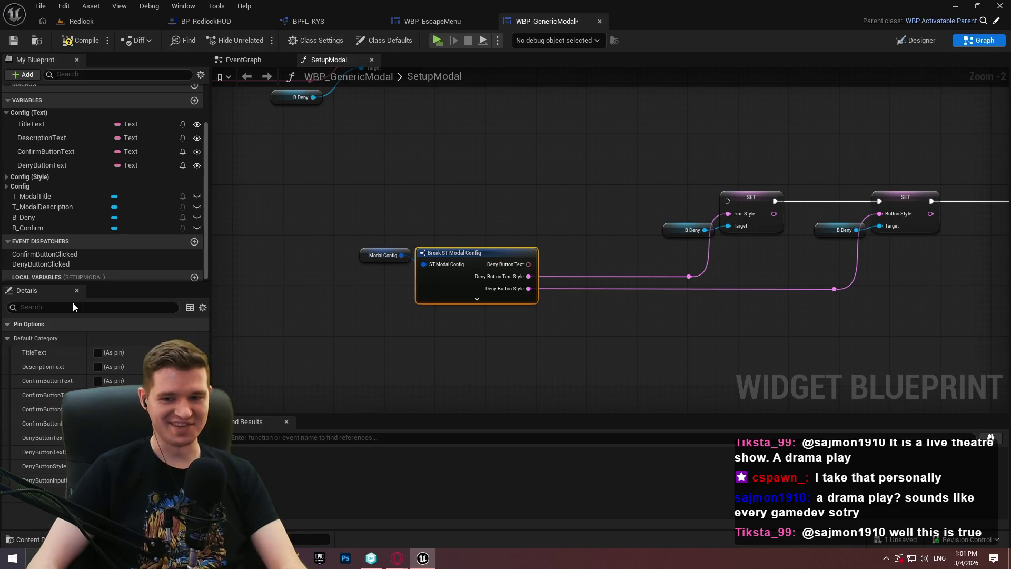
left_click(98, 437)
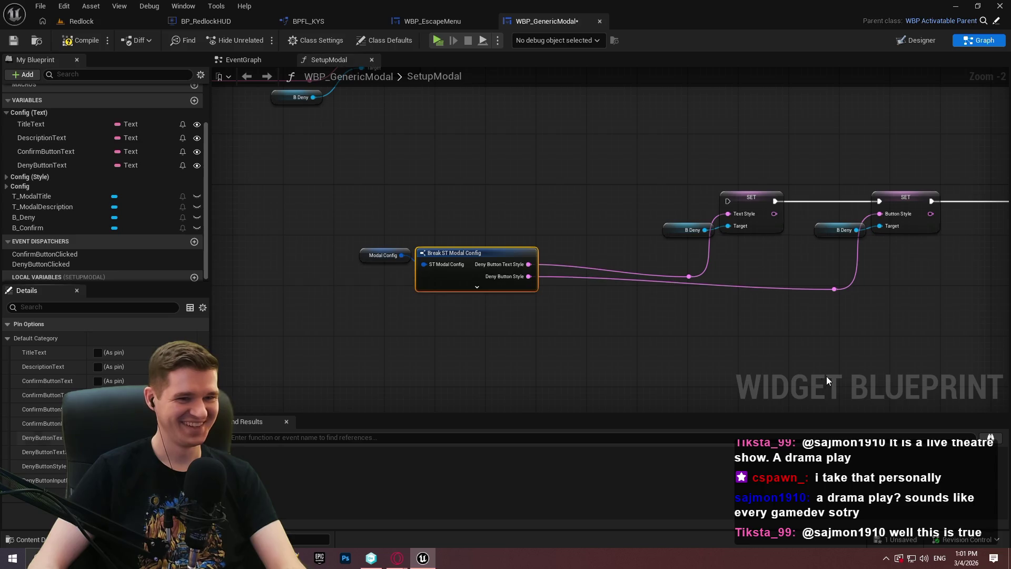
mouse_move(862, 305)
left_mouse_down()
mouse_move(696, 276)
mouse_move(693, 260)
left_mouse_up()
scroll(692, 275, "up", 2)
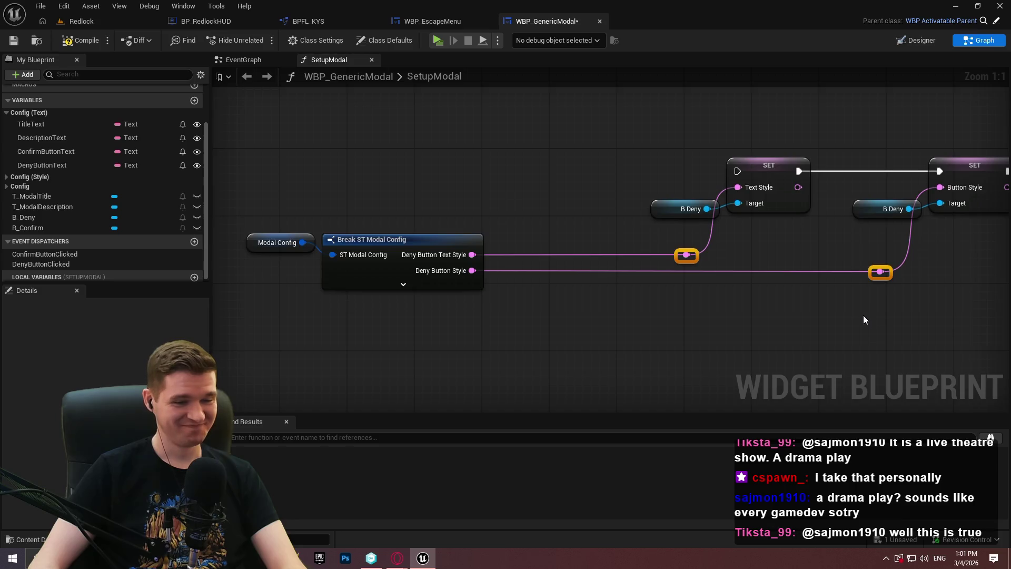
left_click_drag(803, 314, 269, 309)
left_click(369, 305)
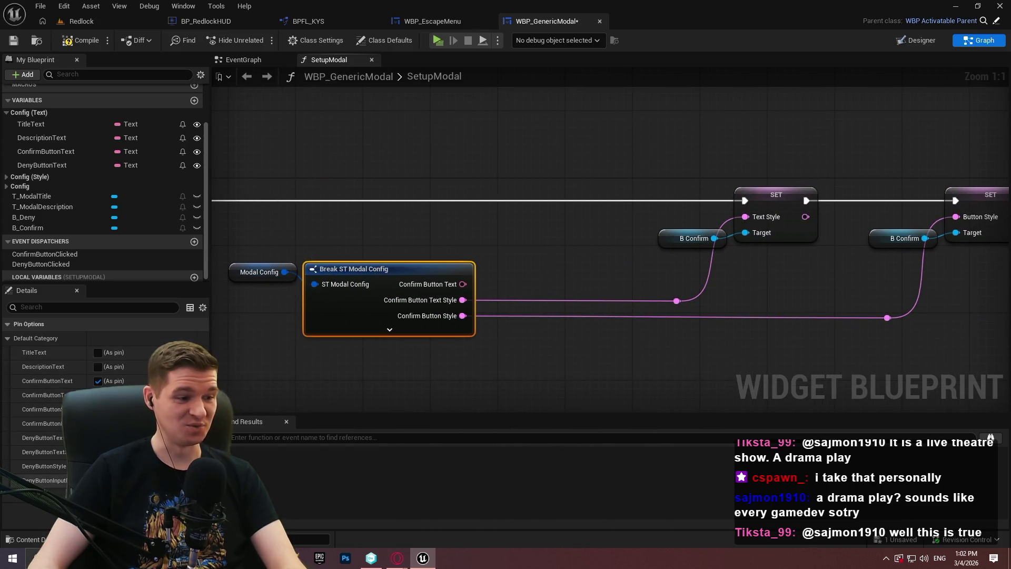
left_click(98, 423)
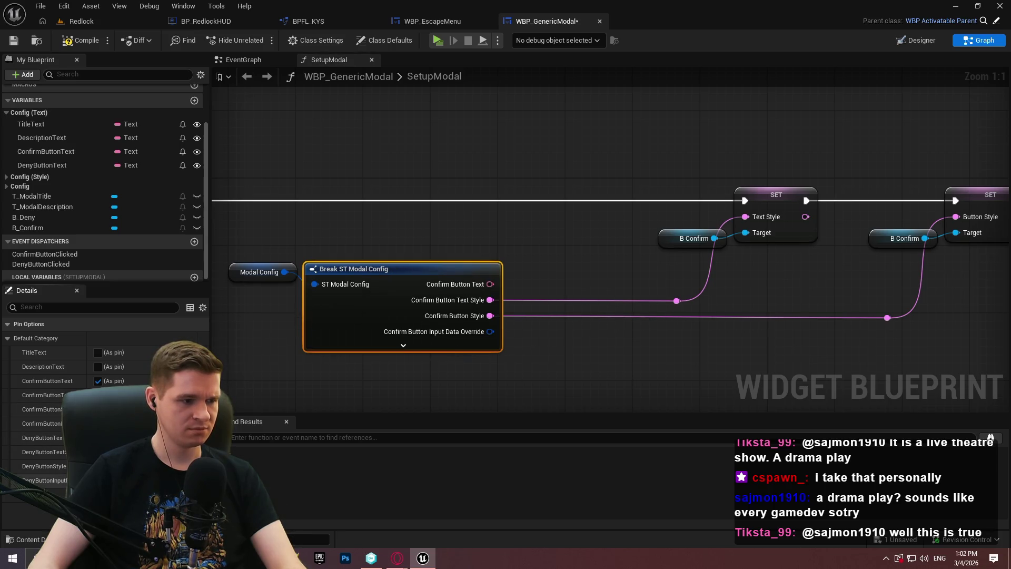
left_click(98, 423)
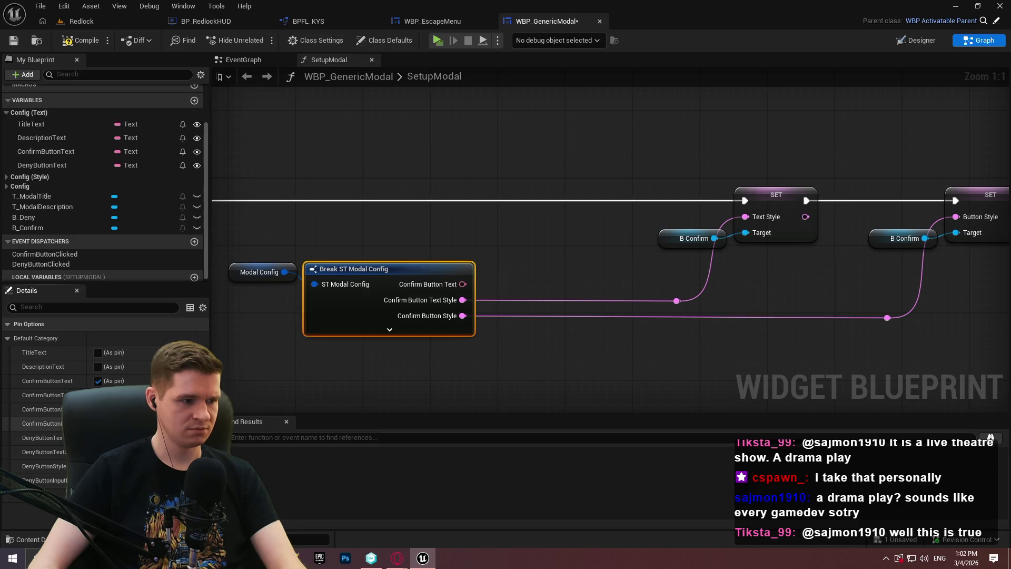
left_click(98, 380)
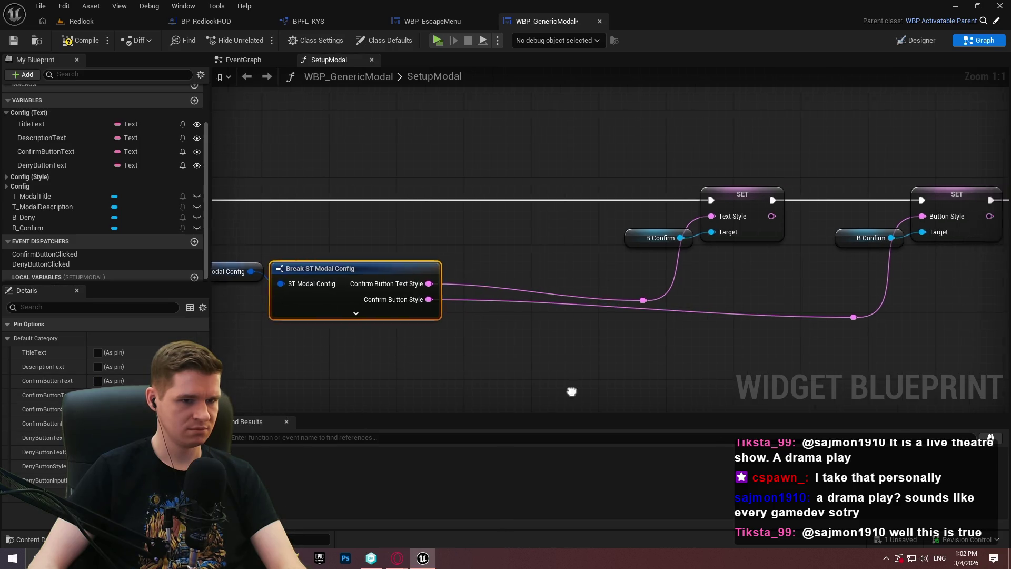
left_click_drag(814, 323, 601, 301)
key("q")
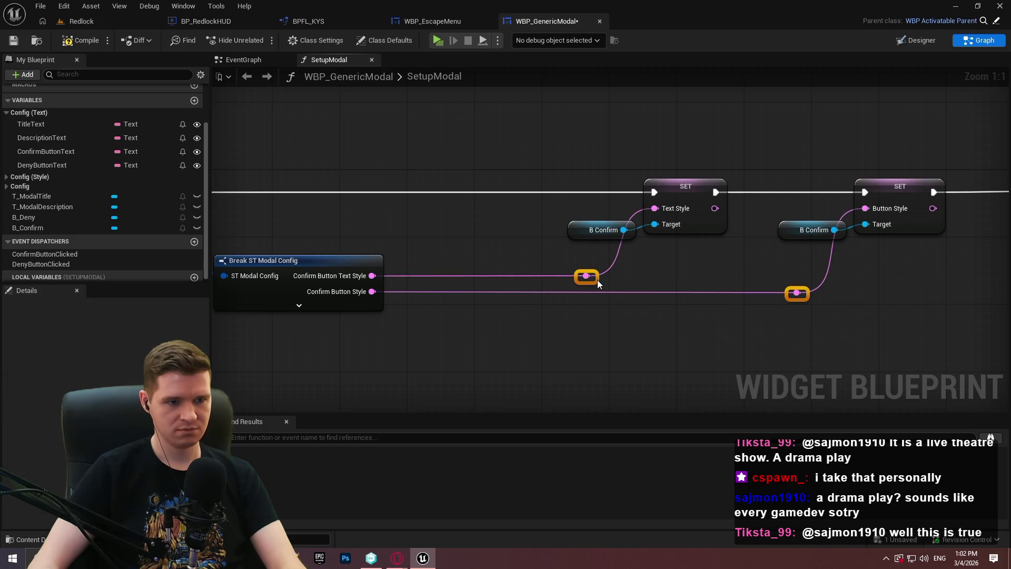
scroll(704, 309, "down", 2)
Step: Shift the confirm and deny style SET nodes left, connect the style chain to a Sequence output, and lower the row
left_click_drag(756, 322, 429, 178)
left_click_drag(564, 201, 321, 207)
left_click_drag(696, 316, 346, 210)
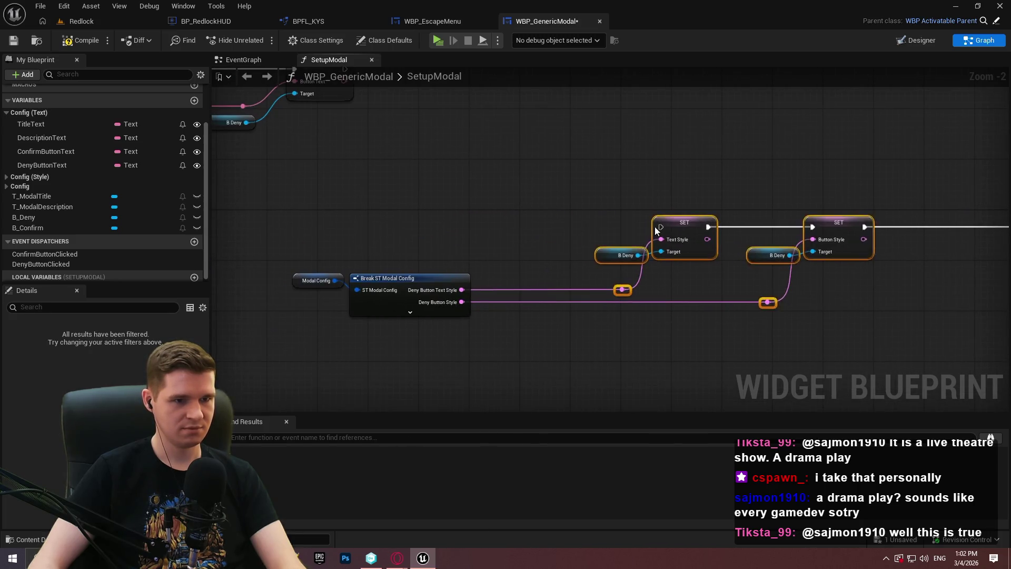
mouse_move(18, 87)
left_mouse_down()
mouse_move(456, 244)
mouse_move(797, 286)
mouse_move(709, 280)
mouse_move(363, 180)
mouse_move(811, 296)
mouse_move(794, 298)
left_mouse_up()
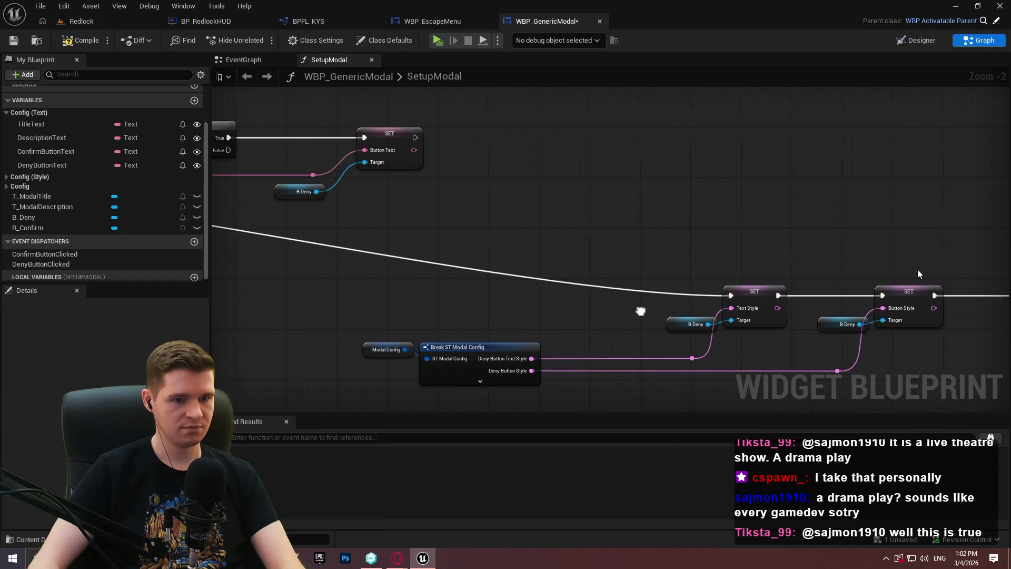
scroll(872, 274, "down", 5)
mouse_move(872, 304)
left_mouse_down()
mouse_move(637, 245)
mouse_move(153, 179)
mouse_move(507, 203)
left_mouse_up()
mouse_move(634, 207)
left_mouse_down()
mouse_move(405, 270)
mouse_move(418, 271)
left_mouse_up()
scroll(416, 271, "up", 5)
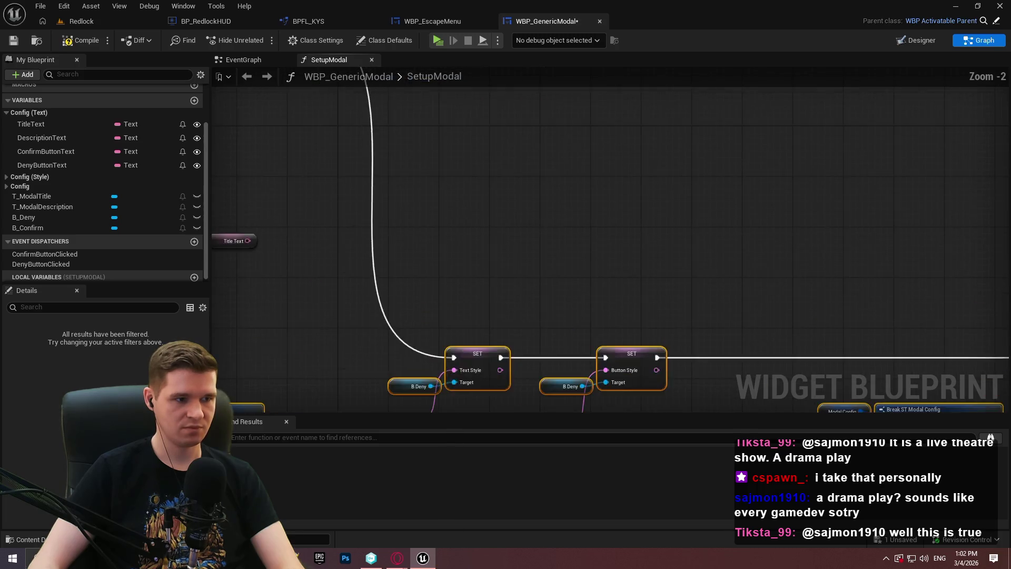
left_click_drag(335, 203, 577, 246)
left_click_drag(415, 324, 478, 366)
mouse_move(643, 253)
left_mouse_down()
mouse_move(451, 400)
mouse_move(473, 295)
mouse_move(506, 268)
mouse_move(508, 338)
mouse_move(513, 321)
mouse_move(487, 283)
left_mouse_up()
Step: Copy and paste the deny button-text branch group and wire Sequence Then 3 into the copy
left_click_drag(808, 312, 284, 154)
key("ctrl+c")
key("ctrl+v")
left_click_drag(423, 291, 555, 292)
mouse_move(341, 302)
left_mouse_down()
mouse_move(578, 285)
mouse_move(477, 187)
mouse_move(439, 179)
left_mouse_up()
left_click(782, 339)
mouse_move(833, 370)
left_mouse_down()
mouse_move(611, 309)
mouse_move(448, 316)
left_mouse_up()
Step: Retarget the copied row to B_Confirm and feed Confirm Button Text, not Deny Button Text, into the != check
scroll(611, 309, "up", 2)
left_click_drag(37, 228, 526, 266)
left_click_drag(514, 321, 726, 335)
left_click(413, 232)
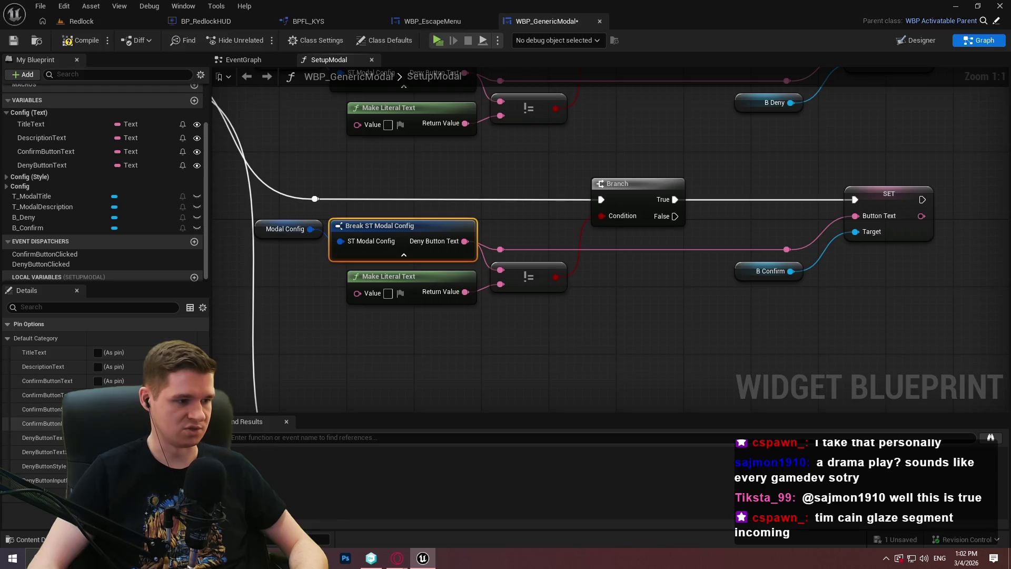
left_click(97, 380)
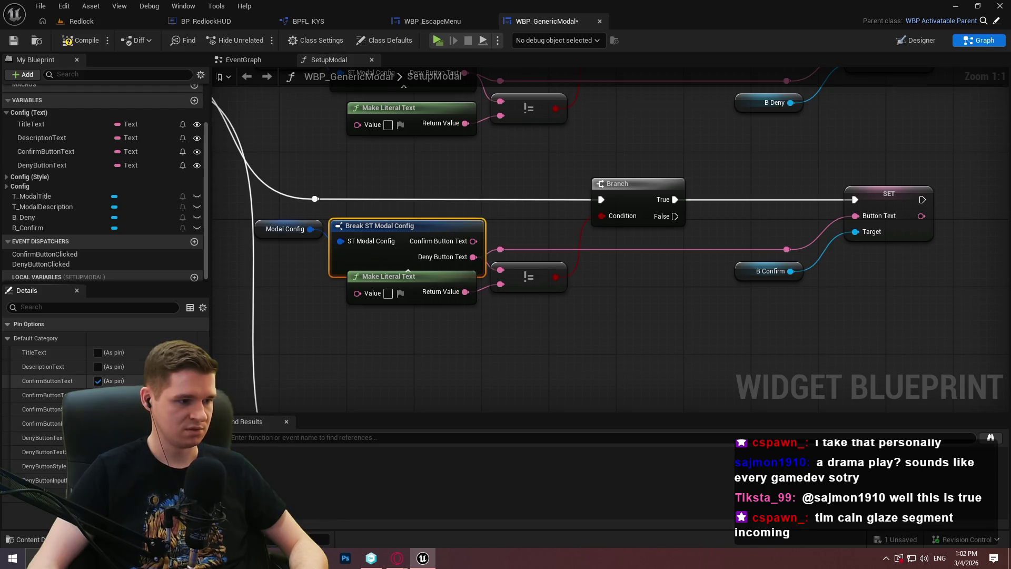
left_click(97, 437)
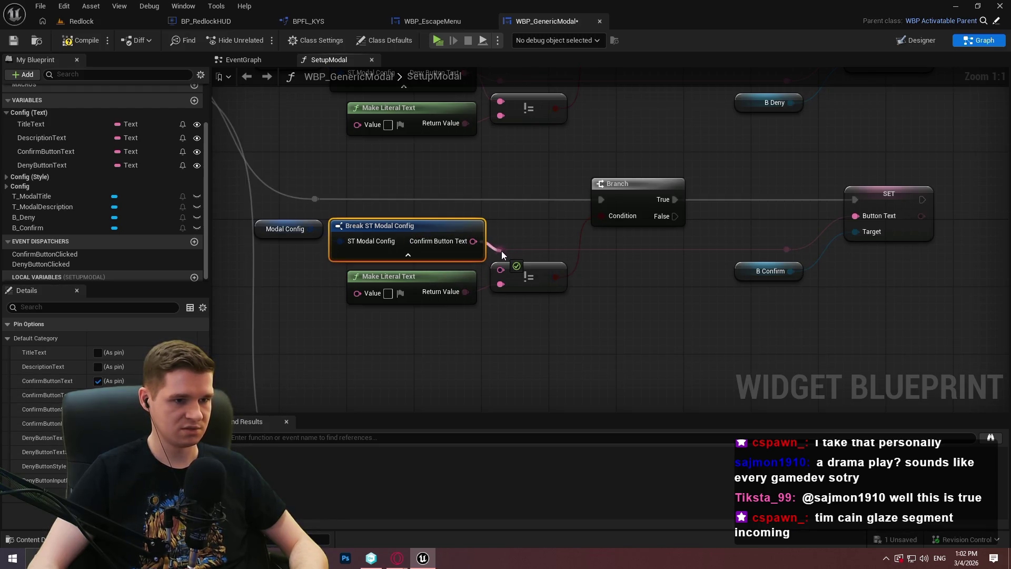
left_click_drag(500, 270, 473, 241)
Step: Shift the deny row's Modal Config and Break nodes to the right
scroll(473, 241, "down", 2)
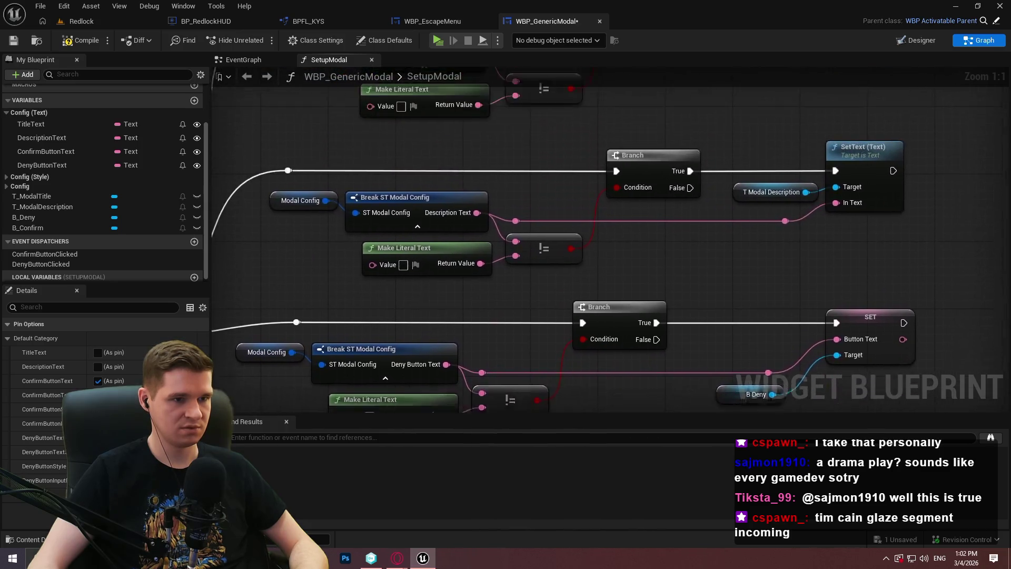
scroll(697, 234, "down", 2)
scroll(758, 269, "up", 2)
mouse_move(759, 269)
left_mouse_down()
mouse_move(706, 302)
mouse_move(409, 204)
left_mouse_up()
left_click_drag(554, 202, 675, 203)
scroll(686, 277, "down", 4)
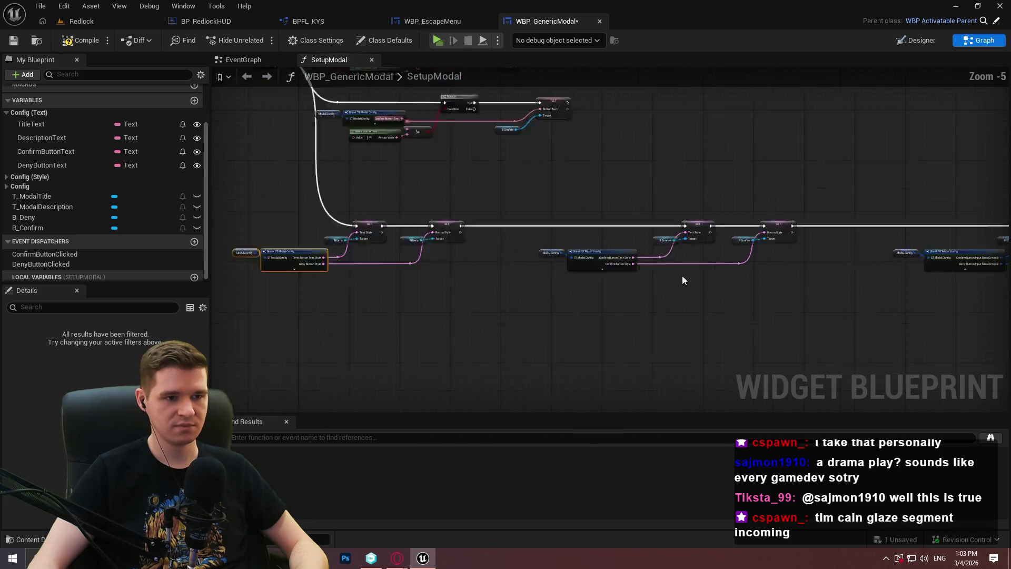
Step: Move the four text-setting branch sections to the right of the Sequence node
scroll(489, 284, "up", 3)
scroll(488, 280, "down", 2)
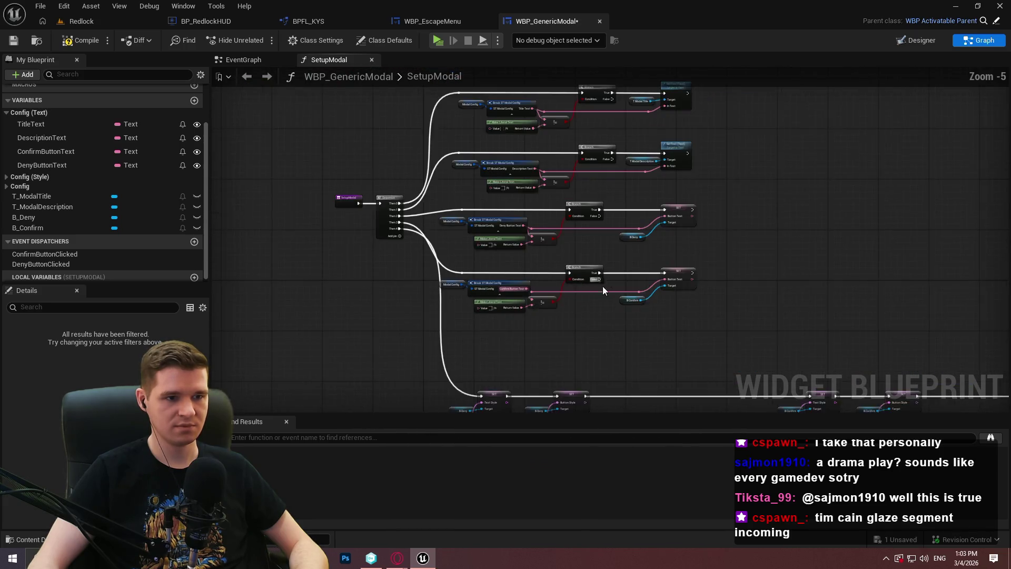
mouse_move(775, 354)
left_mouse_down()
mouse_move(472, 121)
mouse_move(409, 91)
left_mouse_up()
left_click_drag(491, 181, 542, 189)
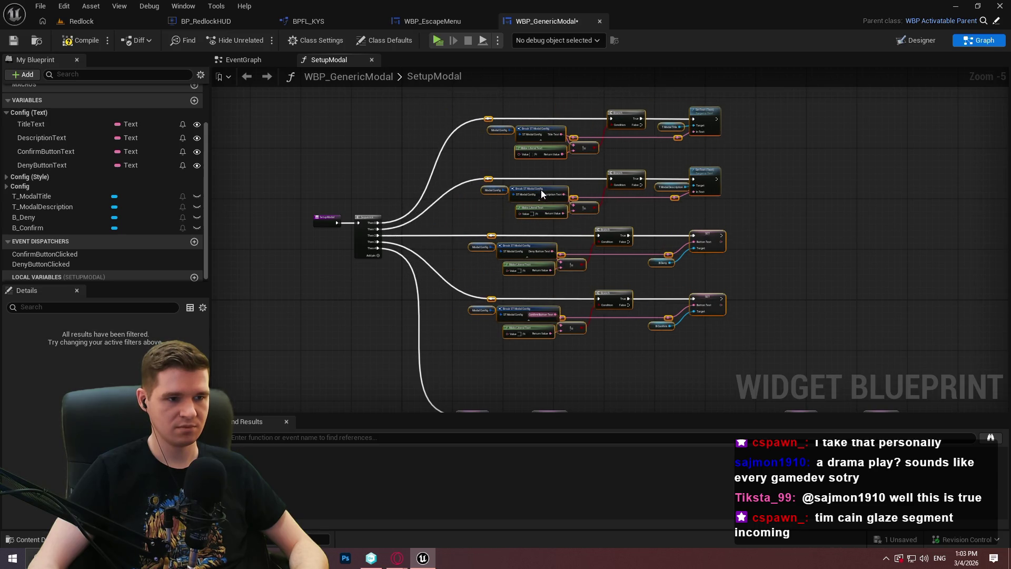
left_click(791, 245)
Step: Recenter the graph on the Branch and SET chains, then view WBP_GenericModal's Designer layout
left_click_drag(792, 245, 794, 296)
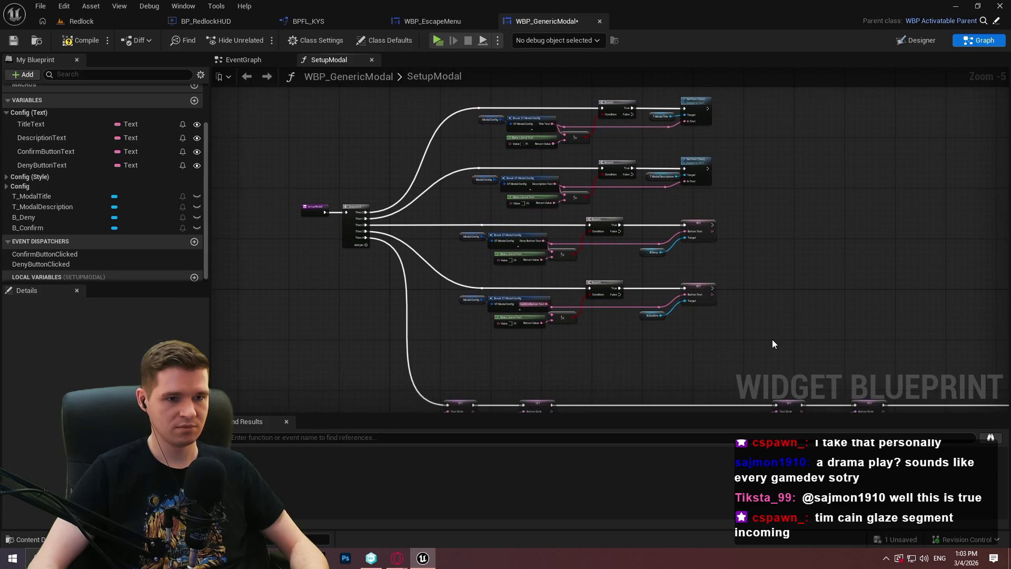
left_click_drag(768, 340, 468, 103)
left_click(863, 175)
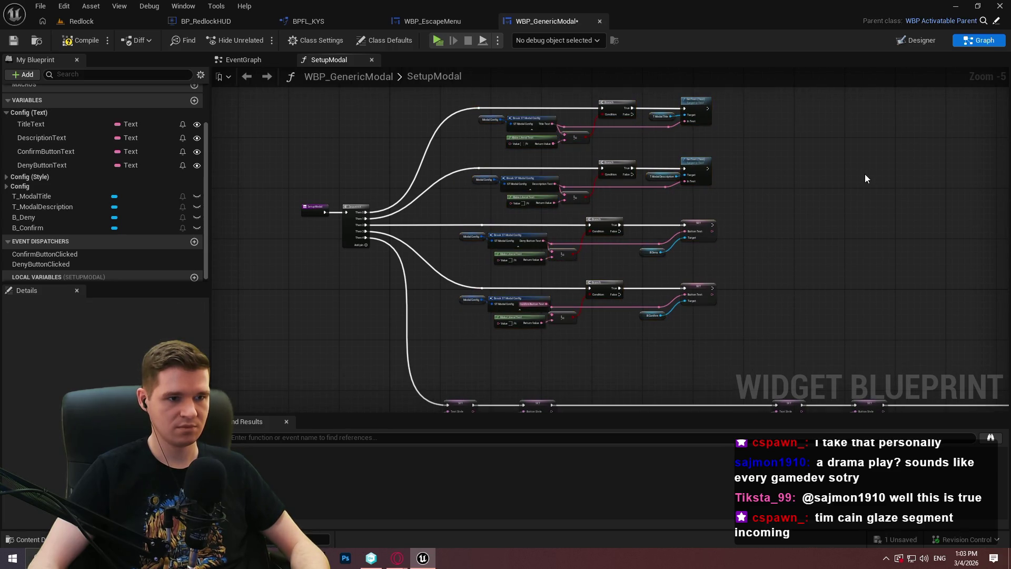
mouse_move(883, 191)
left_mouse_down()
mouse_move(821, 64)
mouse_move(800, 105)
mouse_move(922, 263)
mouse_move(749, 151)
left_mouse_up()
scroll(600, 174, "down", 3)
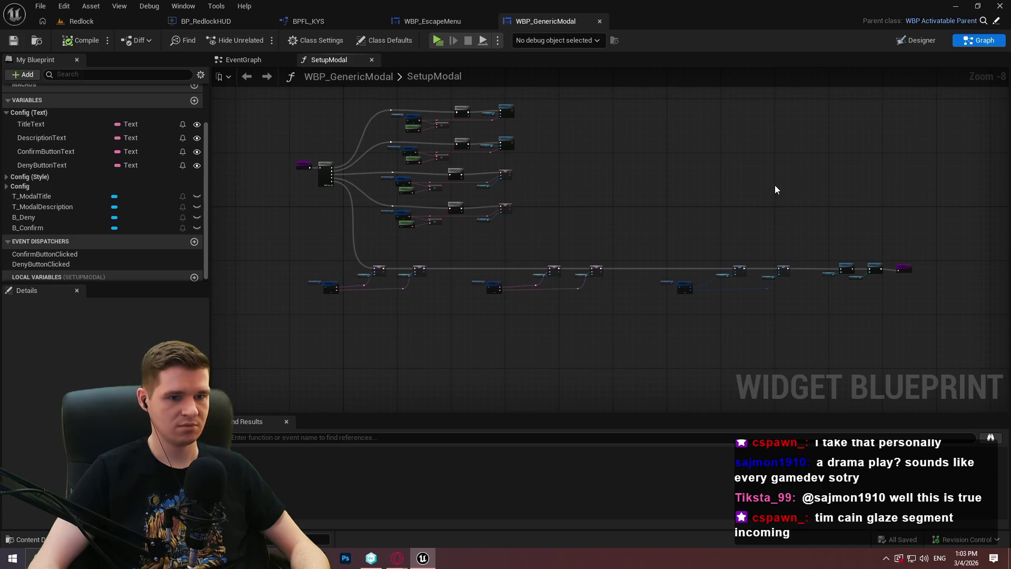
scroll(908, 271, "up", 5)
left_click_drag(349, 291, 881, 360)
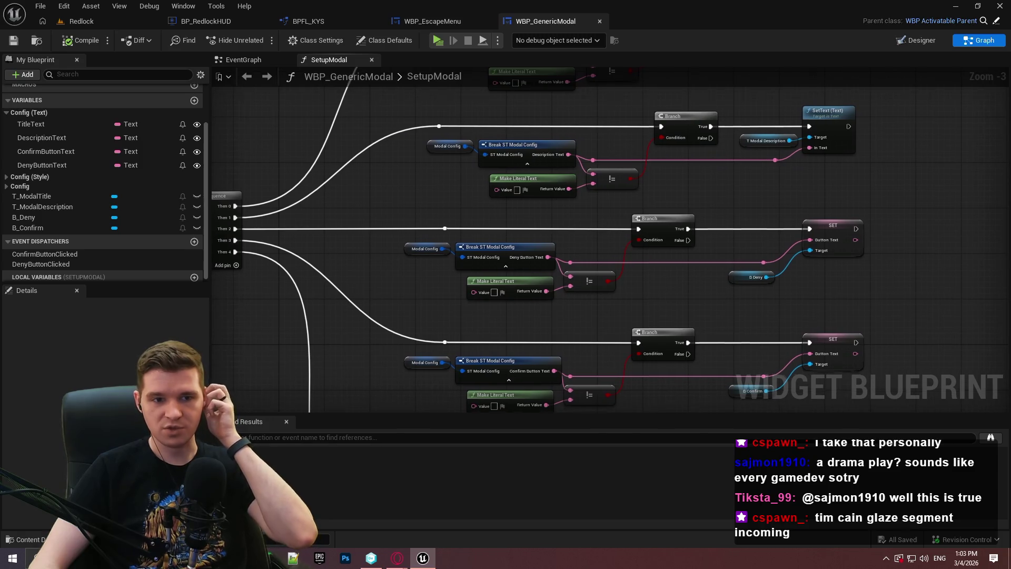
left_click(916, 44)
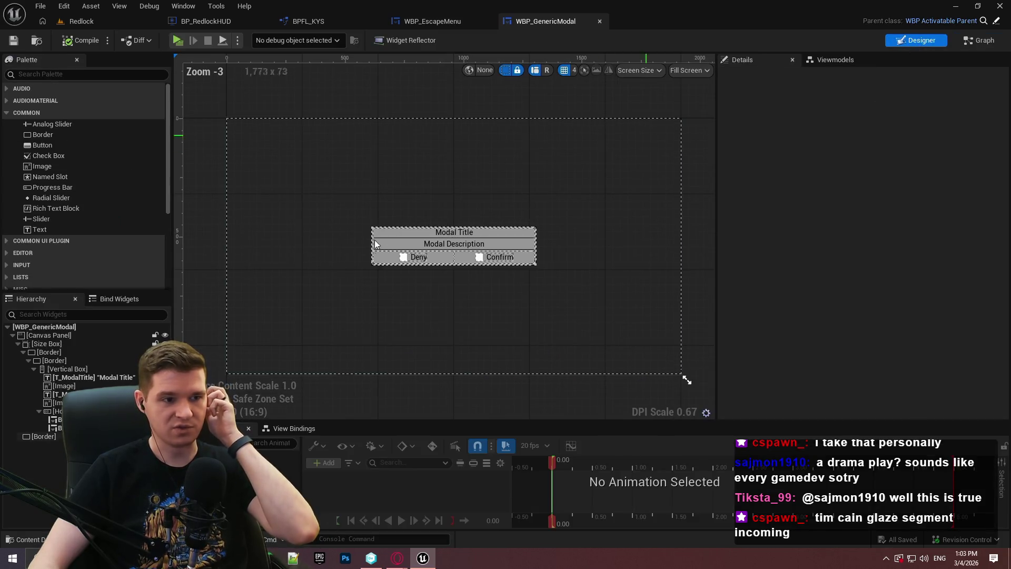
Step: In WBP_EscapeMenu's EventGraph, wire Confirm Button Clicked to Quit Game and Deny Button Clicked to CancelQuit
scroll(383, 232, "up", 3)
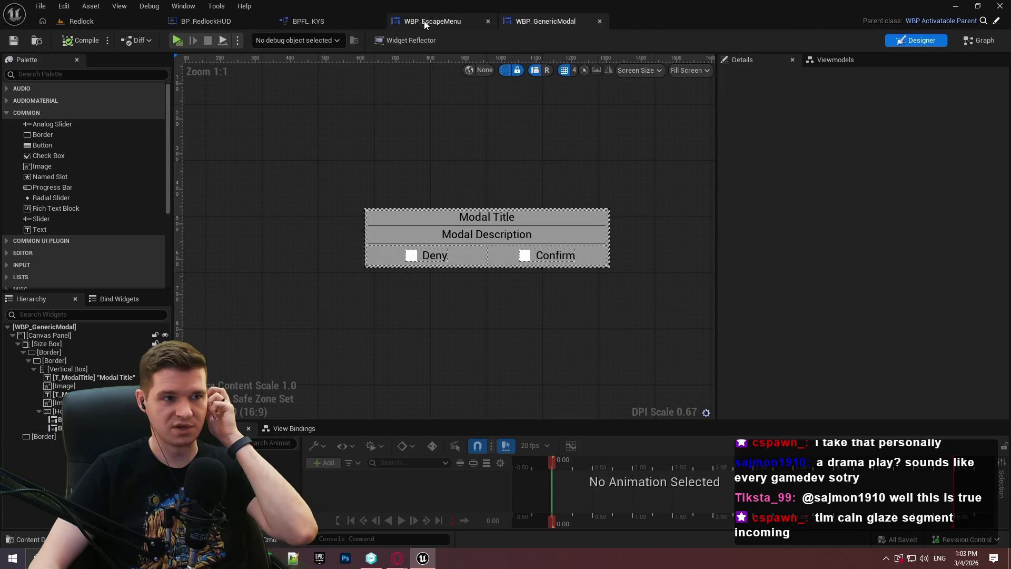
left_click(424, 20)
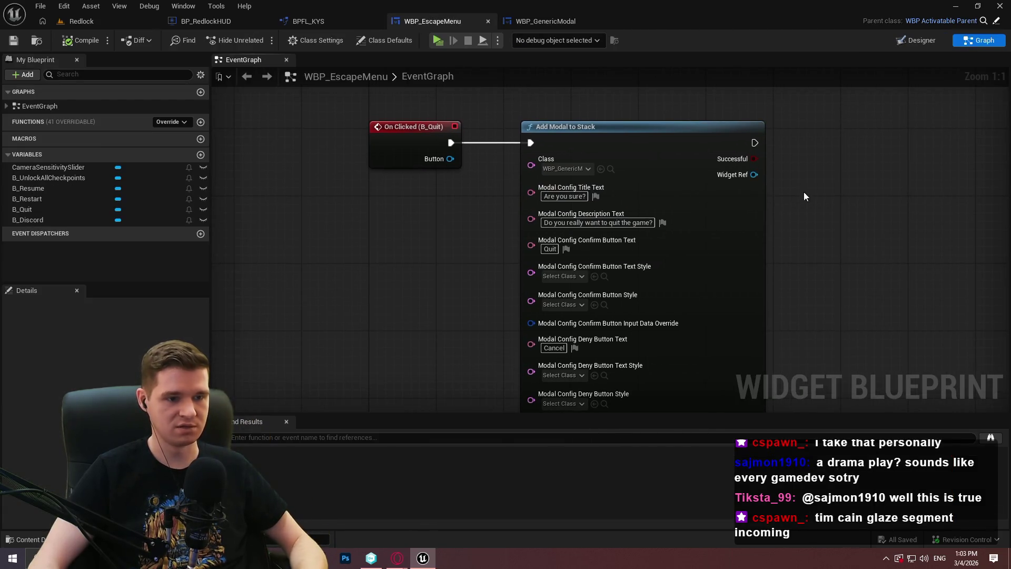
left_click_drag(842, 223, 661, 123)
mouse_move(642, 140)
left_mouse_down()
mouse_move(381, 158)
mouse_move(431, 115)
left_mouse_up()
mouse_move(802, 209)
left_mouse_down()
mouse_move(580, 267)
mouse_move(746, 284)
mouse_move(313, 229)
left_mouse_up()
left_click_drag(323, 306, 750, 302)
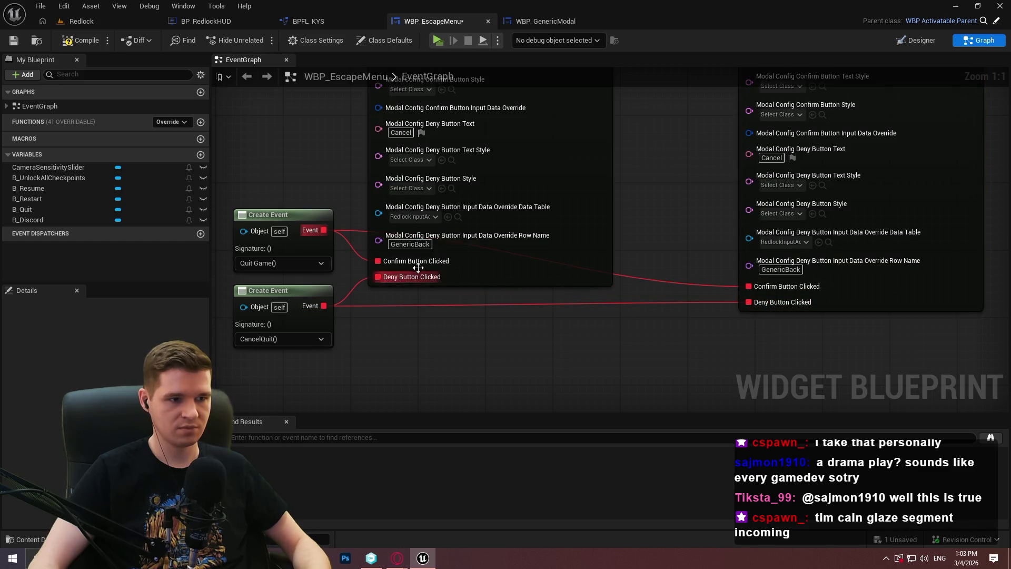
left_click_drag(664, 214, 614, 280)
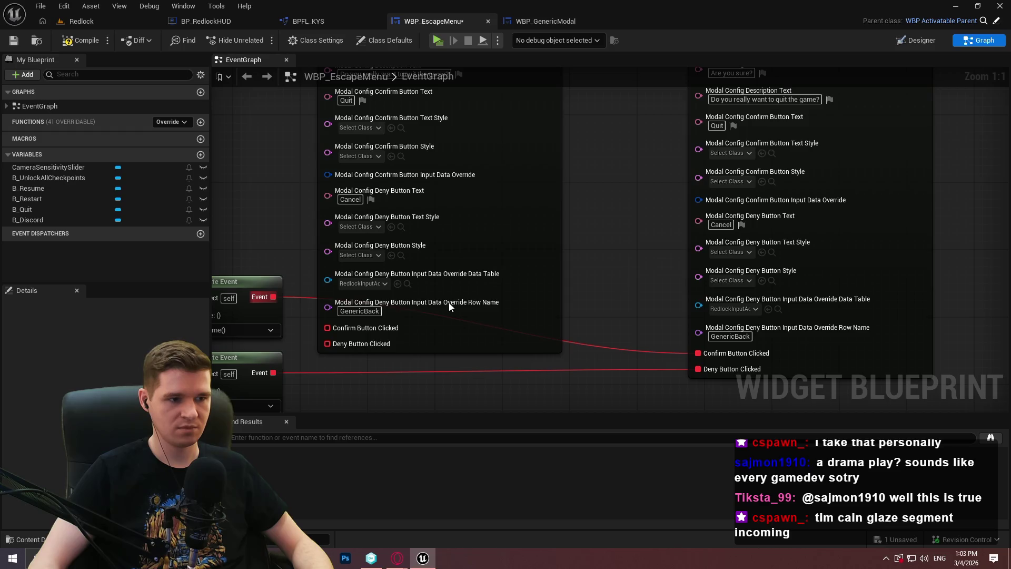
left_click_drag(327, 327, 273, 296)
left_click_drag(273, 372, 327, 343)
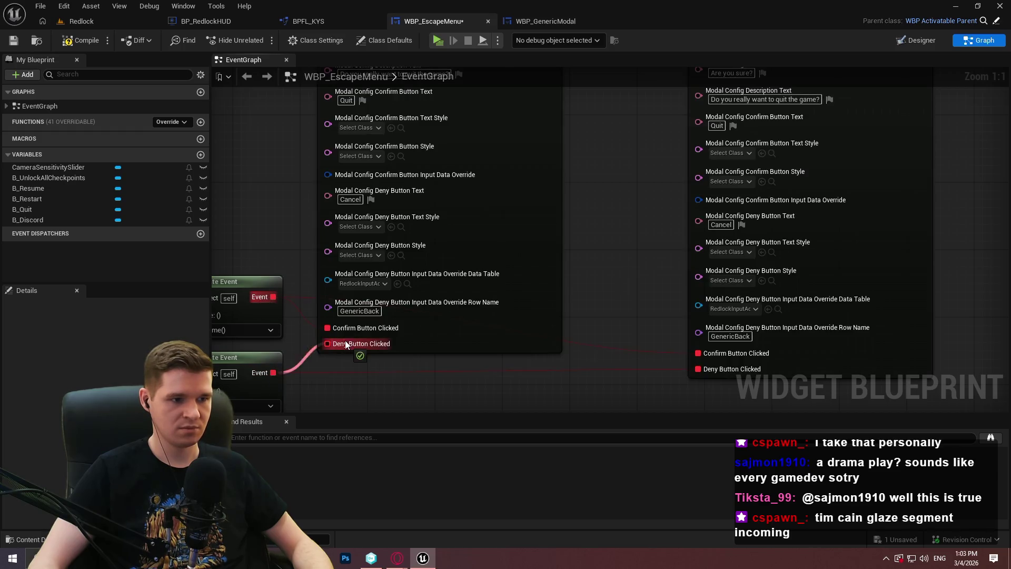
left_click_drag(625, 250, 600, 302)
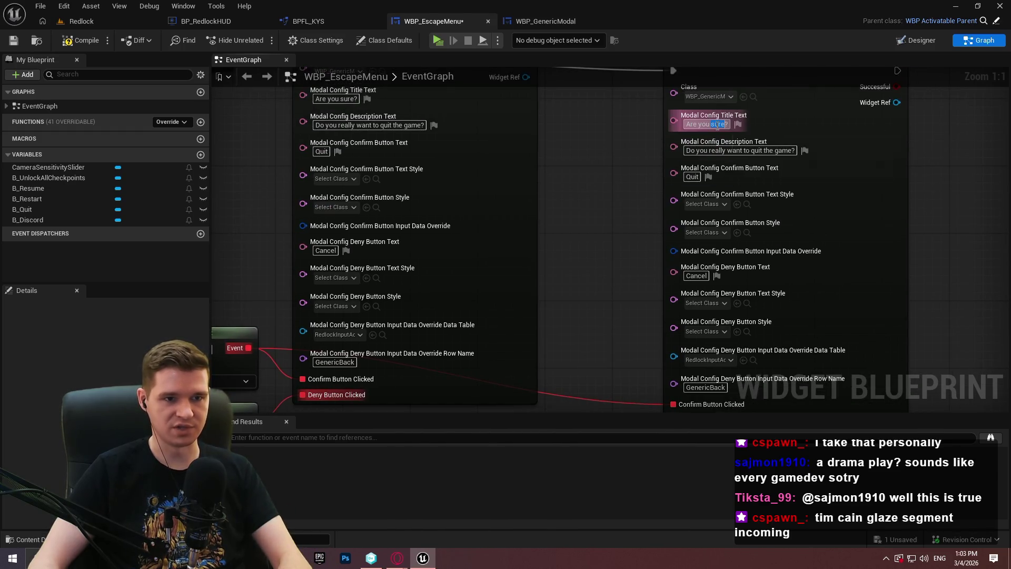
Step: Clear the second Add Modal to Stack node's title, description, confirm and deny texts, then launch Play
left_click(717, 124)
type("Ar")
key("BackSpace")
key("BackSpace")
left_click(739, 151)
key("BackSpace")
left_click(693, 176)
key("BackSpace")
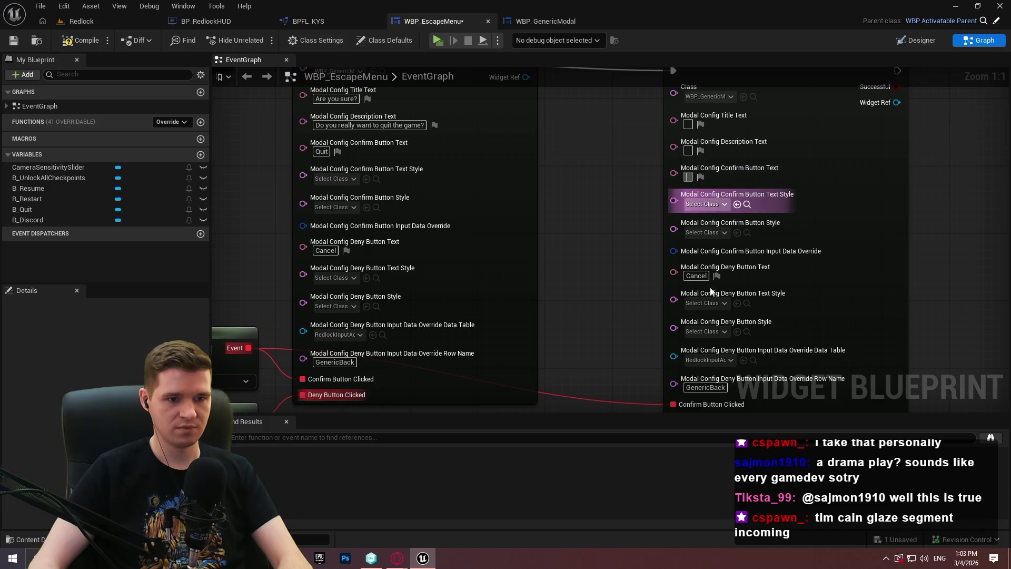
left_click_drag(642, 327, 611, 230)
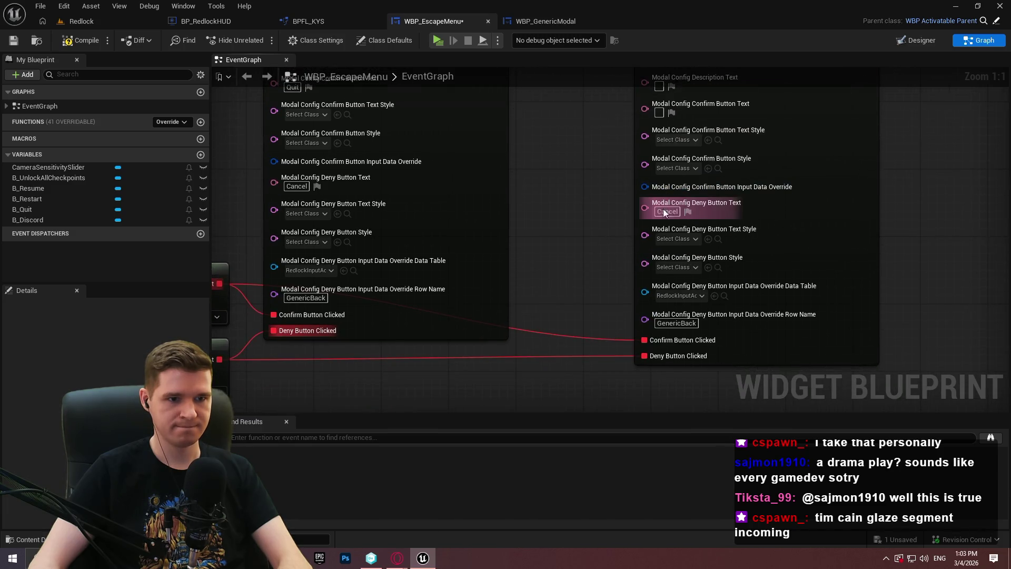
key("BackSpace")
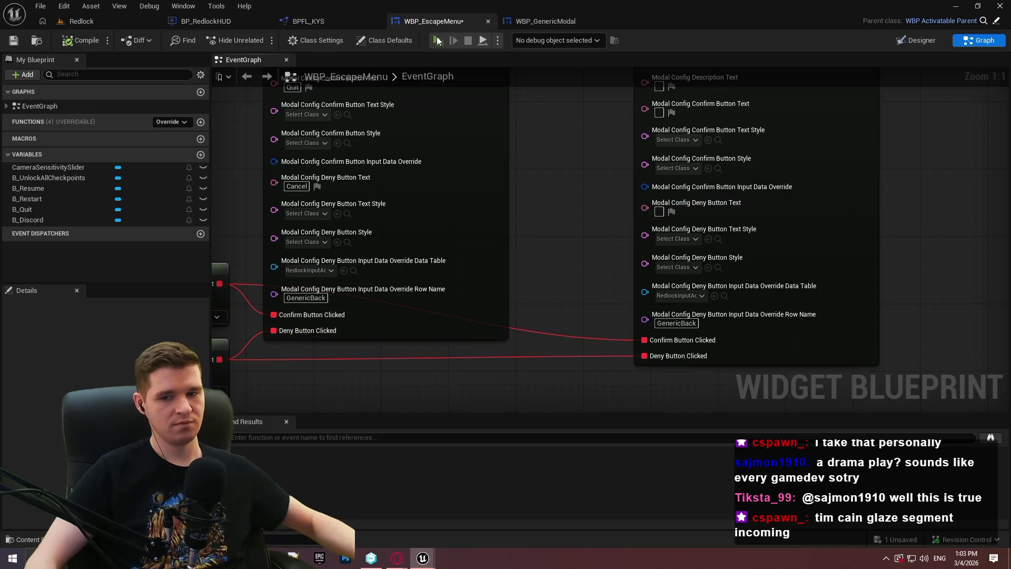
left_click(437, 40)
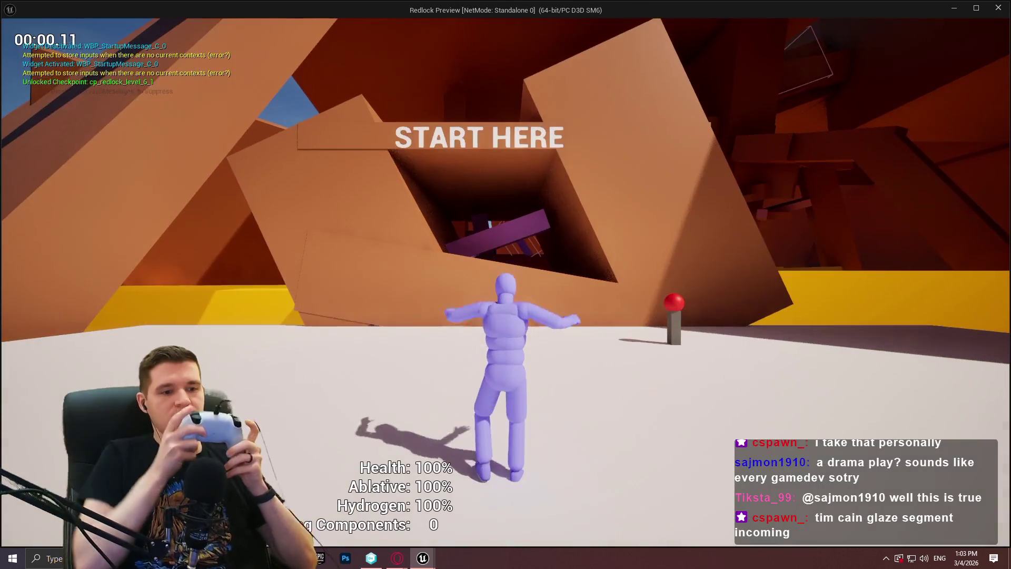
Step: Pause and request quit, then dismiss the placeholder-text modal via Deny and leave the play session
key("Escape")
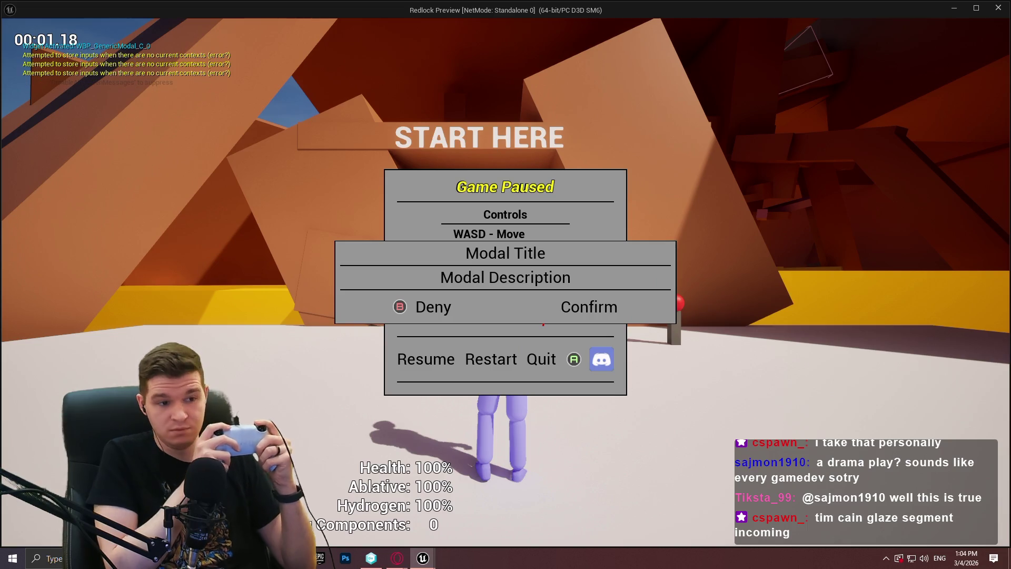
key("Left")
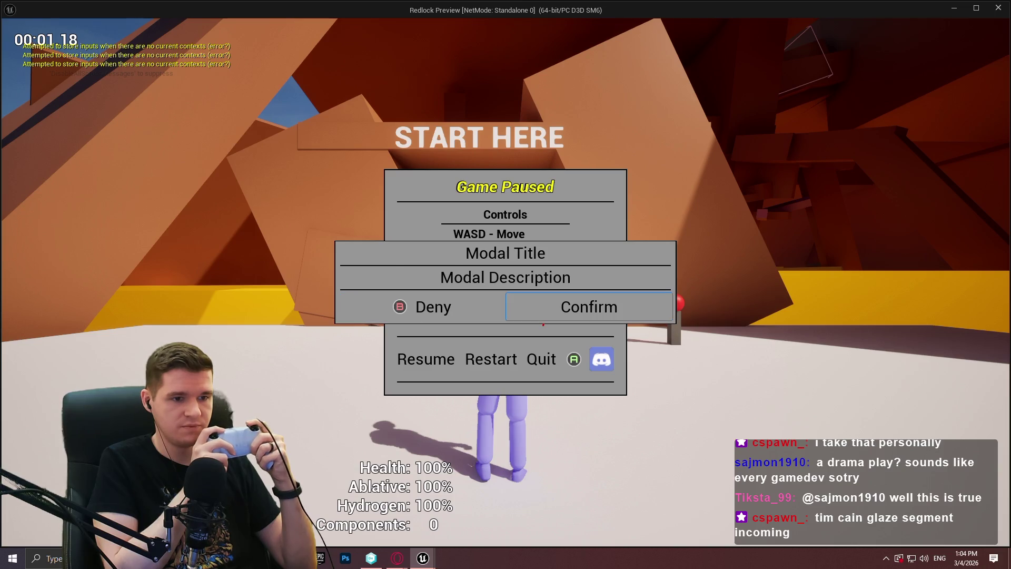
key("Return")
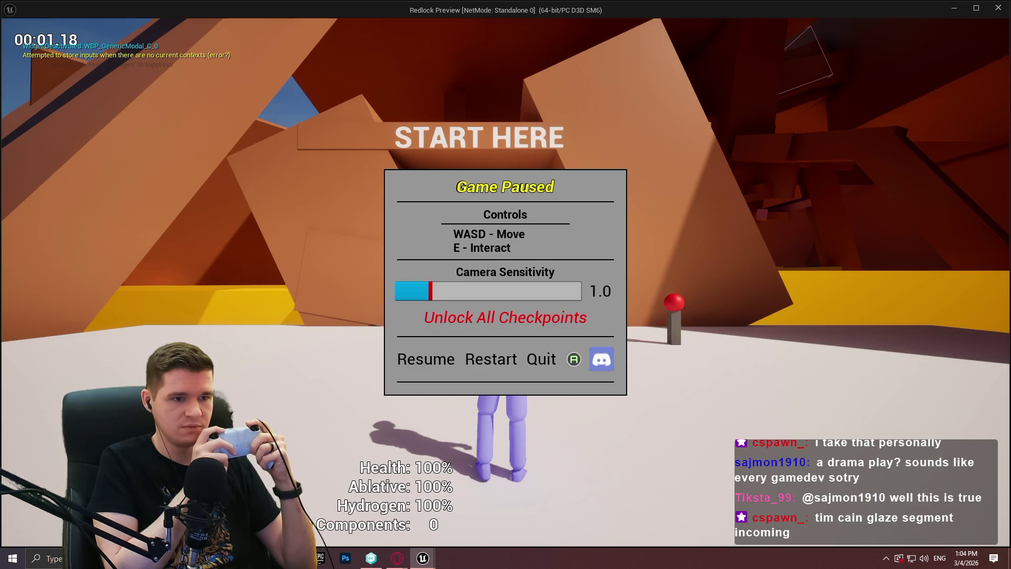
key("alt+Tab")
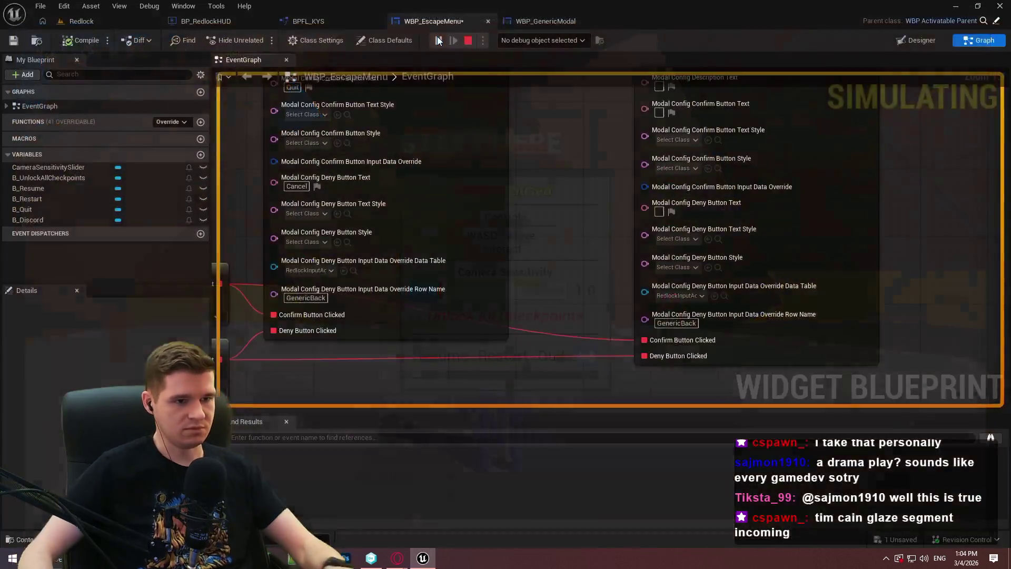
Step: Delete the unconfigured second Add Modal to Stack node, reconnect On Clicked, then compile and save WBP_EscapeMenu
scroll(510, 272, "down", 3)
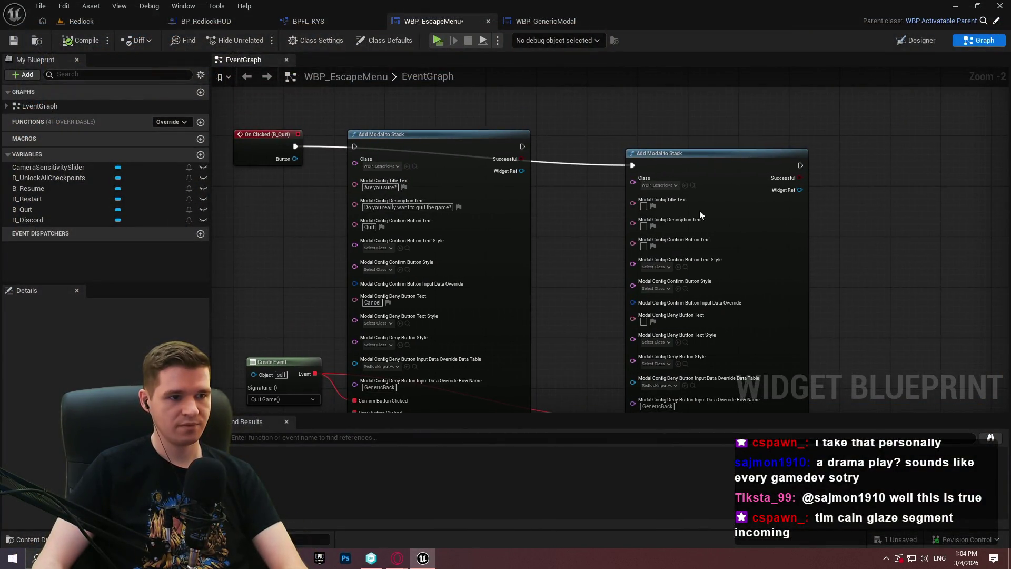
left_click(735, 215)
key("Delete")
mouse_move(354, 147)
left_mouse_down()
mouse_move(327, 158)
mouse_move(296, 147)
left_mouse_up()
left_click(80, 40)
left_click(13, 40)
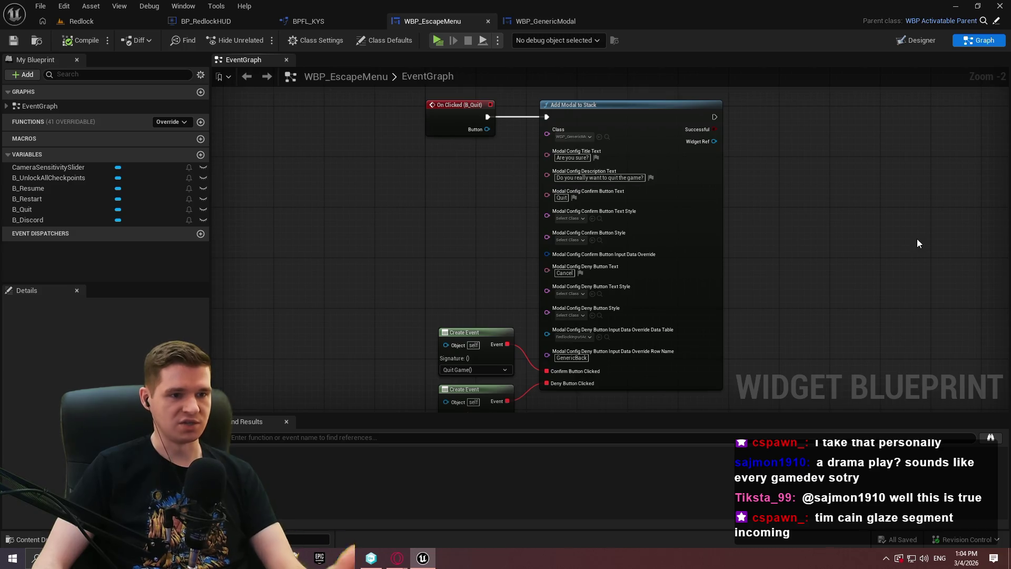
Step: Open WBP_GenericModal, inspect its root widget, and return to its SetupModal graph
left_click(543, 22)
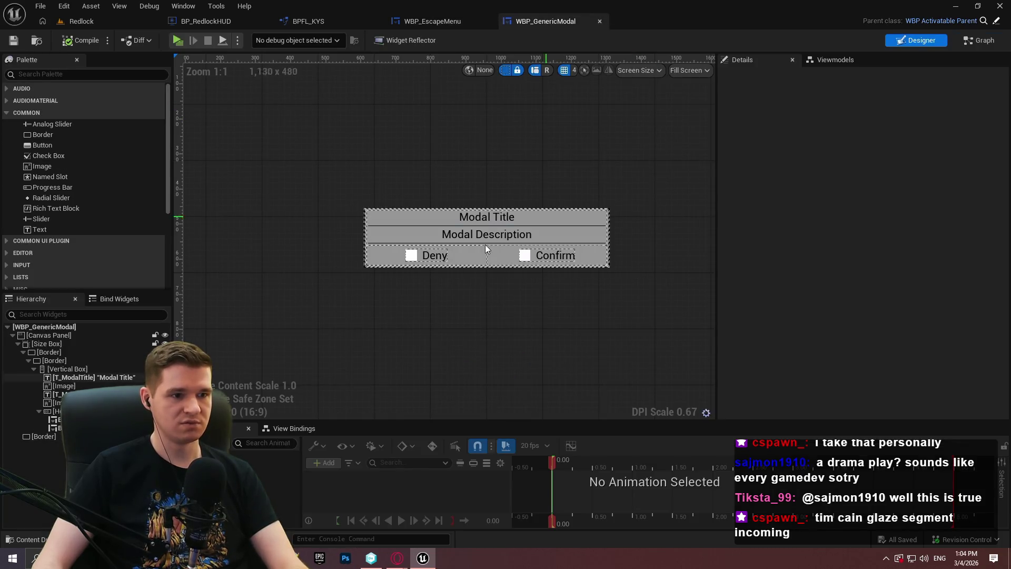
left_click(53, 326)
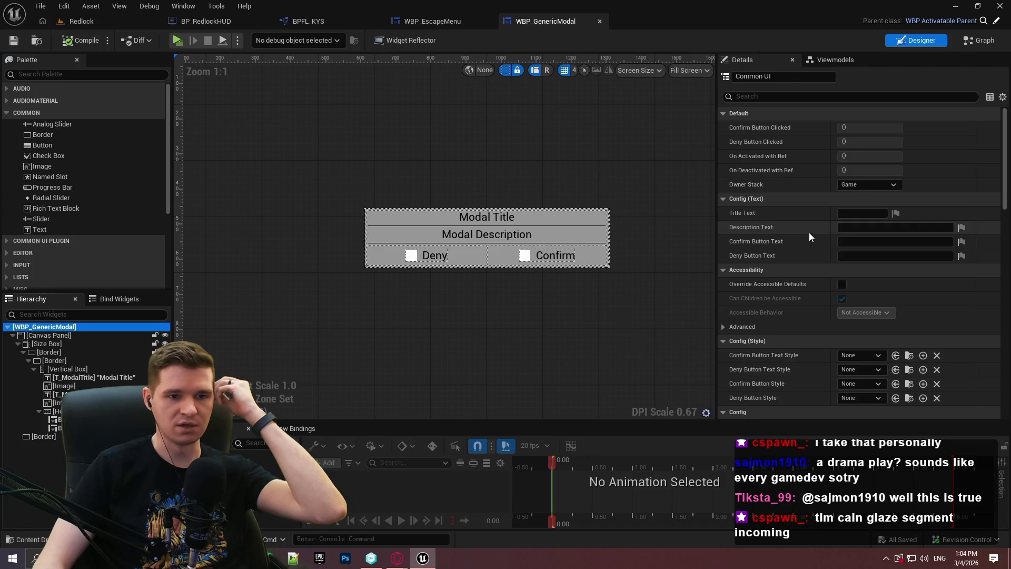
left_click(965, 46)
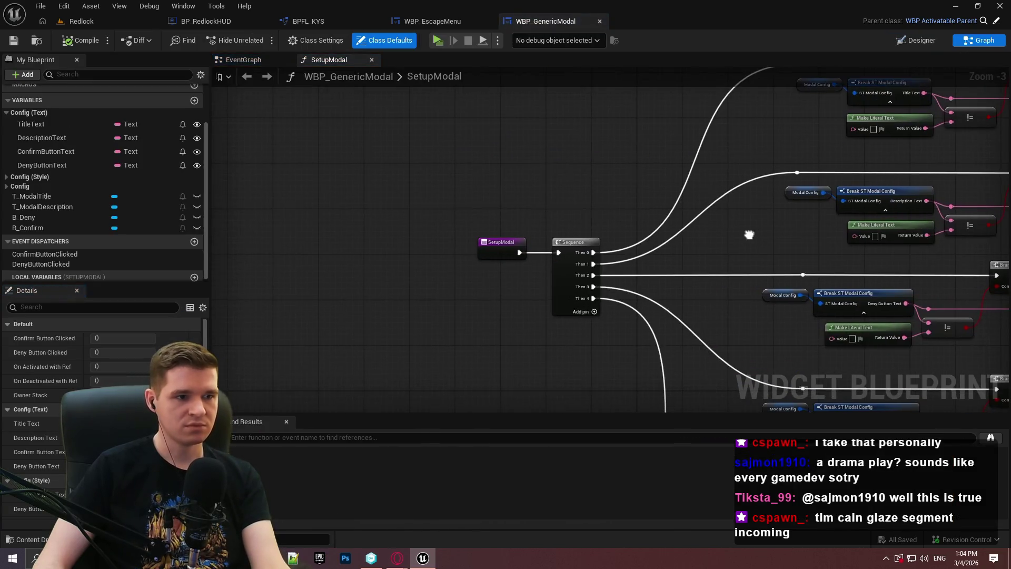
Step: Delete the TitleText, DescriptionText, ConfirmButtonText and DenyButtonText config variables
left_click(6, 186)
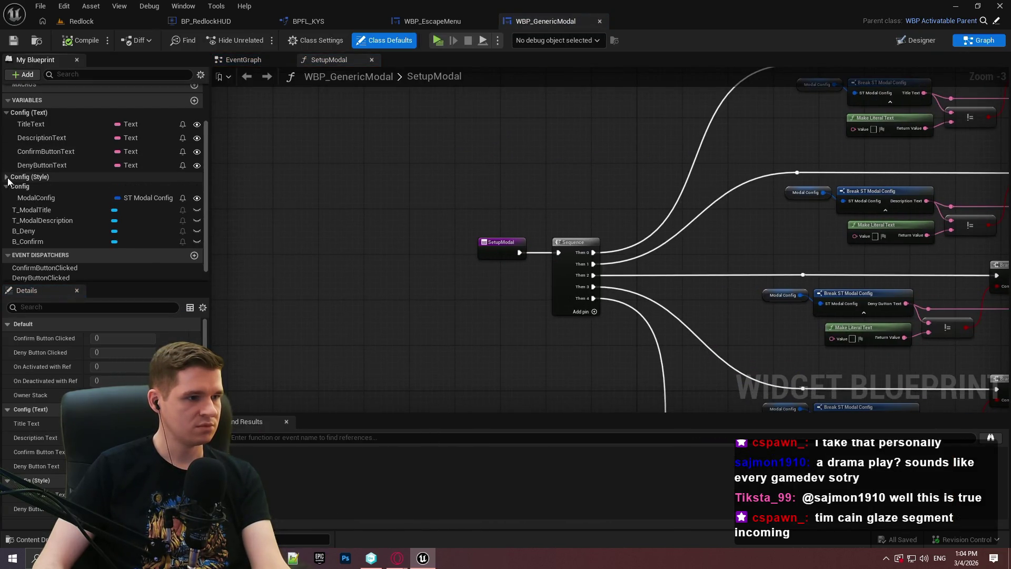
left_click(6, 176)
mouse_move(715, 169)
left_mouse_down()
mouse_move(579, 79)
mouse_move(448, 21)
mouse_move(365, 5)
mouse_move(559, 11)
left_mouse_up()
left_click(53, 125)
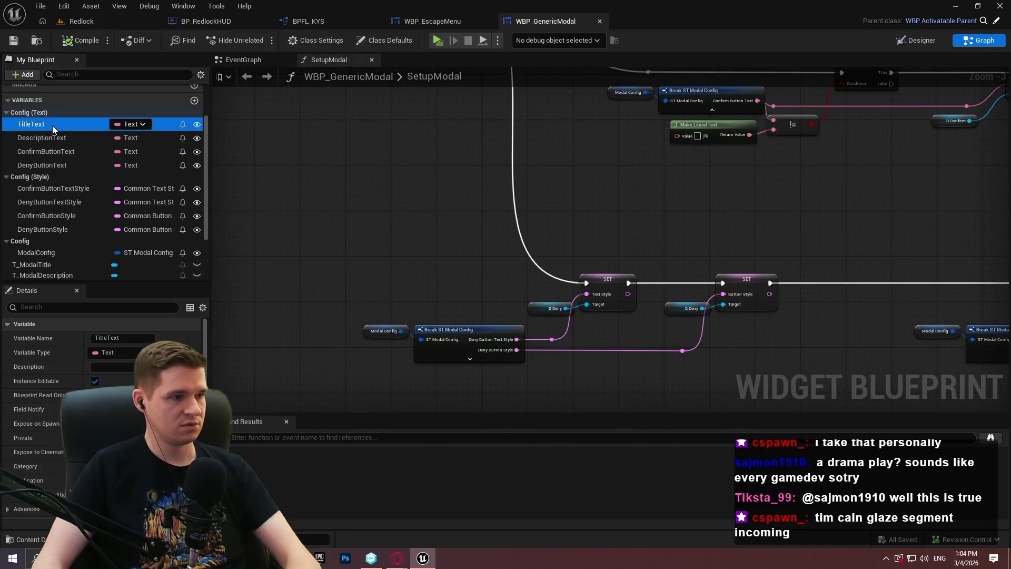
key("Delete")
key("Delete")
left_click(46, 128)
key("Delete")
left_click(46, 125)
key("Delete")
left_click(39, 137)
Step: Delete the leftover Config (Style) variables
key("Delete")
left_click(46, 126)
key("Delete")
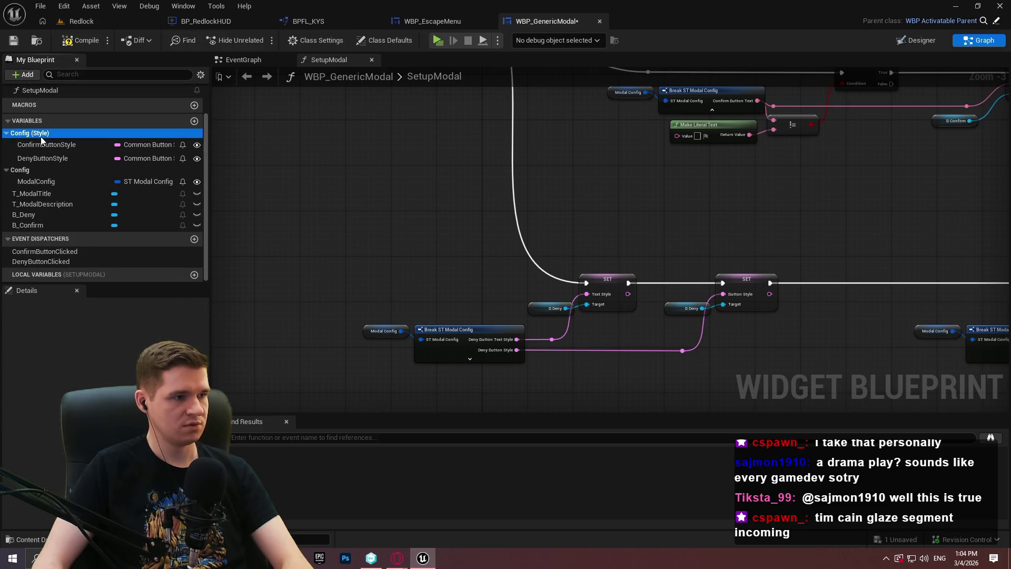
left_click(40, 137)
key("Delete")
Step: Compile and save WBP_GenericModal, then return to its Designer view
left_click(80, 40)
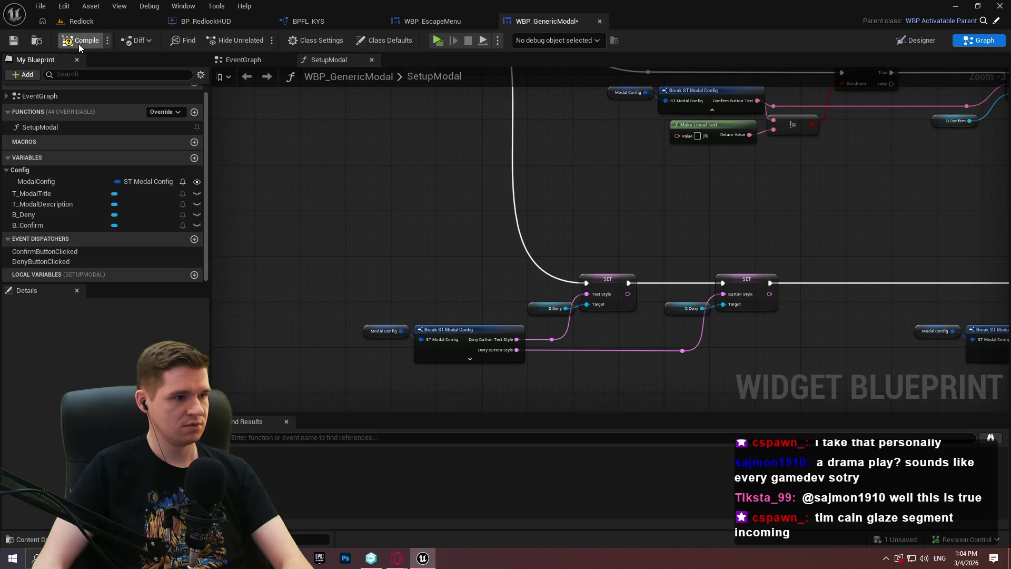
key("ctrl+s")
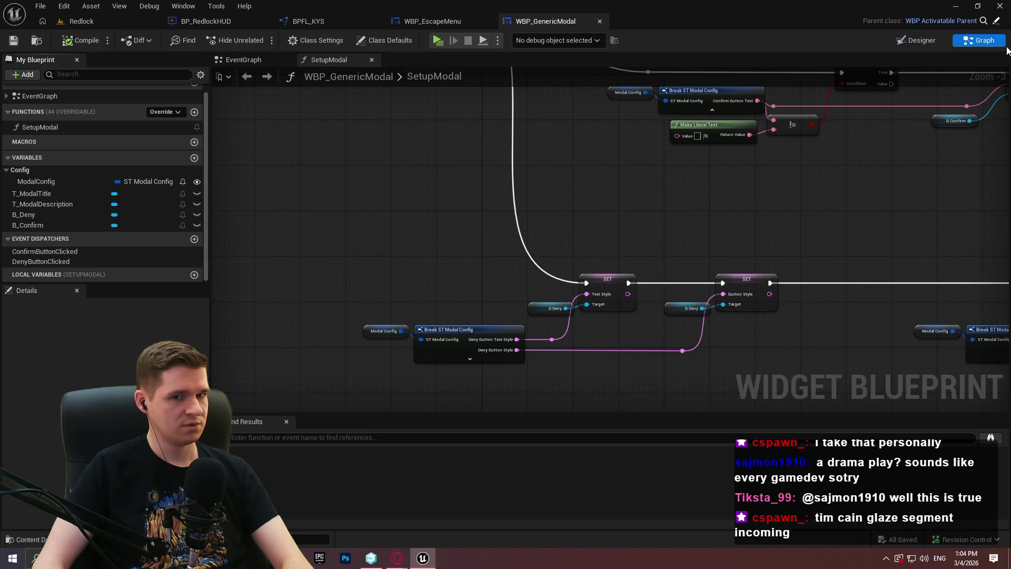
left_click(939, 36)
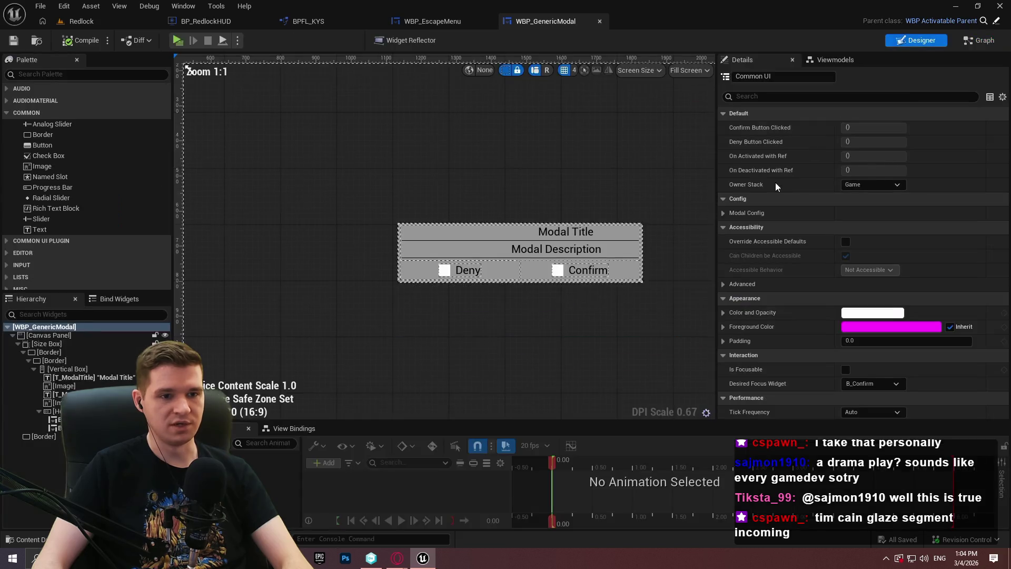
left_click(724, 212)
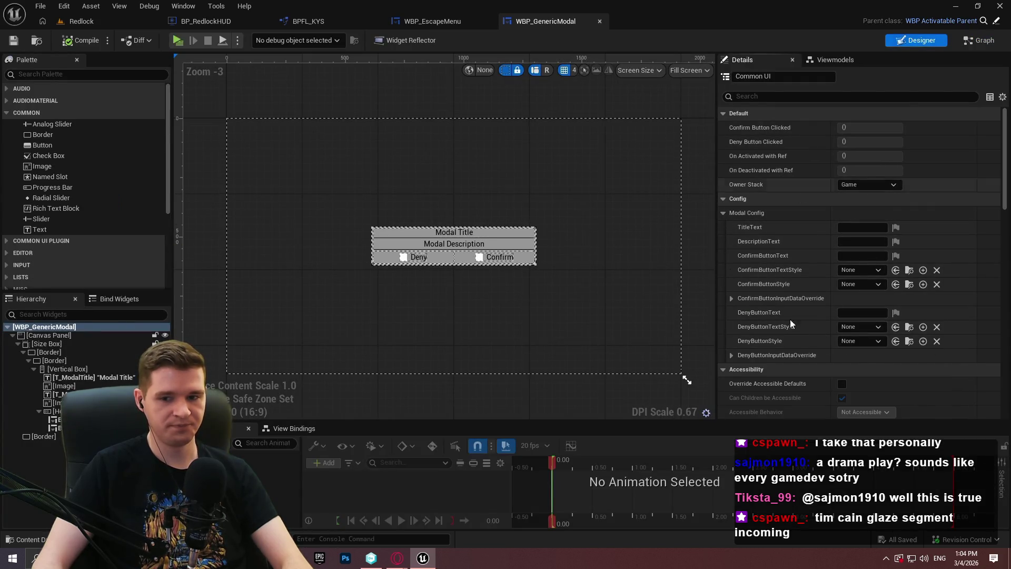
left_click(731, 298)
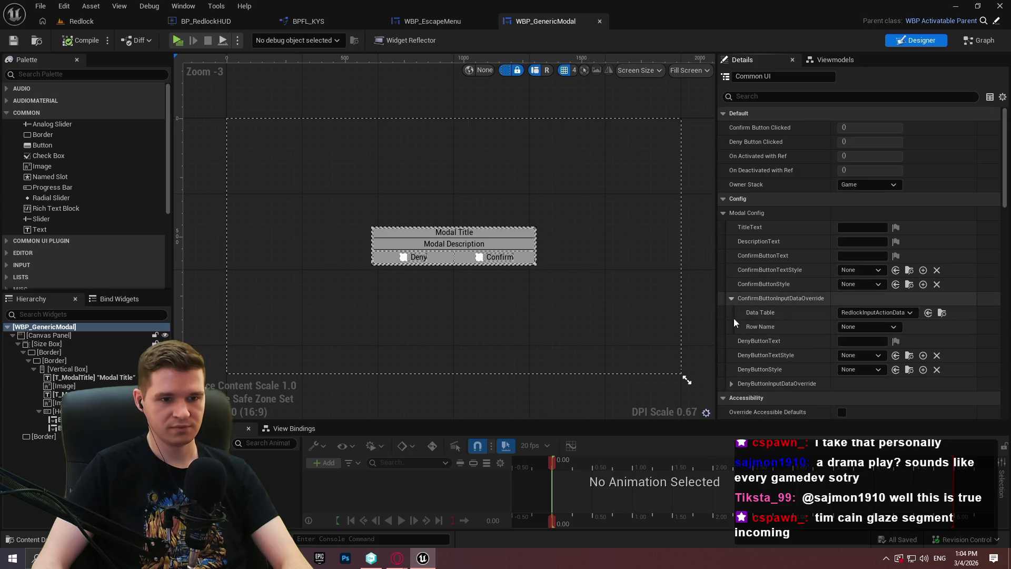
left_click(730, 384)
scroll(791, 335, "down", 3)
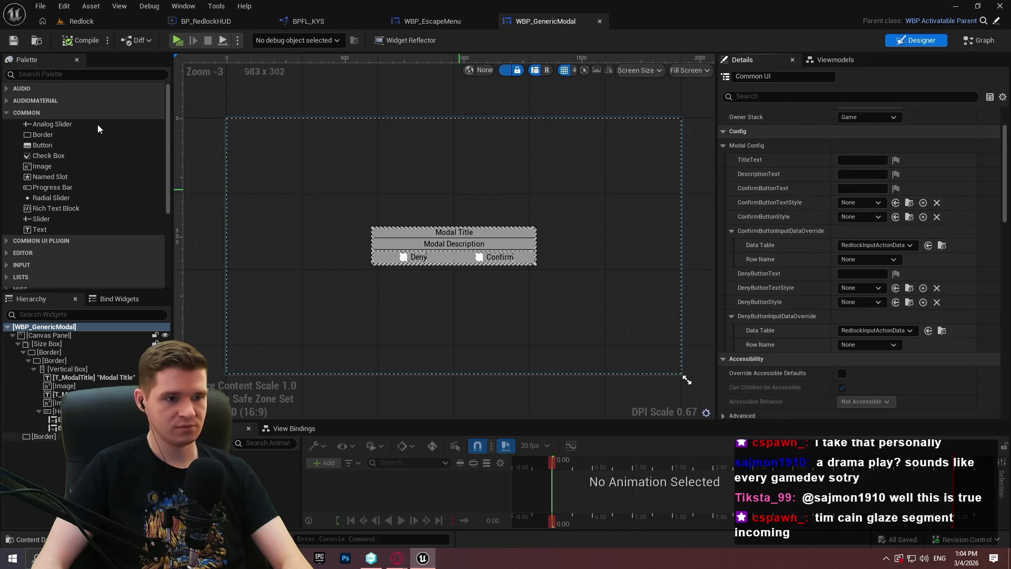
left_click(80, 21)
left_click(504, 422)
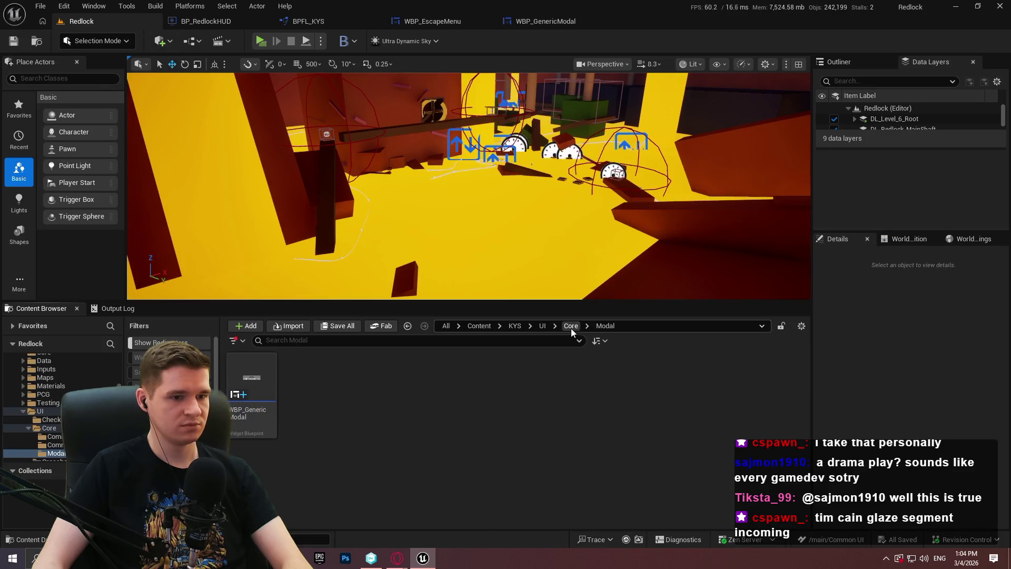
left_click(549, 23)
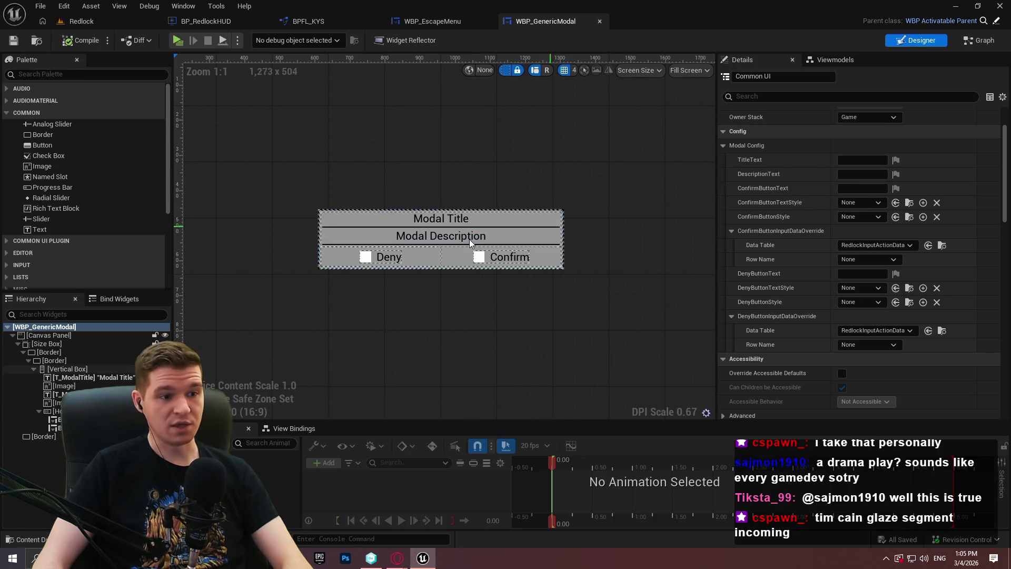
scroll(463, 237, "up", 3)
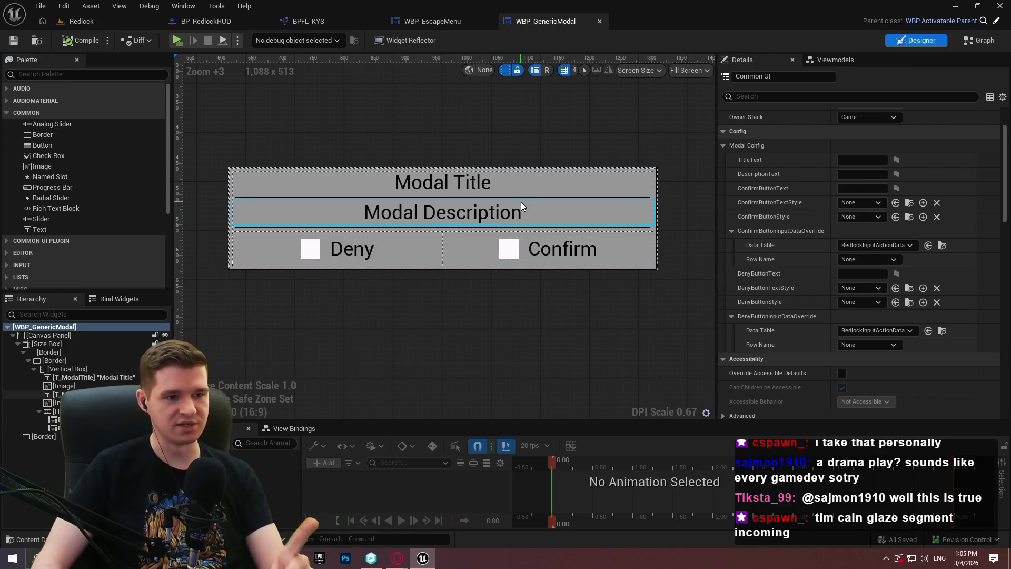
Step: Toggle the Modal Description row's visibility off and on, select the background border, then open WBP_EscapeMenu
left_click(505, 216)
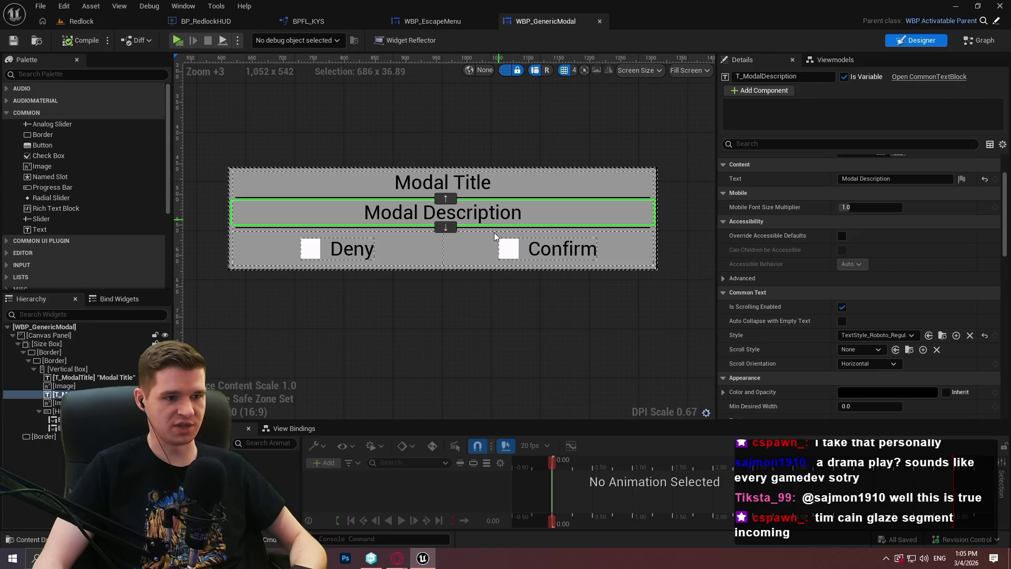
left_click(498, 231, "ctrl")
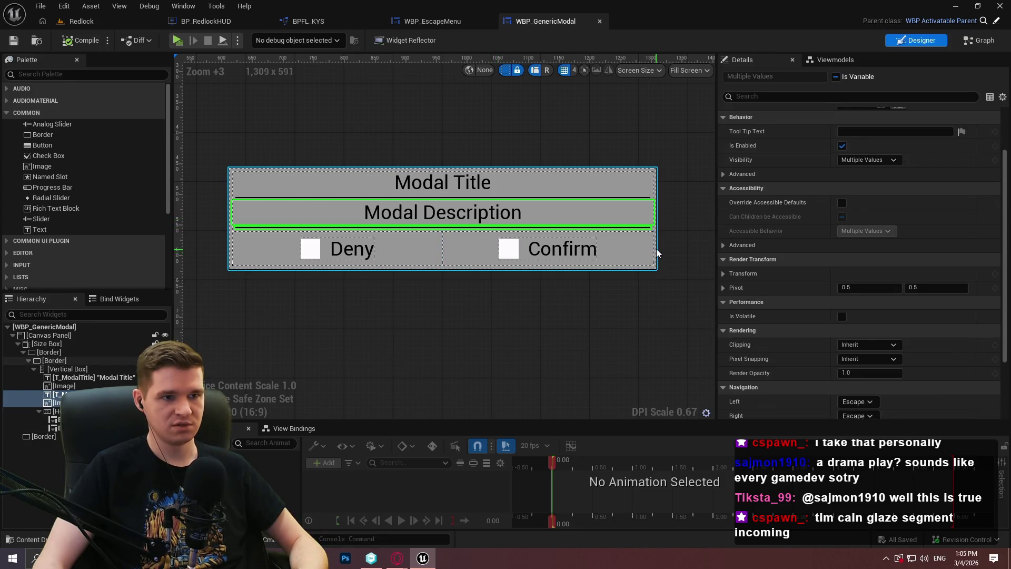
left_click(165, 402)
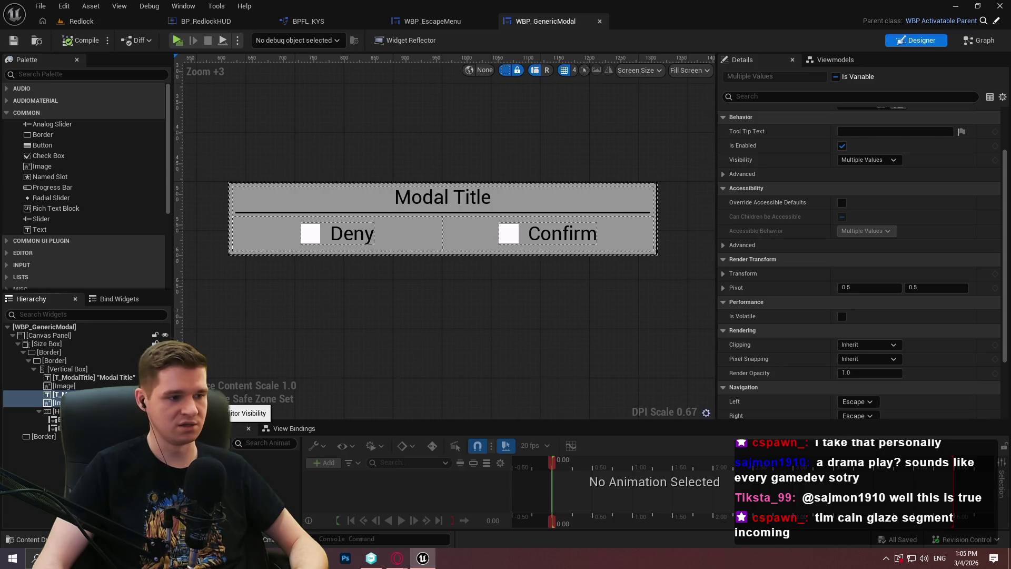
left_click(165, 402)
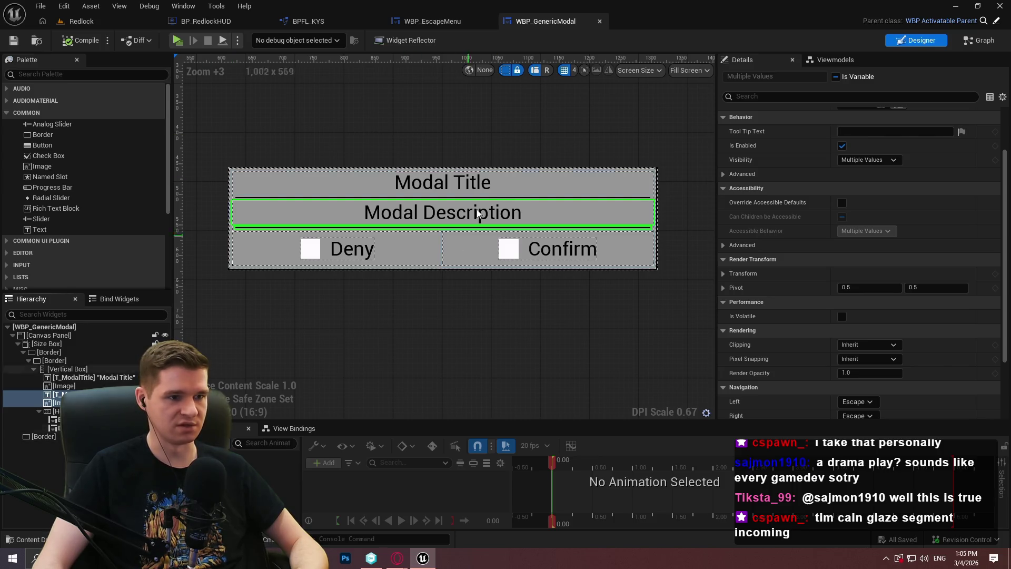
left_click(487, 125)
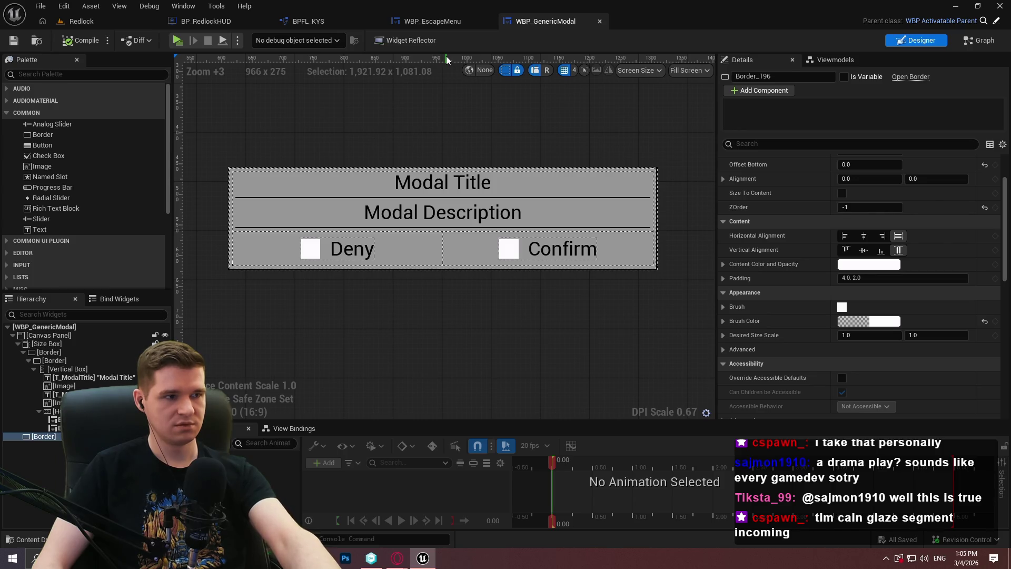
left_click(450, 21)
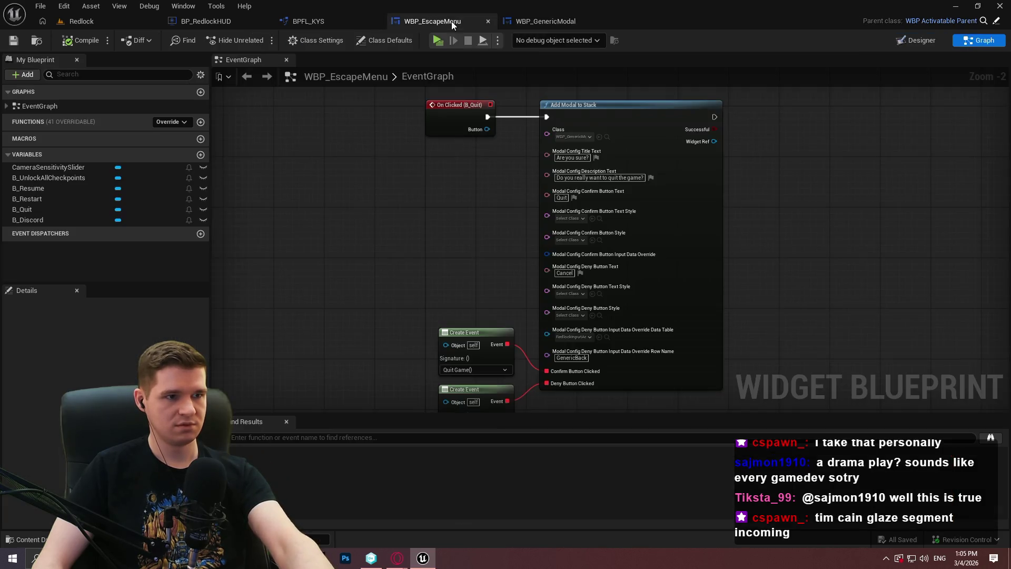
Step: Go back through the BPFL_KYS and BP_RedlockHUD tabs to the Redlock level and start Play In Editor
left_click(305, 21)
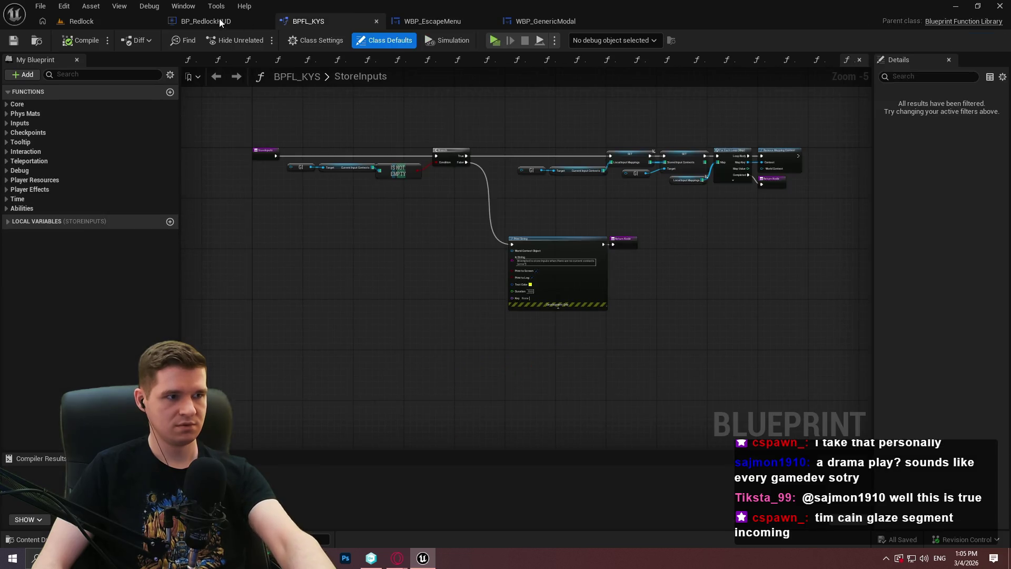
left_click(216, 20)
left_click(102, 25)
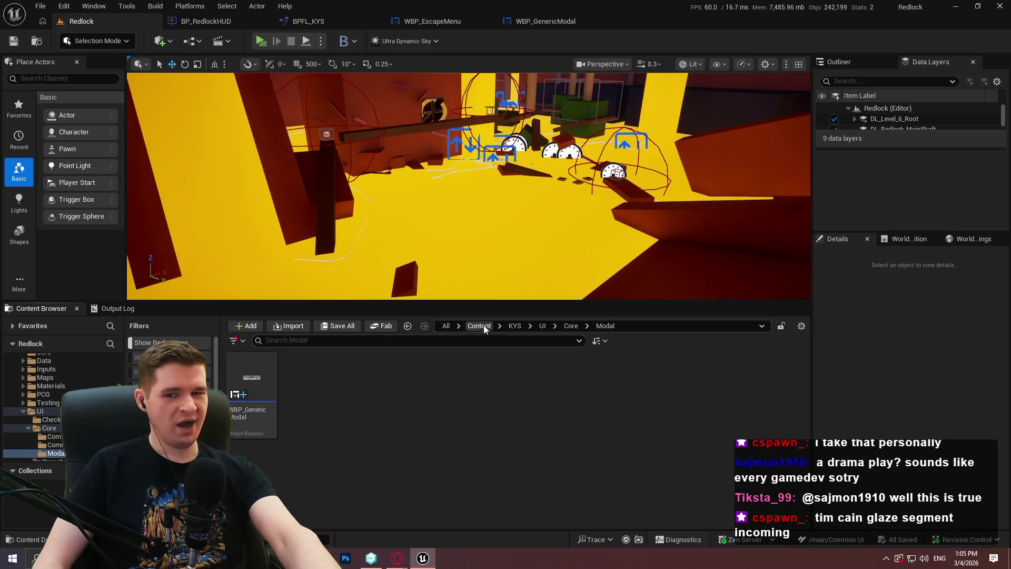
left_click(258, 42)
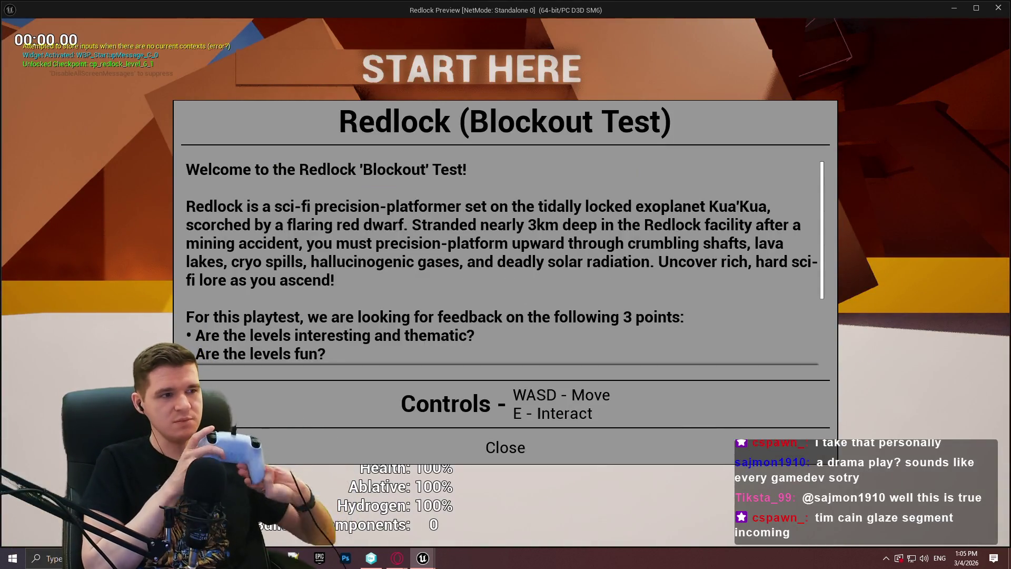
Step: Start playing, pause, open the quit confirmation and cancel it
key("Return")
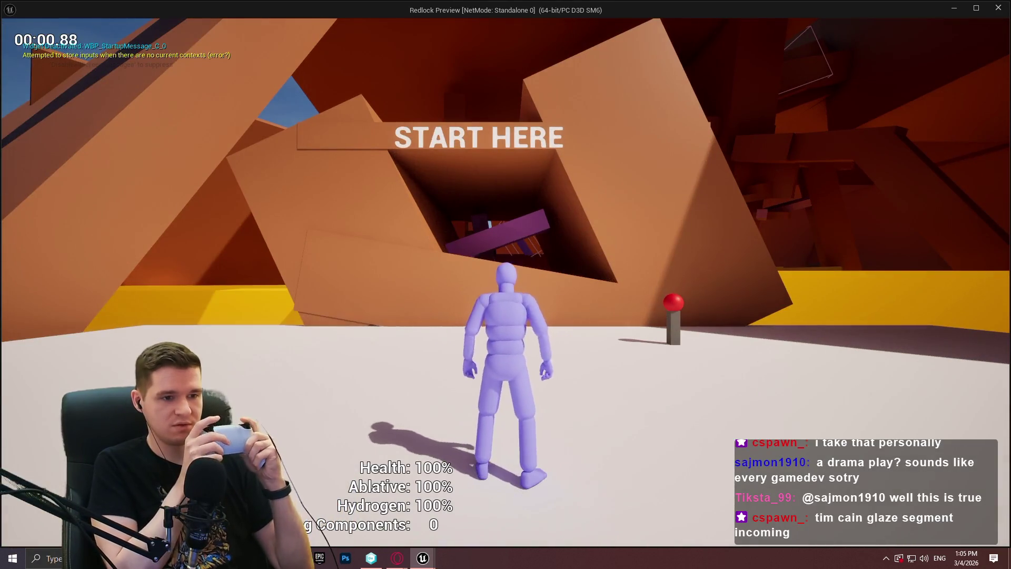
key("Escape")
key("Left")
key("Left")
key("Up")
key("Up")
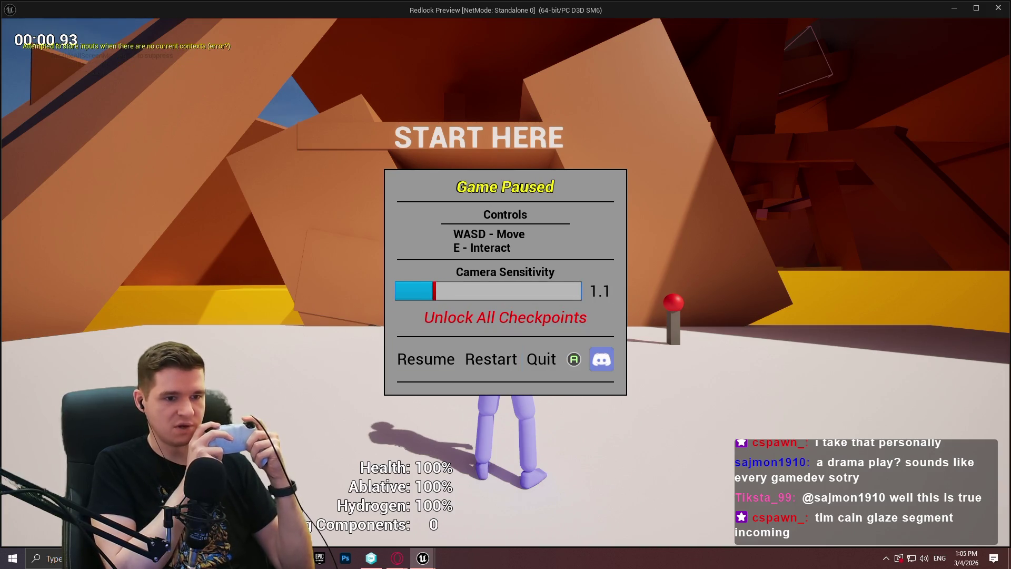
key("Down")
key("Down")
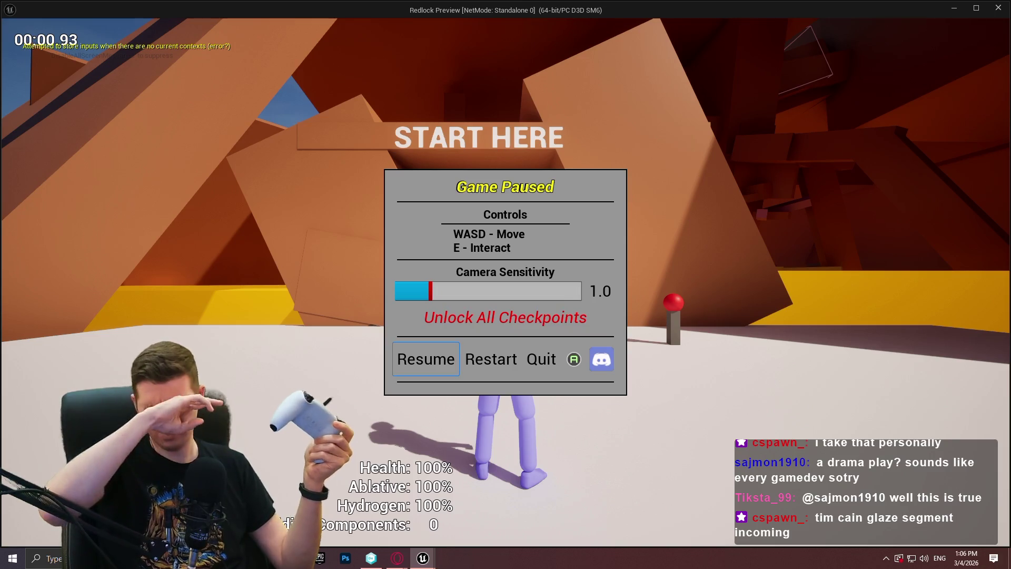
key("Right")
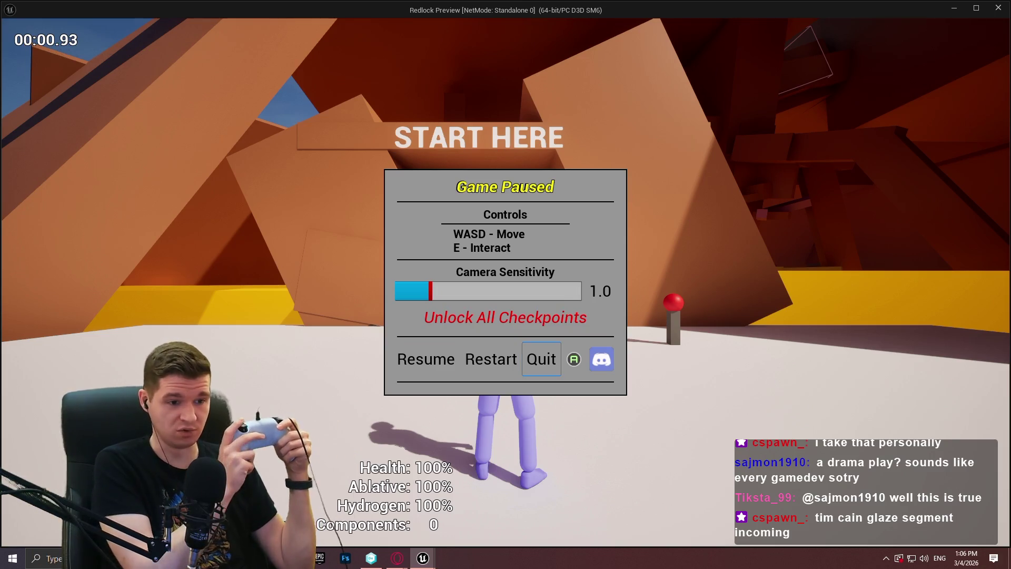
key("Return")
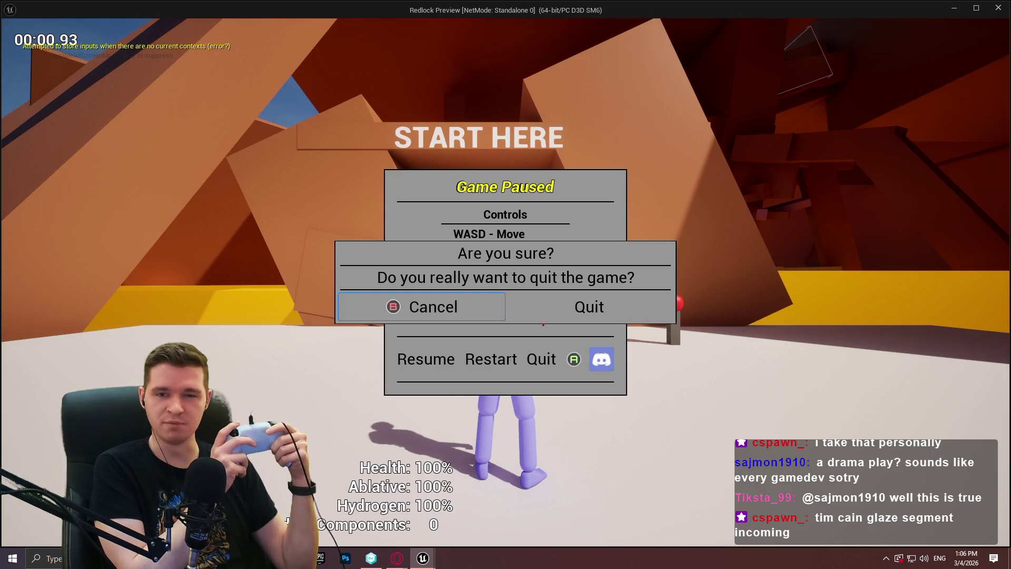
key("Right")
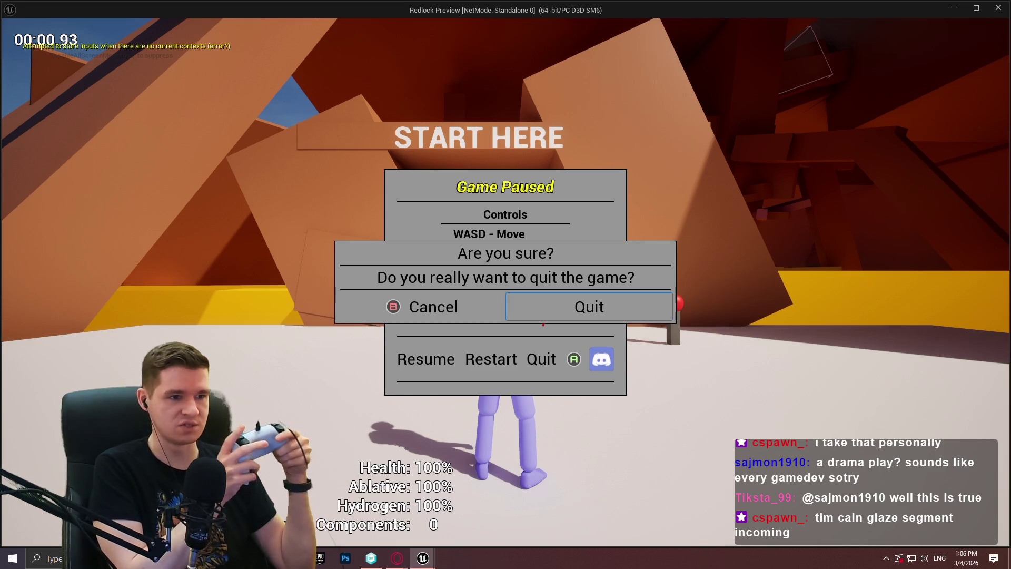
key("Left")
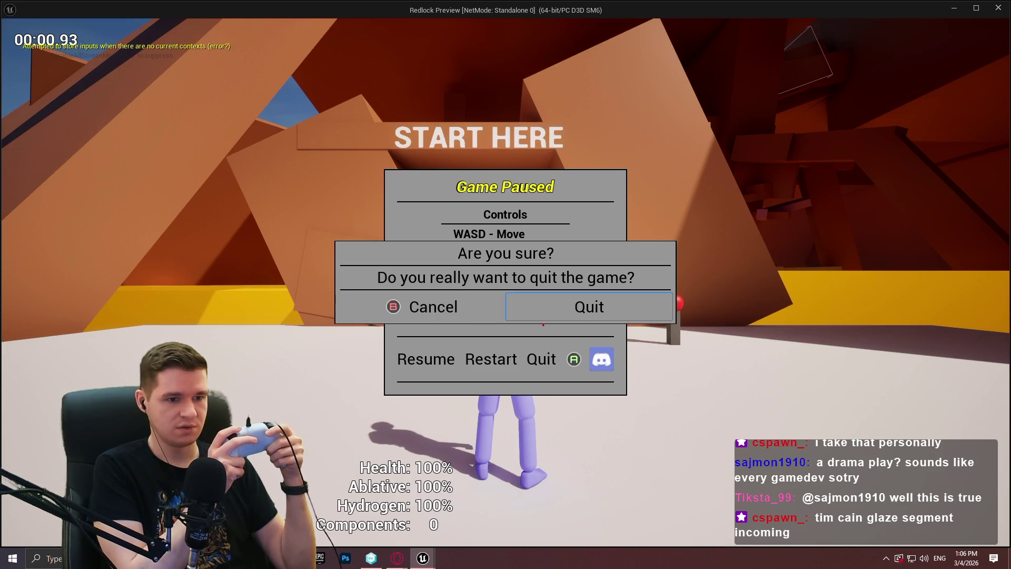
key("Return")
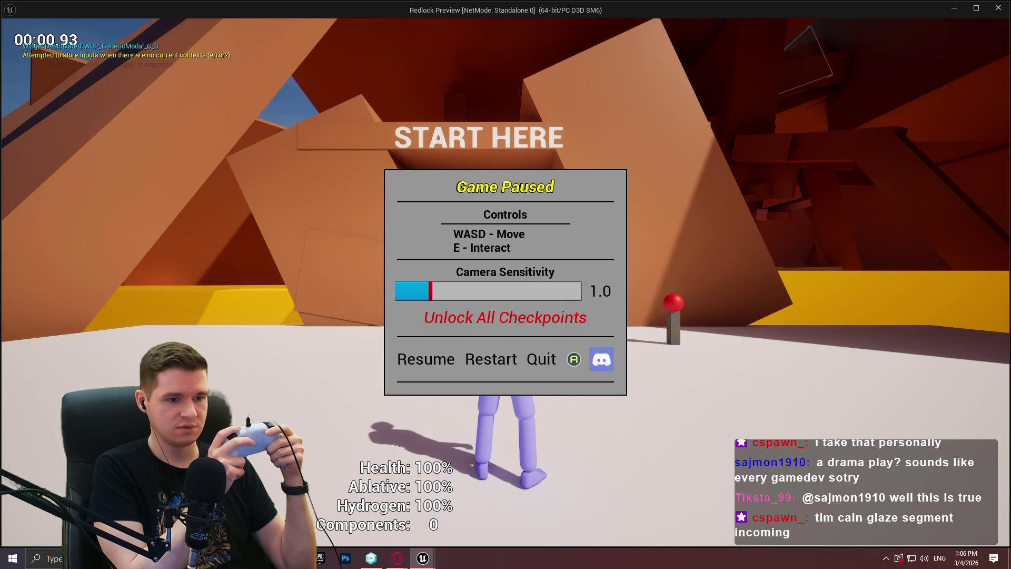
Step: Move focus around the pause menu options, then restart the game
key("Left")
key("Up")
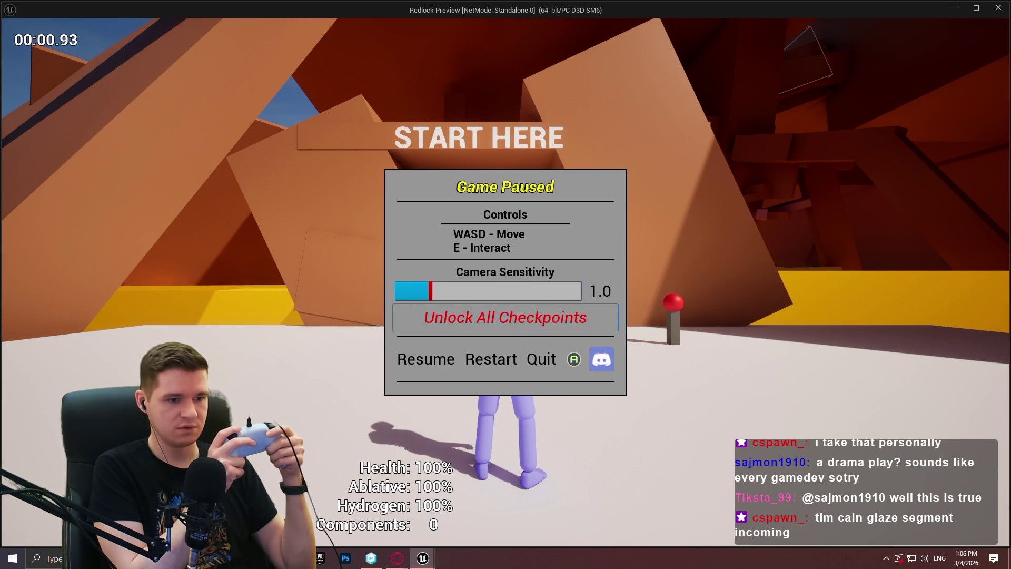
key("Down")
key("Right")
key("Right")
key("Left")
key("Up")
key("Up")
key("Down")
key("Down")
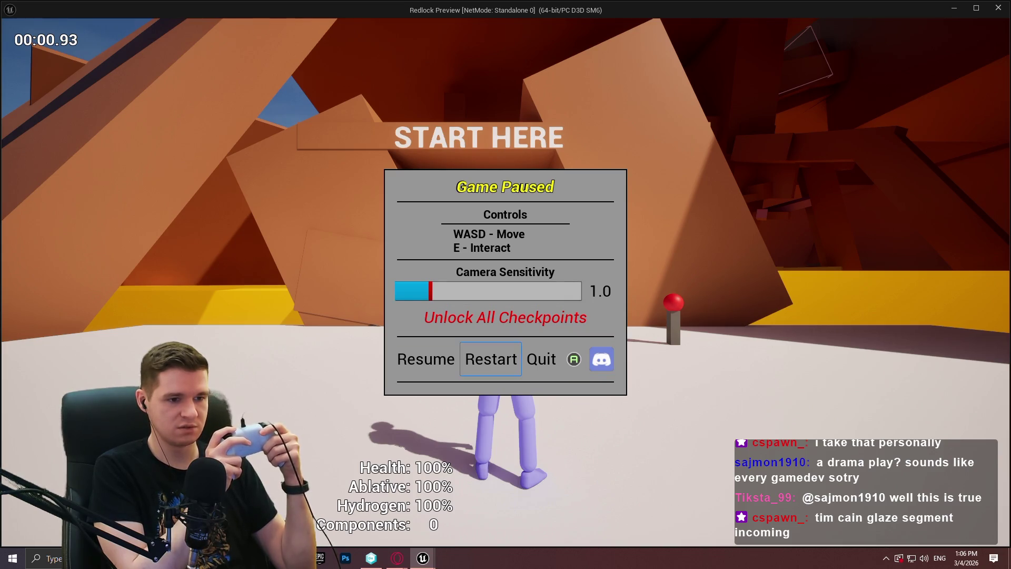
key("Right")
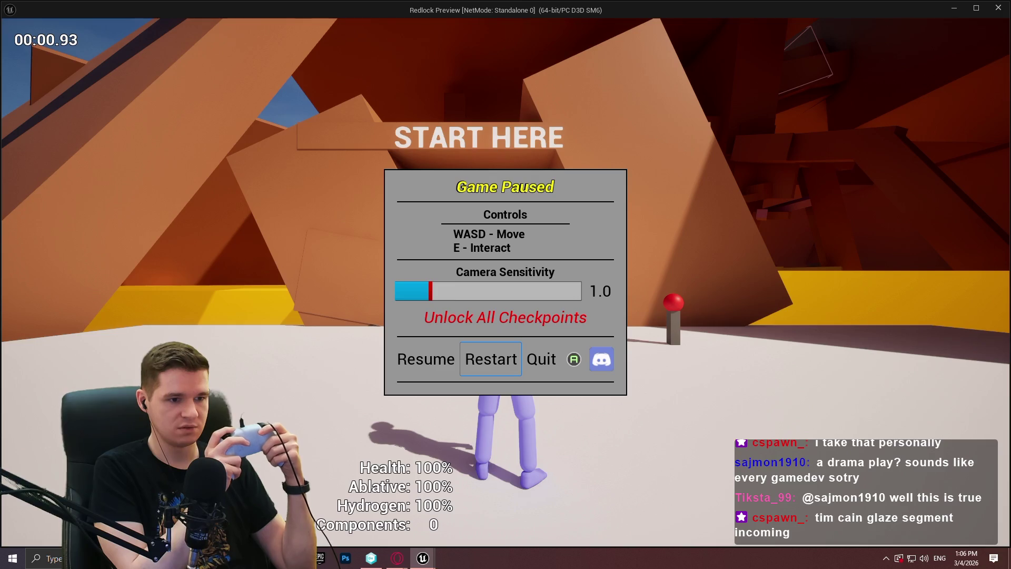
key("Return")
key("Return")
Step: Run forward, pause and resume, then pause again and back out of the quit confirmation
key("w")
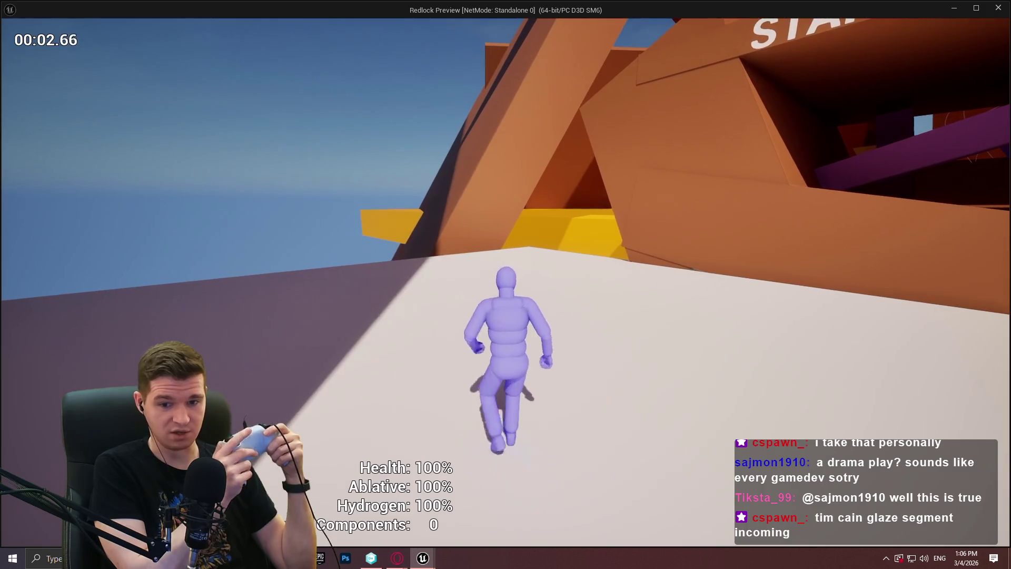
key("Escape")
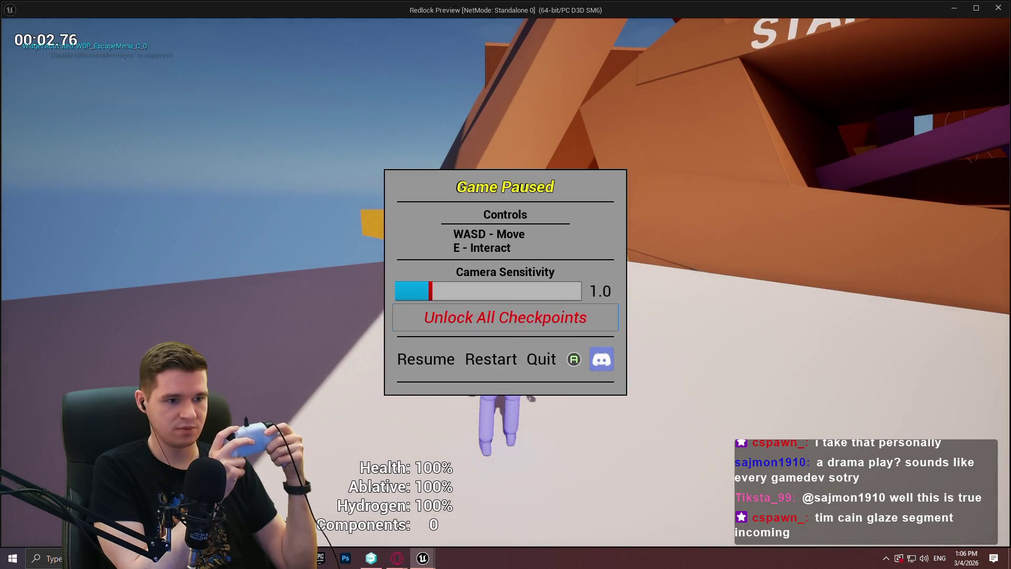
key("Down")
key("Return")
key("w")
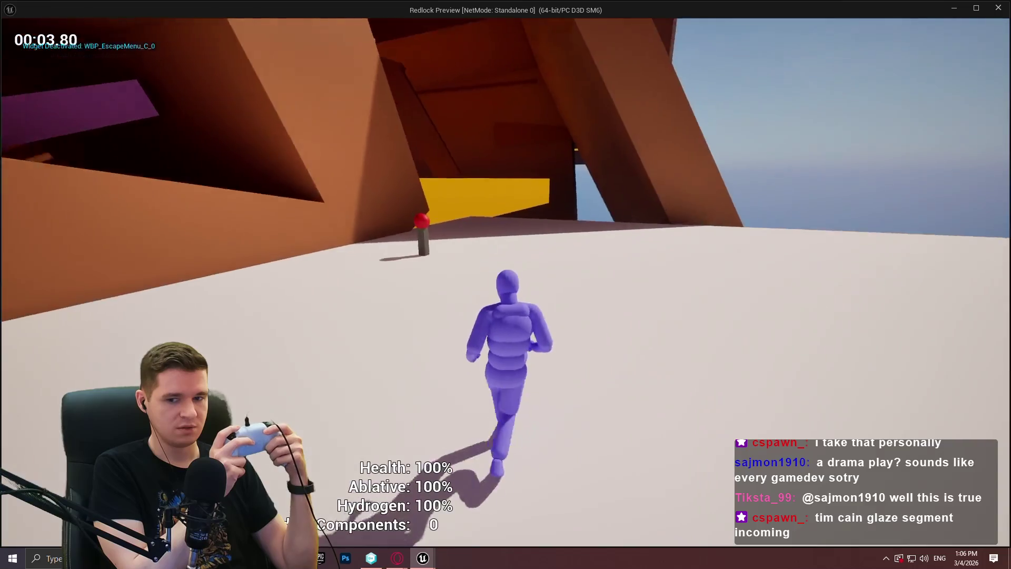
key("Escape")
key("Return")
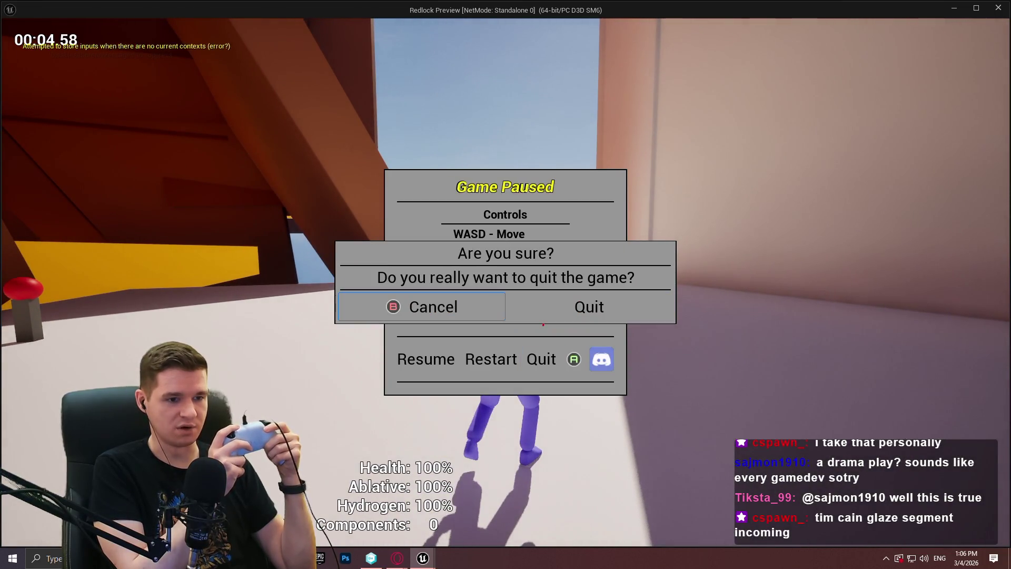
key("Escape")
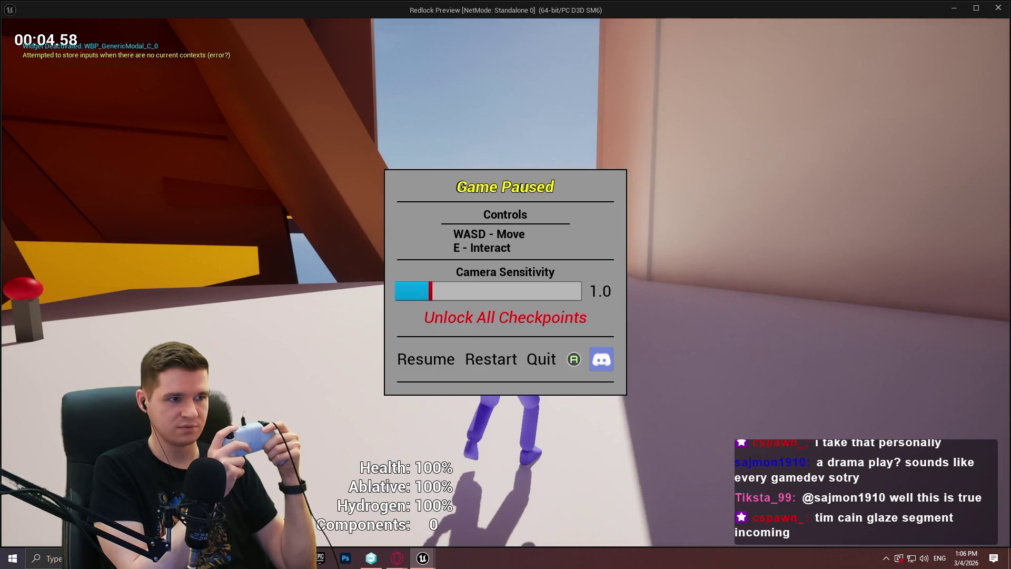
key("Left")
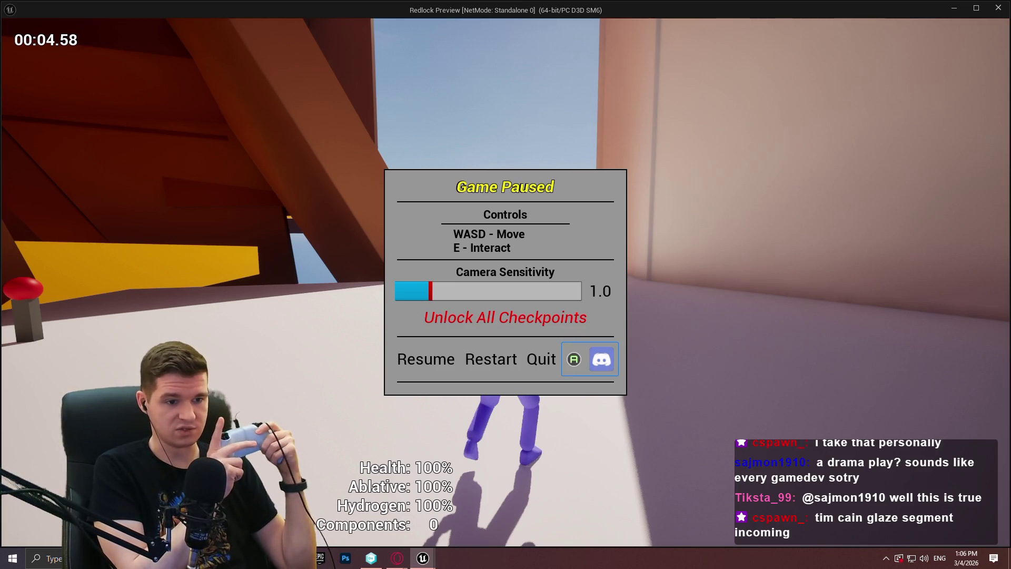
Step: Raise Camera Sensitivity to 5.0, resume the game, and end the play test
key("Left")
key("Up")
key("Up")
key("Down")
key("Down")
key("Up")
key("Up")
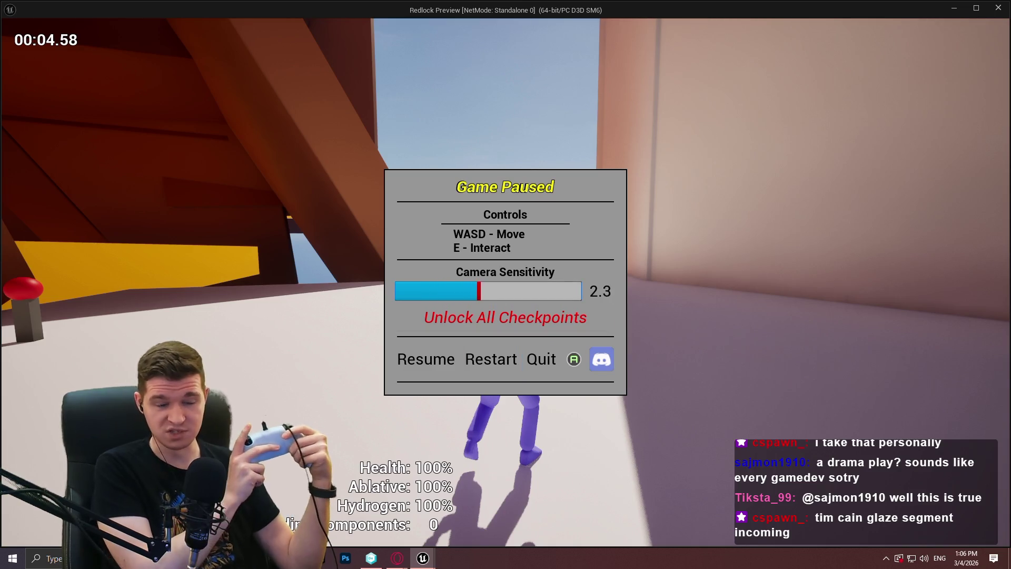
key("Right")
key("Right")
key("Right")
key("Right")
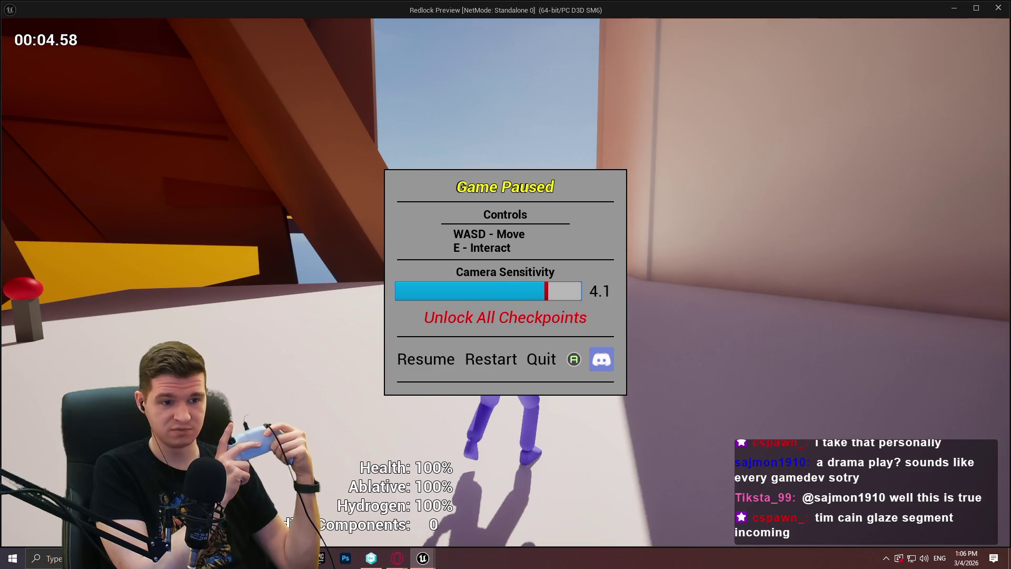
key("Down")
key("Down")
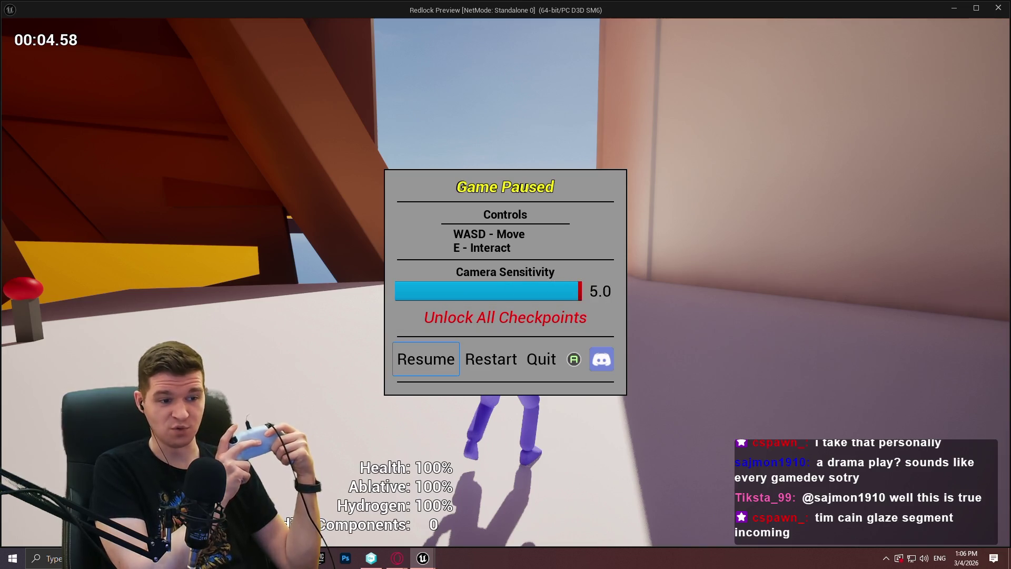
key("Return")
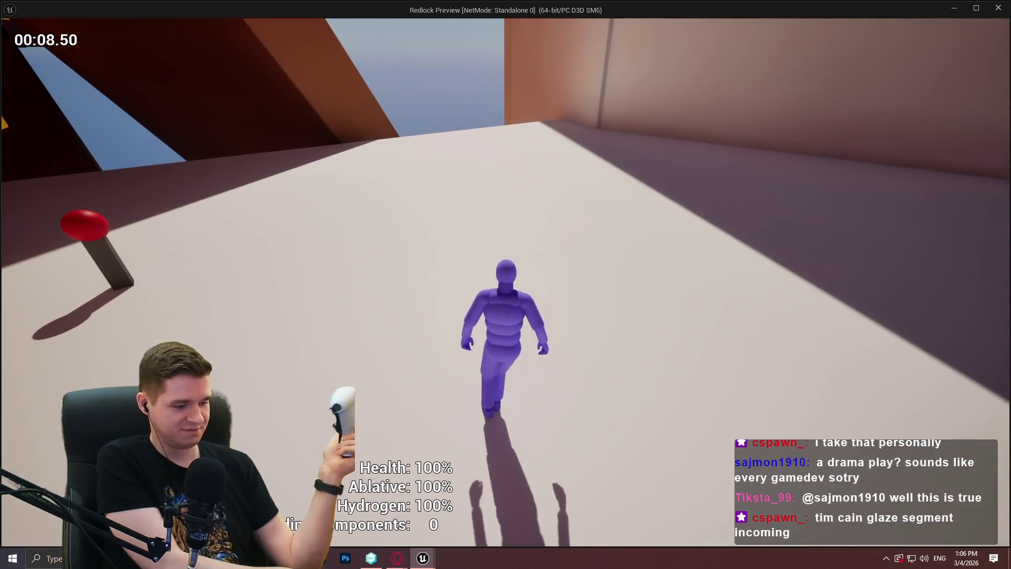
key("Escape")
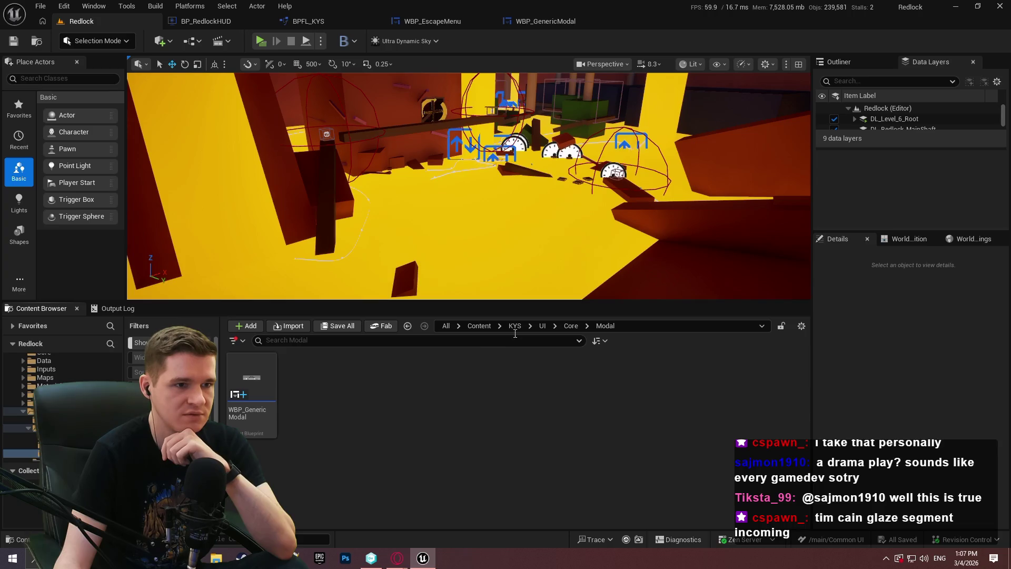
Step: Open the WBP_GenericModal designer and widen the canvas area for review
left_click(523, 24)
left_click(418, 23)
left_click(556, 27)
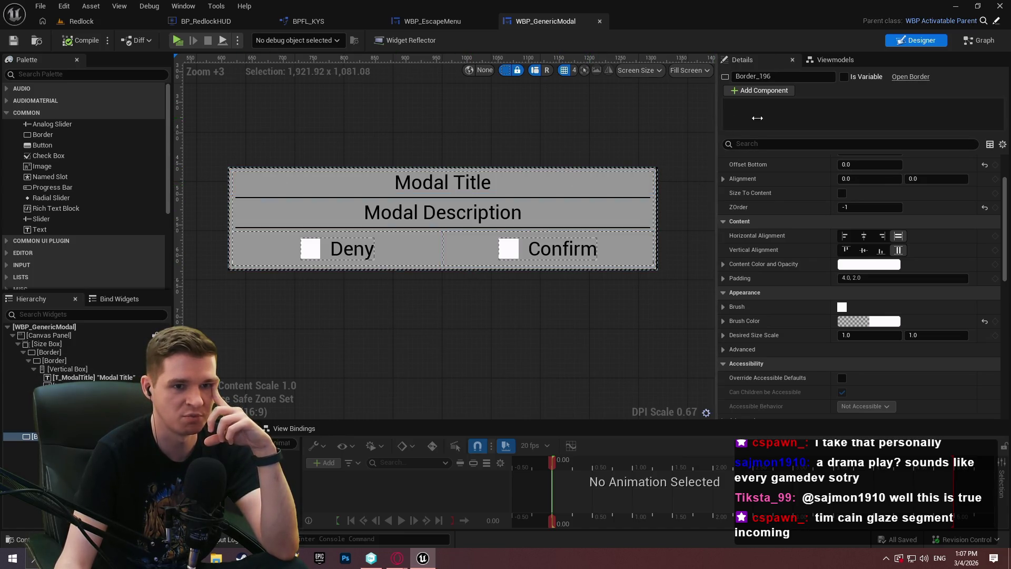
left_click_drag(716, 118, 790, 120)
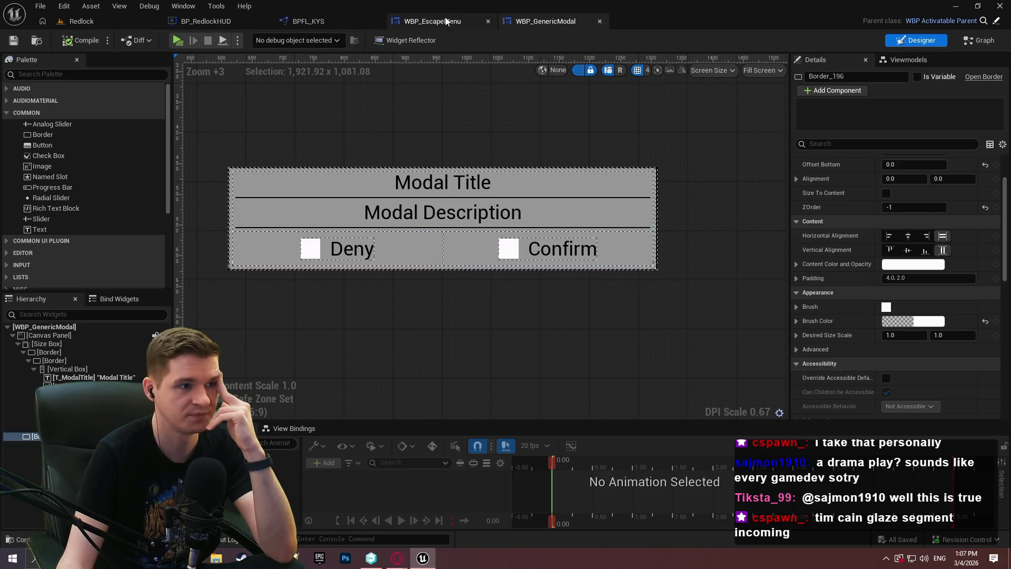
Step: Return to the Redlock level, then bring Unity DevOps Version Control to the front
left_click(72, 22)
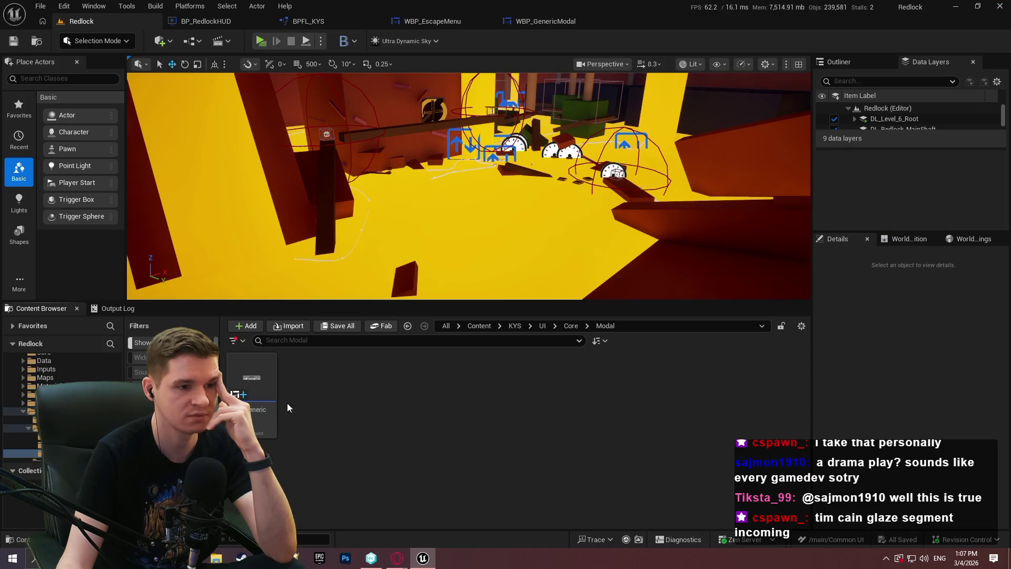
key("alt+F4")
left_click(371, 558)
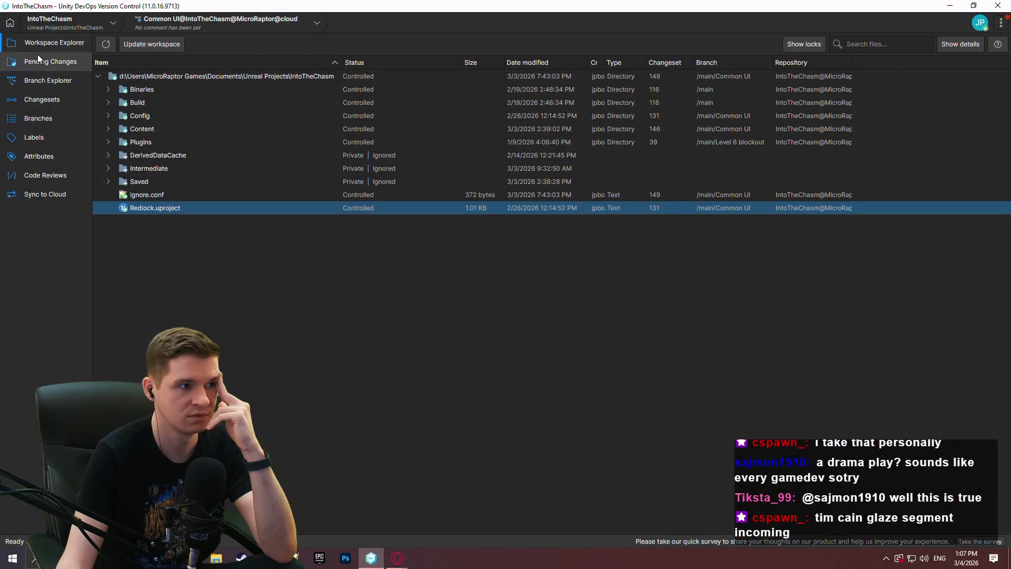
Step: Check in all 11 pending changes as changeset 153 with a comment on the modal and focus fixes
left_click(38, 56)
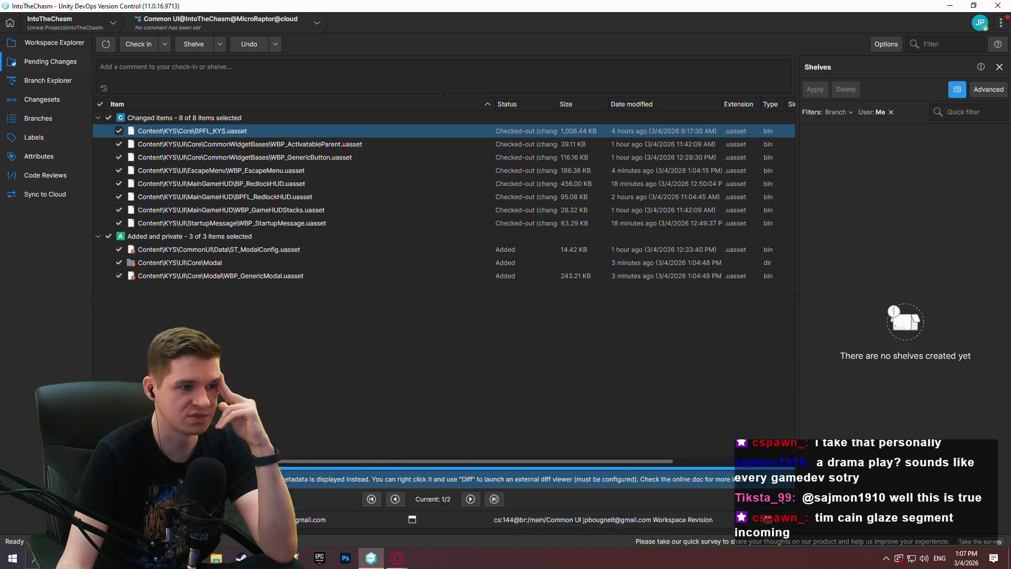
type("Added modal")
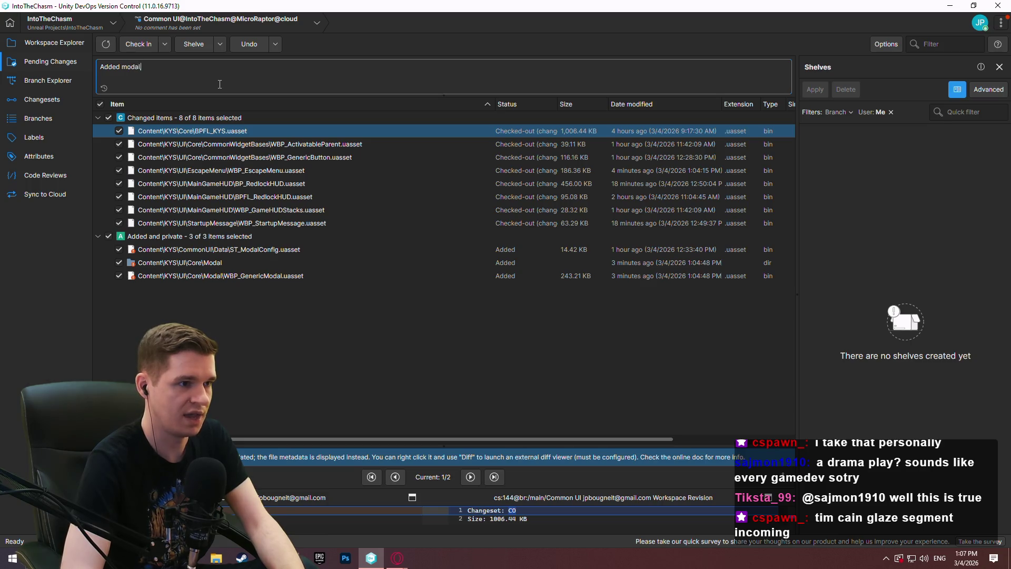
type(", fixed ")
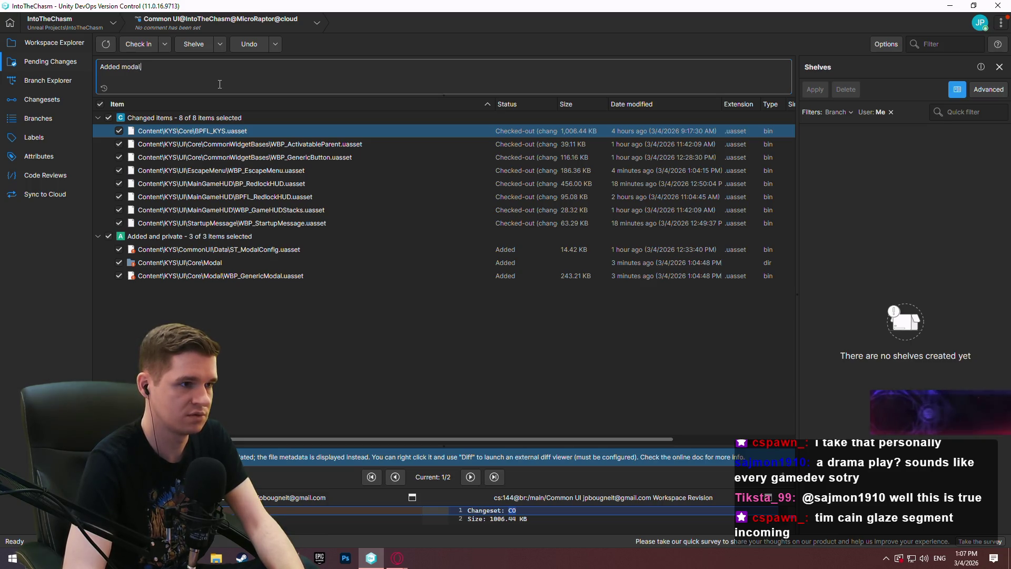
type("focus problems with moda")
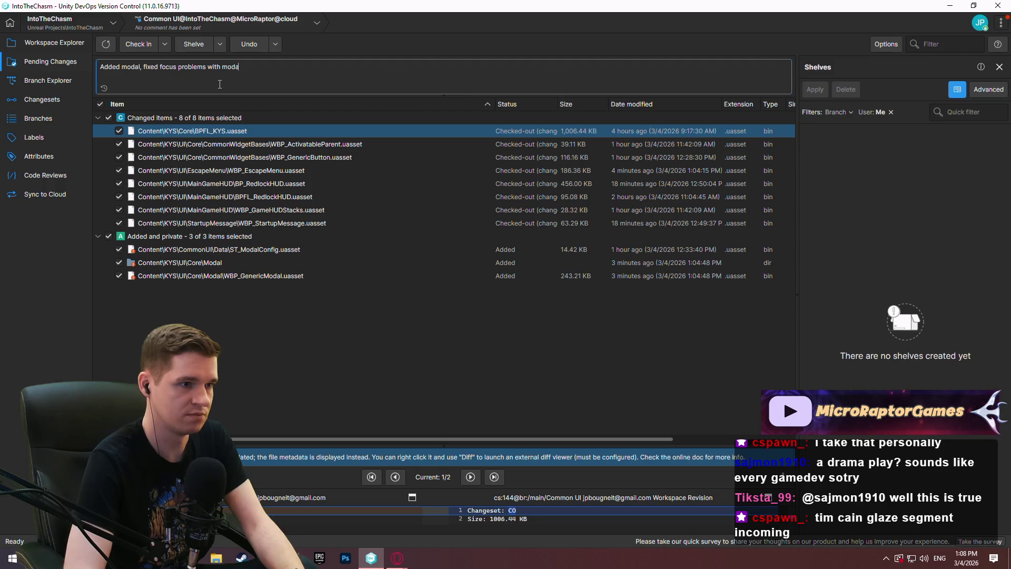
type("ls and menus,")
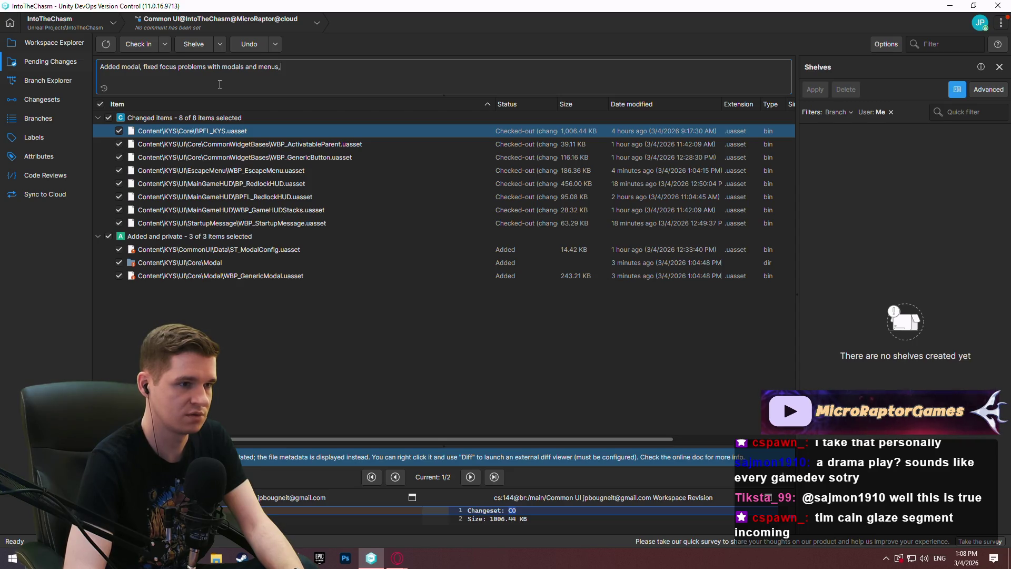
type(" and added")
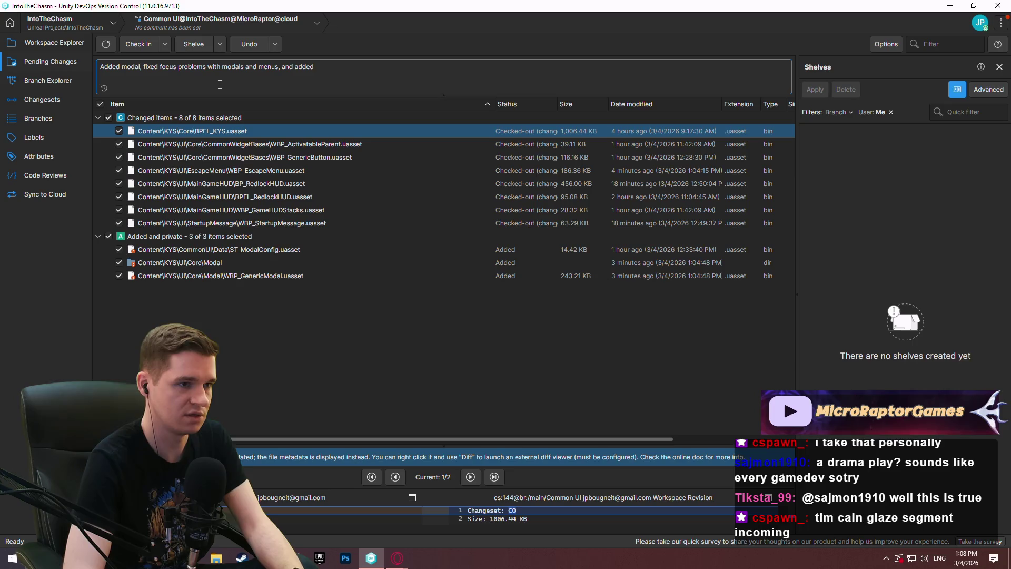
key("BackSpace")
key("BackSpace")
key("BackSpace")
key("BackSpace")
key("BackSpace")
type("expose")
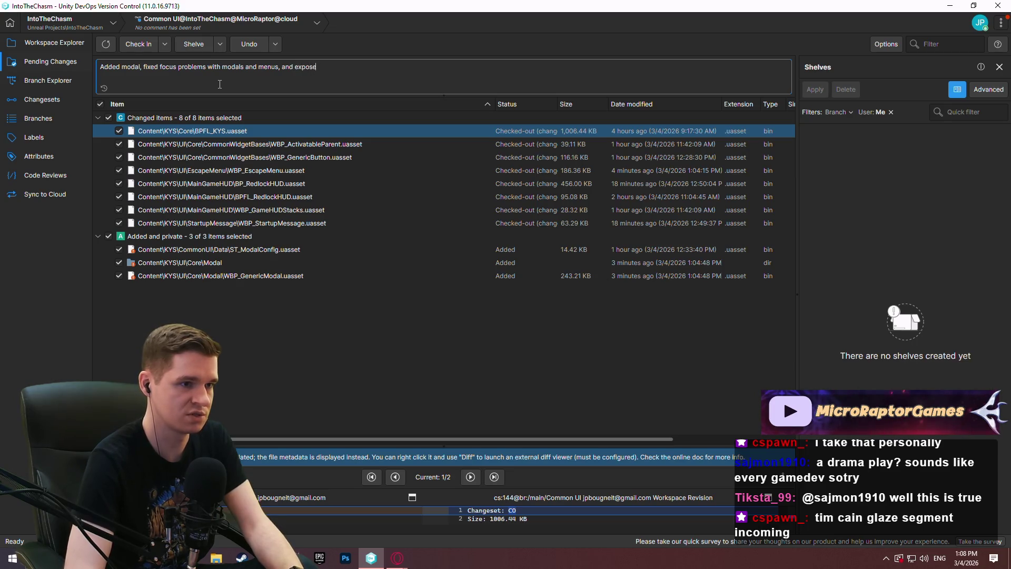
type("d ig for buttons")
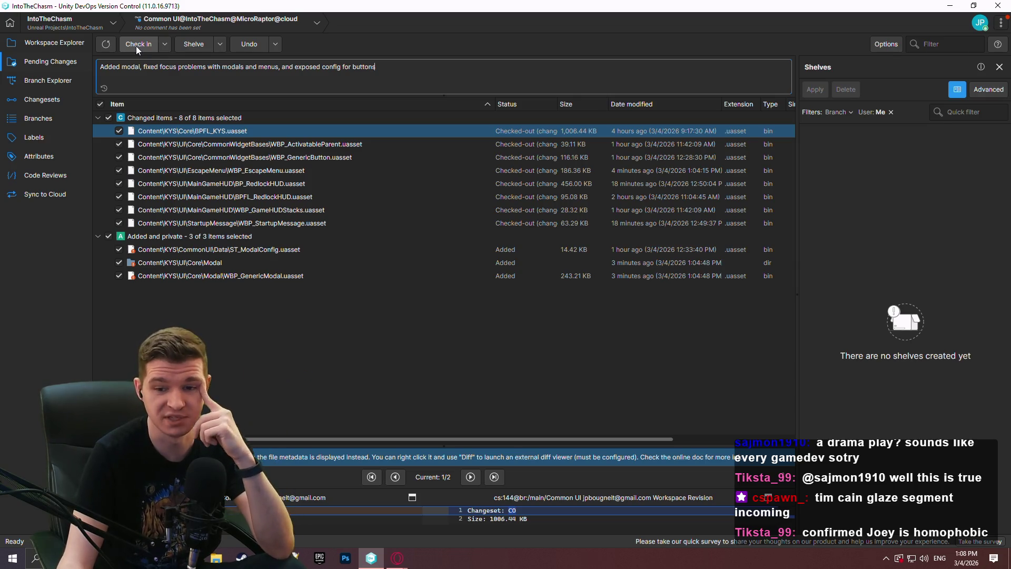
left_click(136, 45)
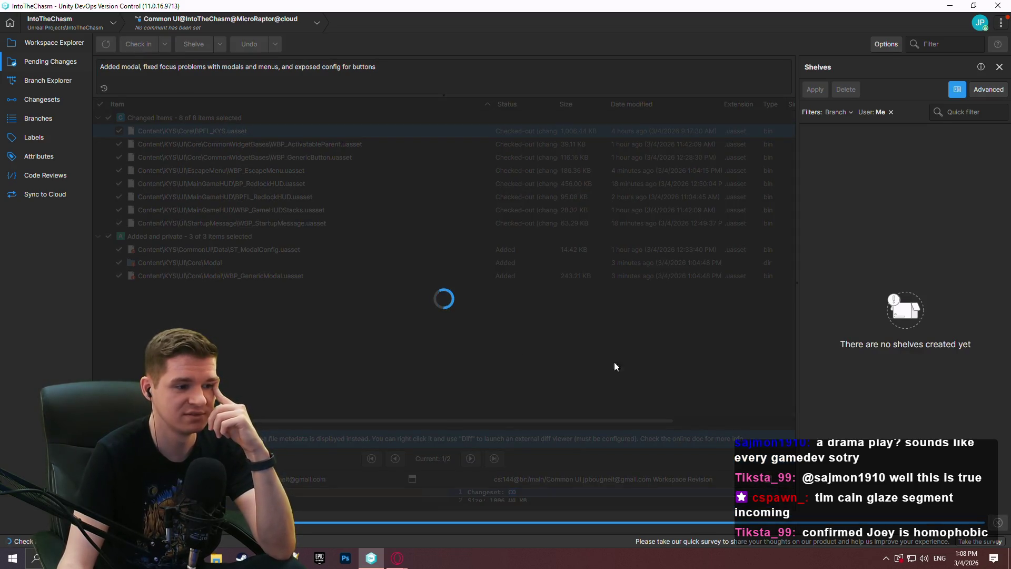
left_click(1003, 523)
Step: Close Unity DevOps Version Control and minimize the Unreal forum, Game UI Database and Google Images browser windows
left_click(53, 47)
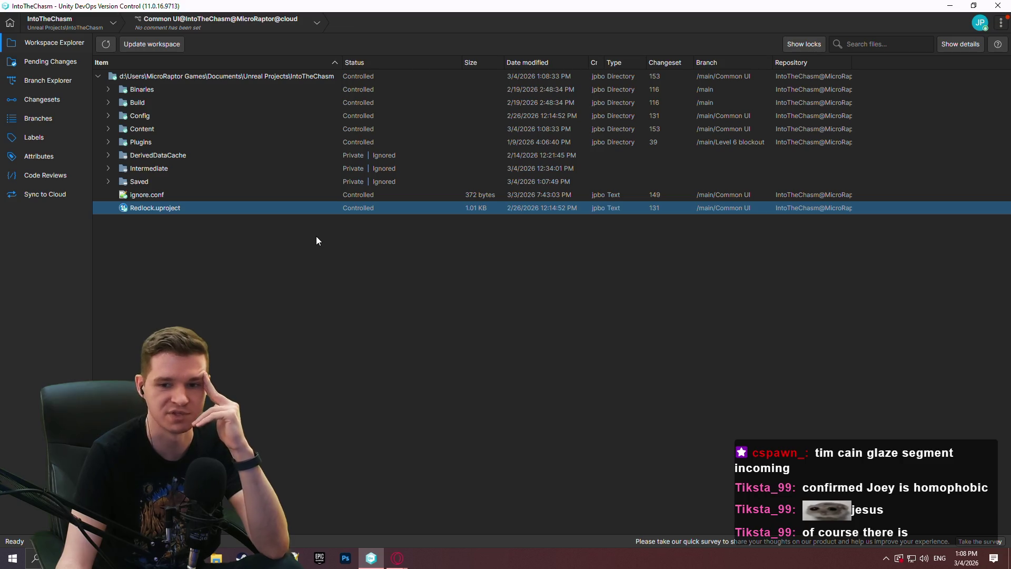
left_click(998, 8)
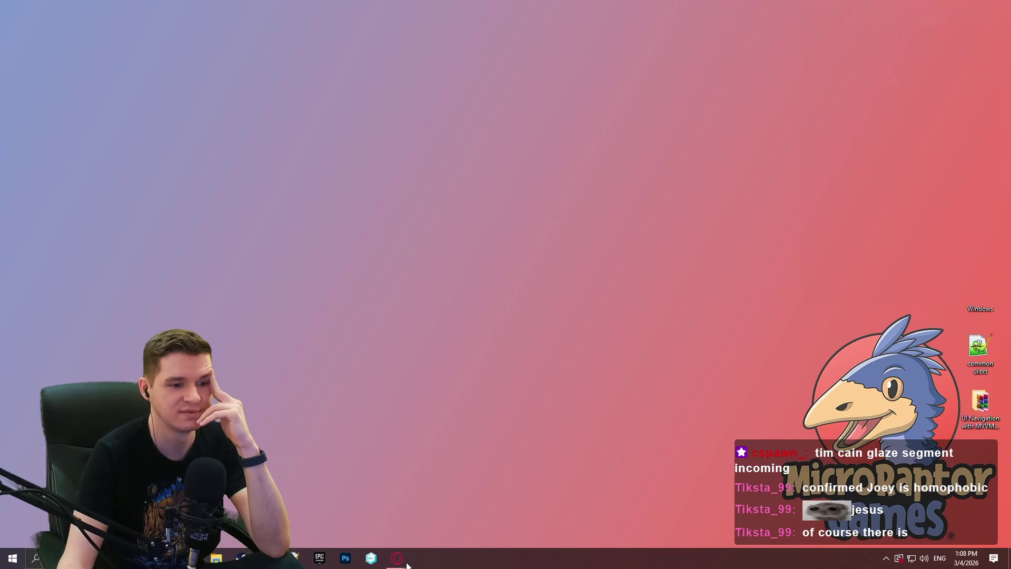
mouse_move(397, 558)
left_click(596, 504)
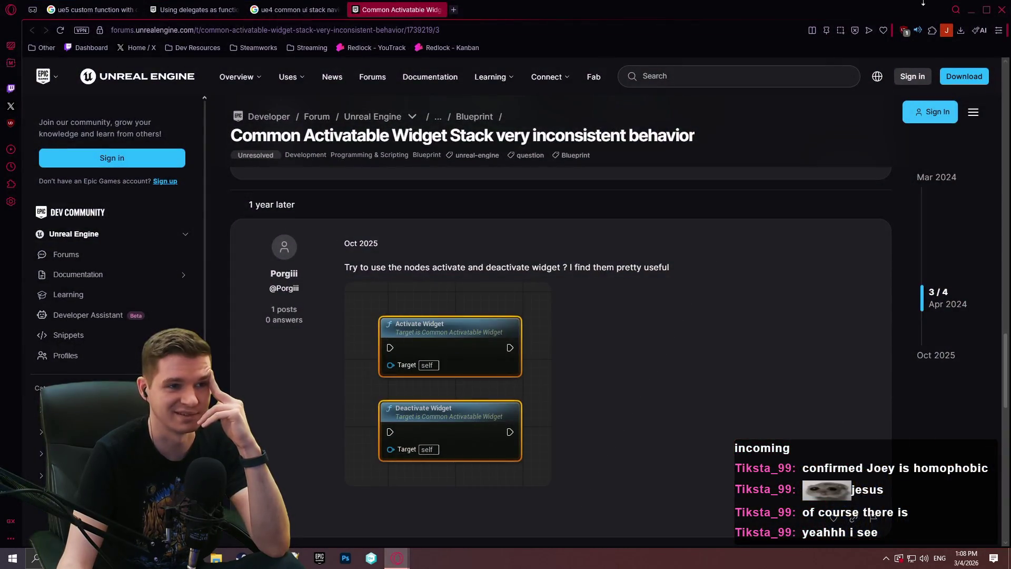
left_click(1001, 10)
mouse_move(397, 557)
left_click(401, 507)
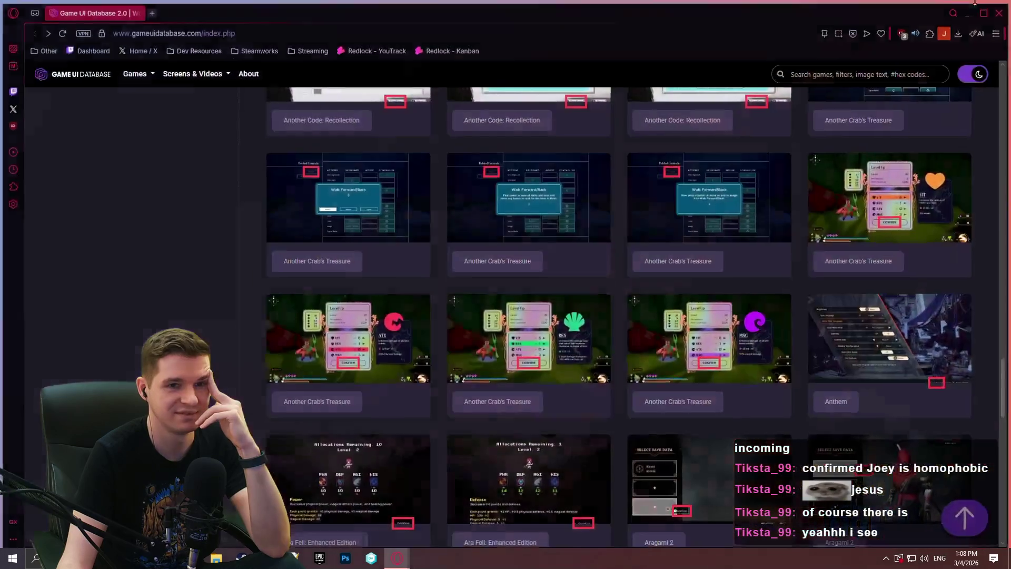
left_click(999, 7)
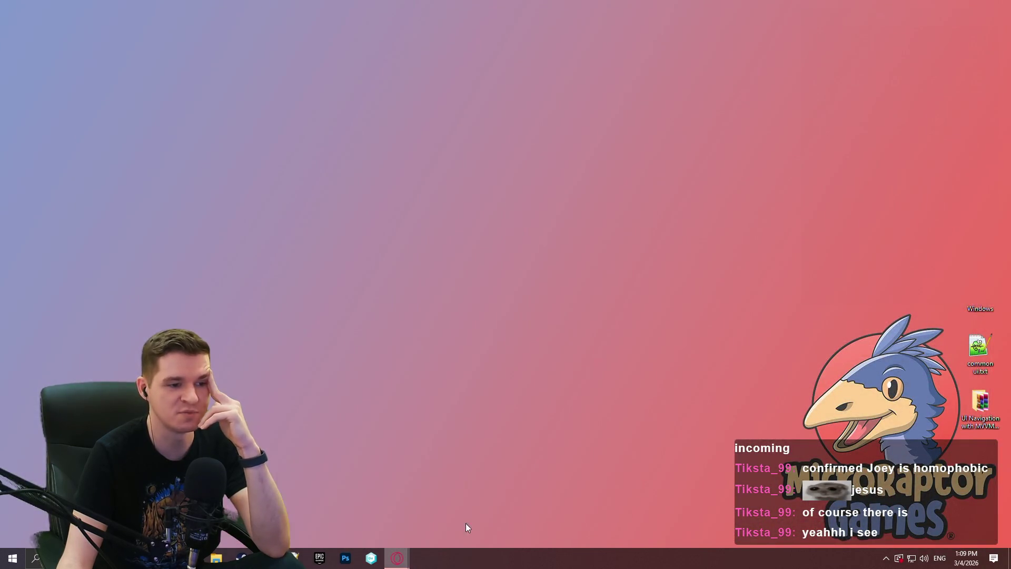
left_click(397, 558)
left_click(998, 7)
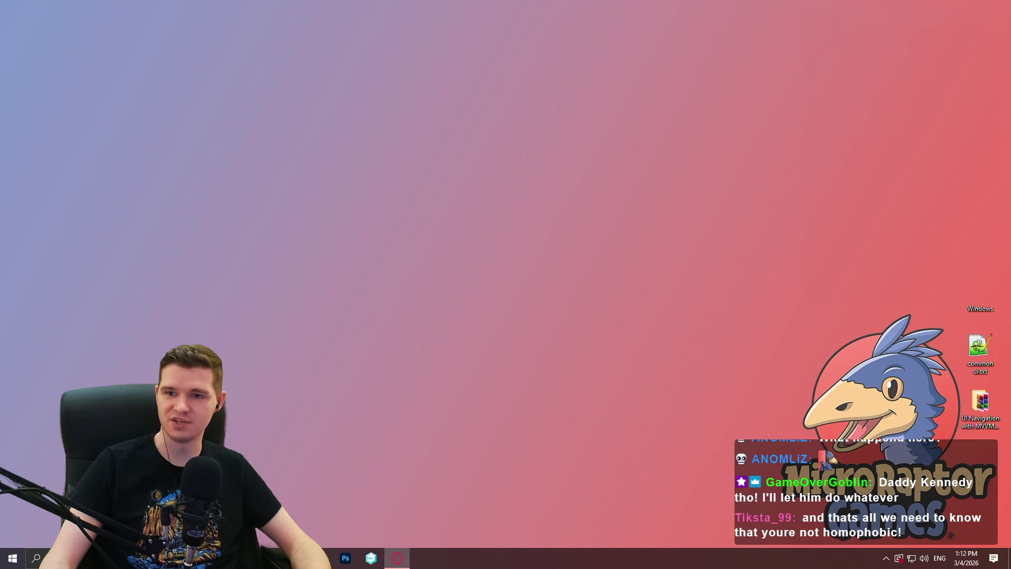
key("alt+Tab")
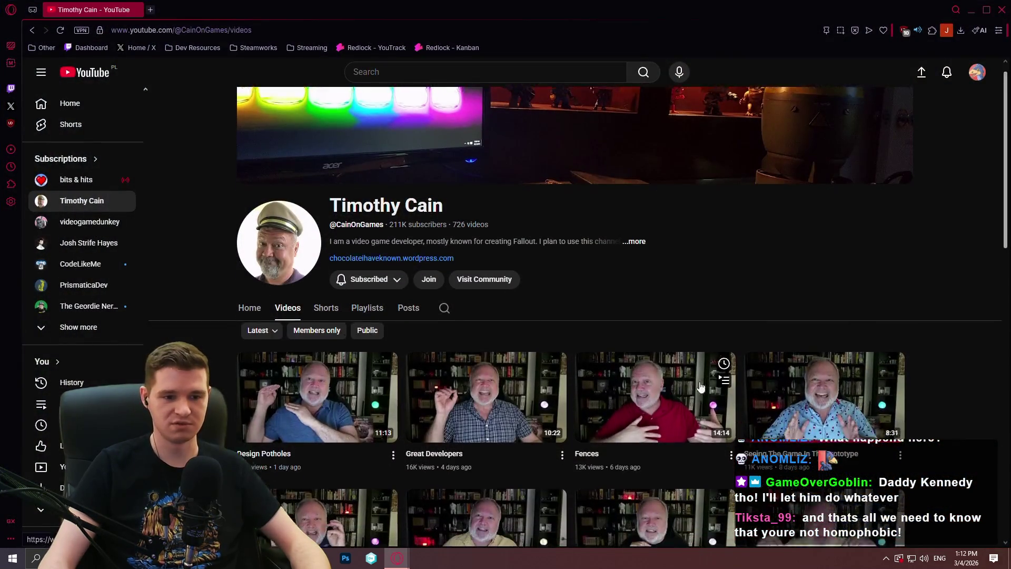
Step: Scroll through the channel's uploads, opening 'Seeing The Game In The Prototype' in a new tab
scroll(915, 360, "down", 3)
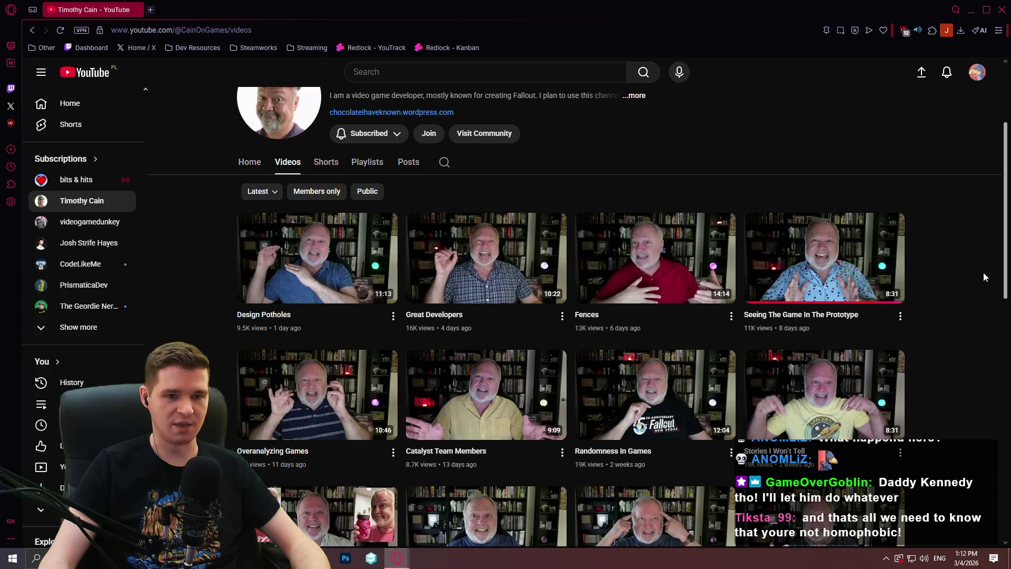
scroll(983, 272, "down", 1)
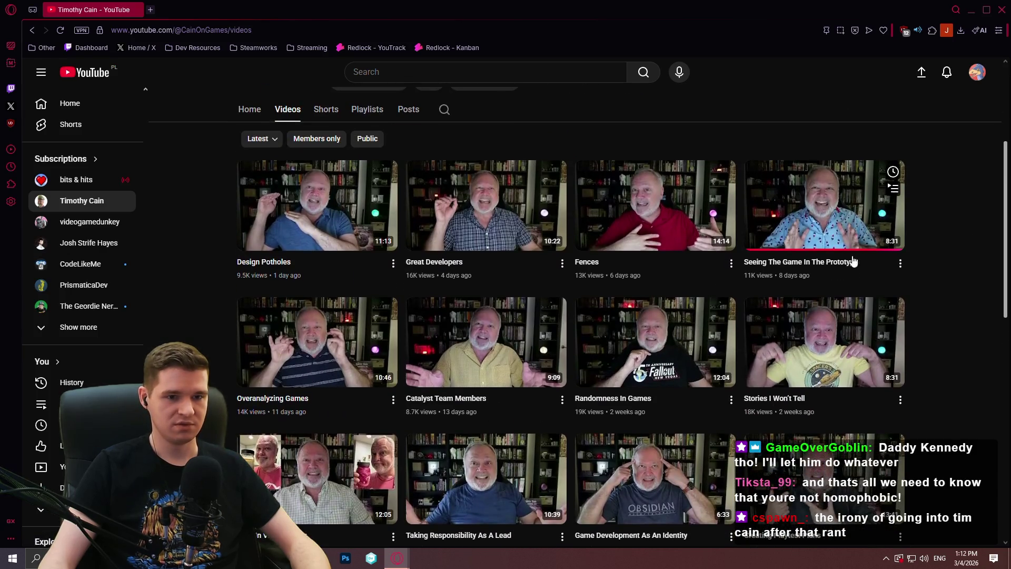
middle_click(824, 192)
scroll(965, 265, "up", 1)
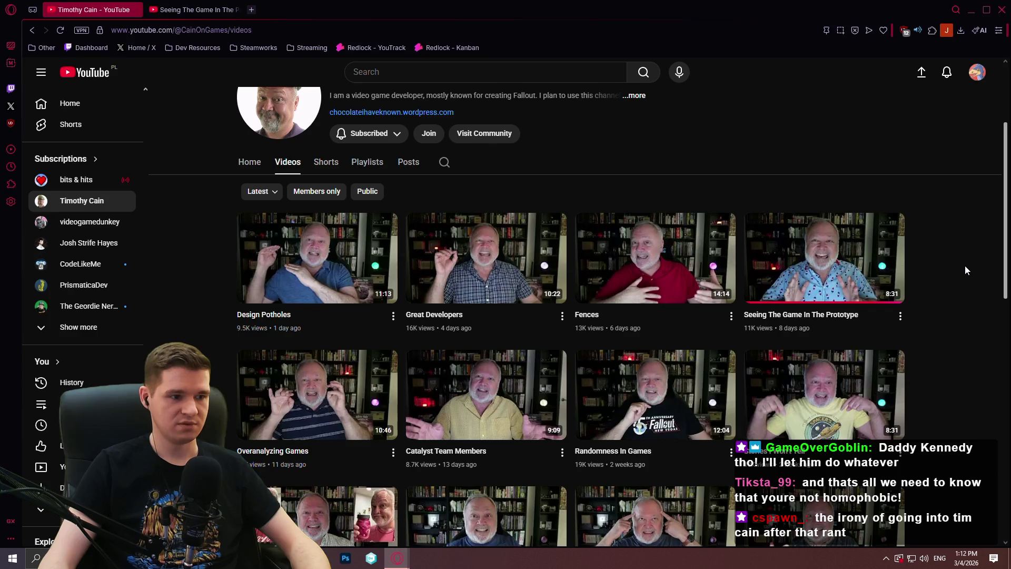
scroll(961, 266, "down", 3)
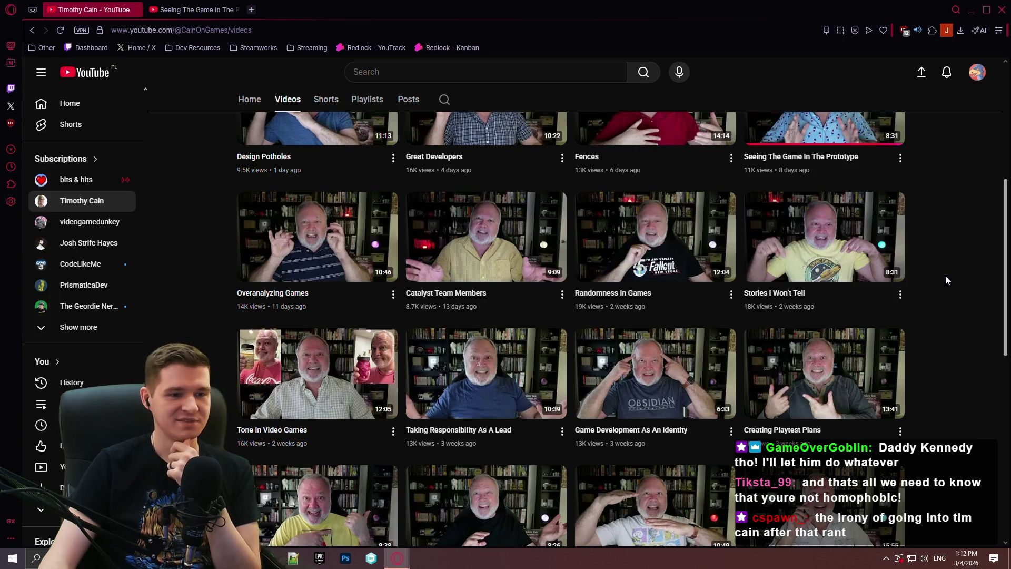
scroll(945, 276, "down", 2)
scroll(934, 265, "down", 2)
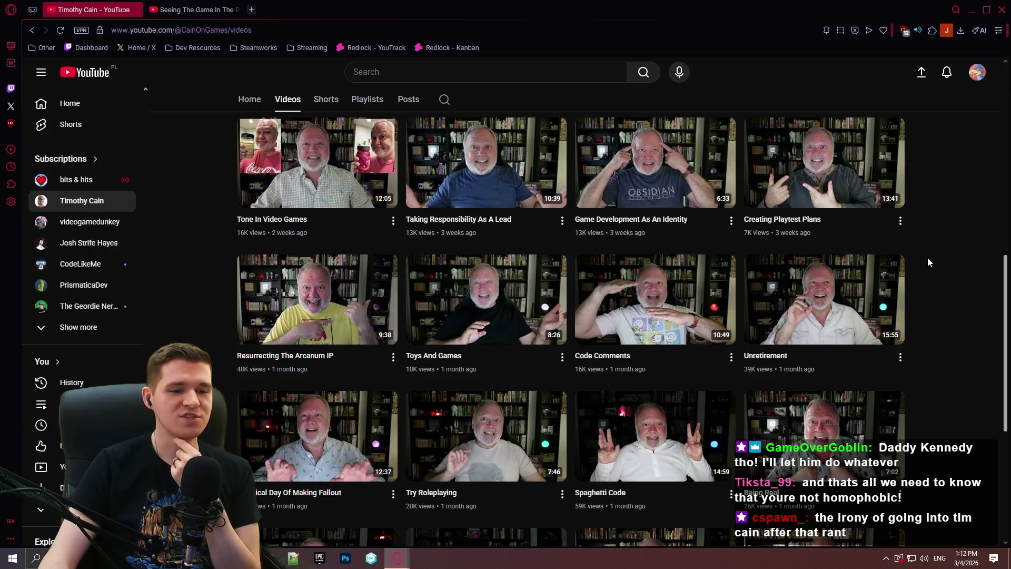
scroll(949, 276, "down", 3)
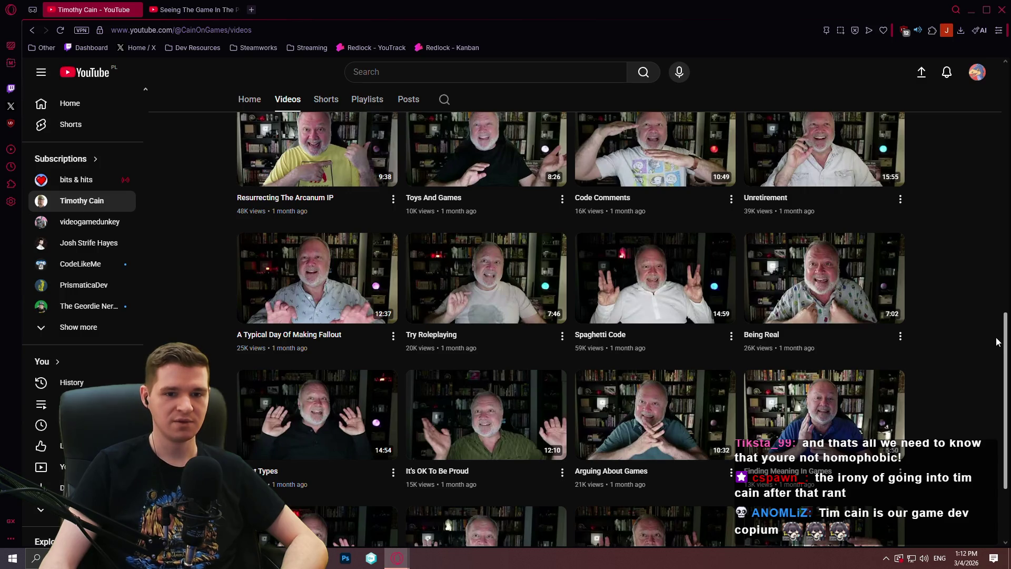
mouse_move(1005, 340)
left_mouse_down()
mouse_move(1006, 157)
mouse_move(1007, 184)
left_mouse_up()
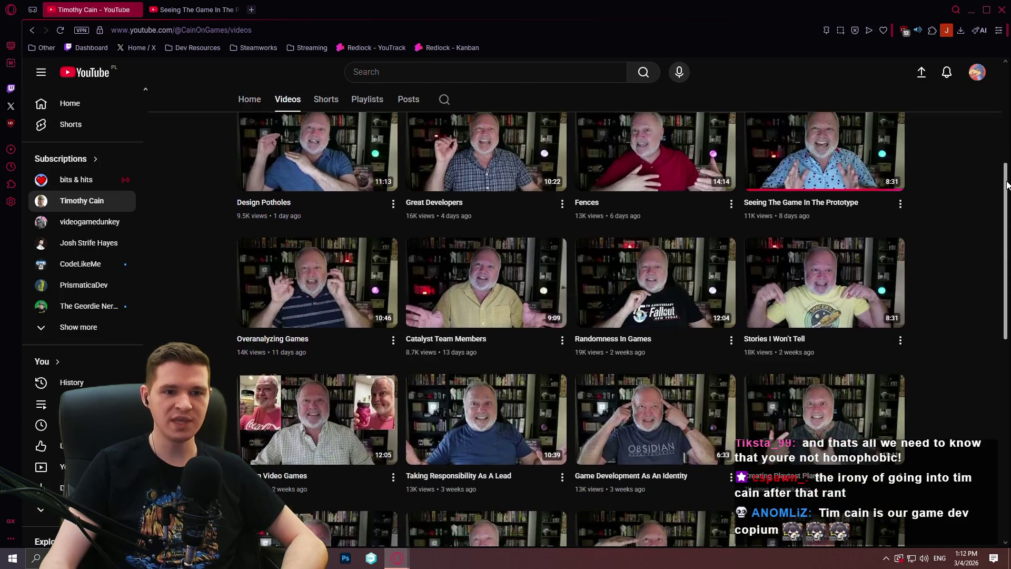